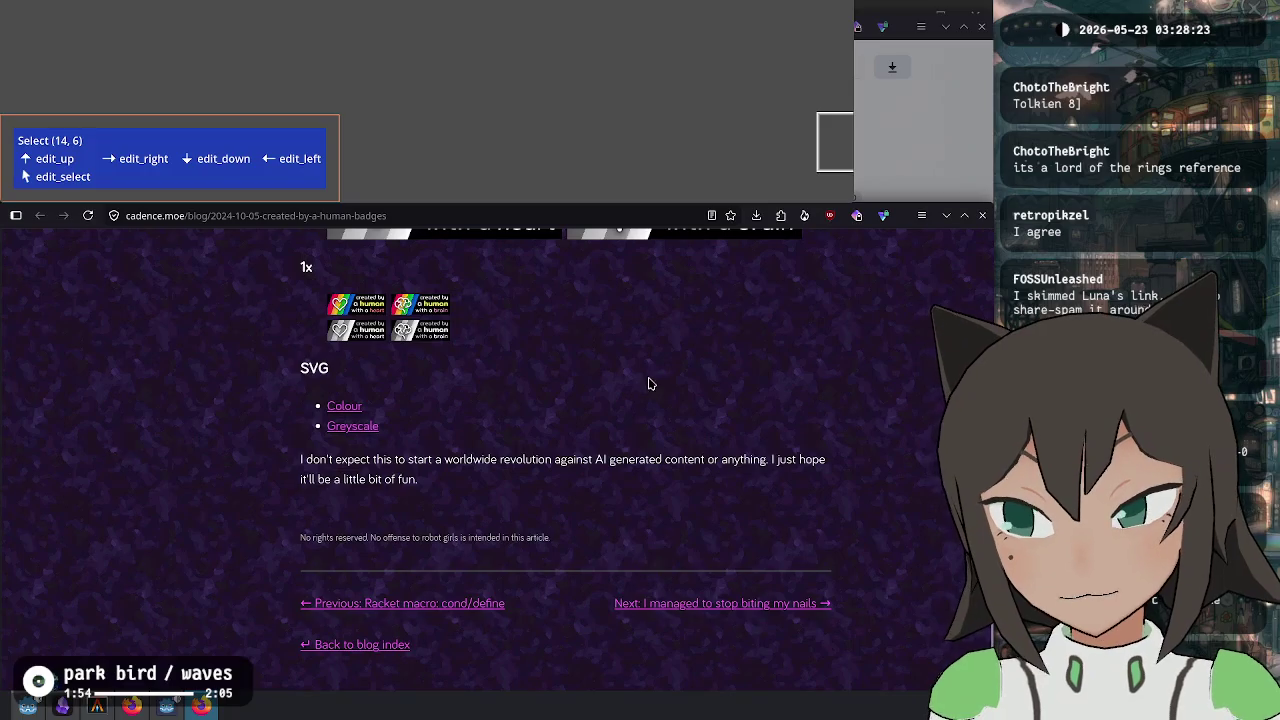
Scroll the current page and go to cadence's home and about page.
{"action": "scroll", "coordinate": [685, 407], "scroll_direction": "up", "scroll_amount": 20}
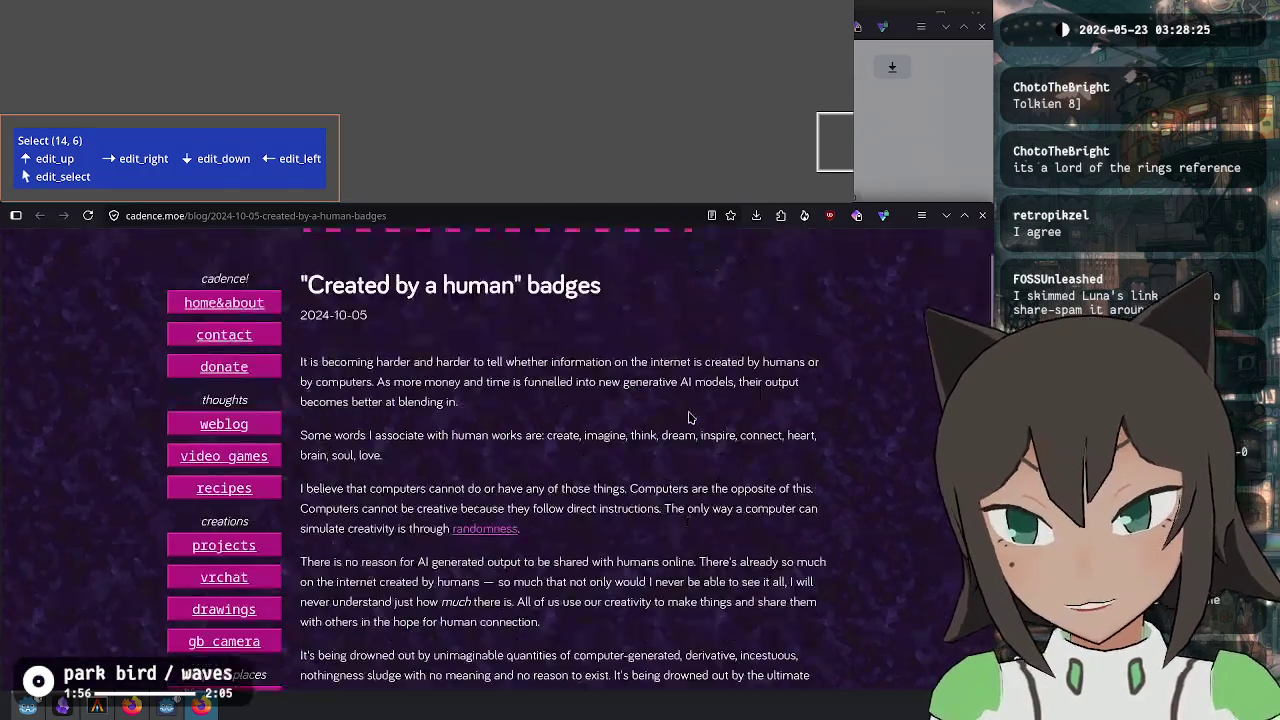
{"action": "scroll", "coordinate": [686, 419], "scroll_direction": "down", "scroll_amount": 5}
{"action": "scroll", "coordinate": [686, 420], "scroll_direction": "down", "scroll_amount": 12}
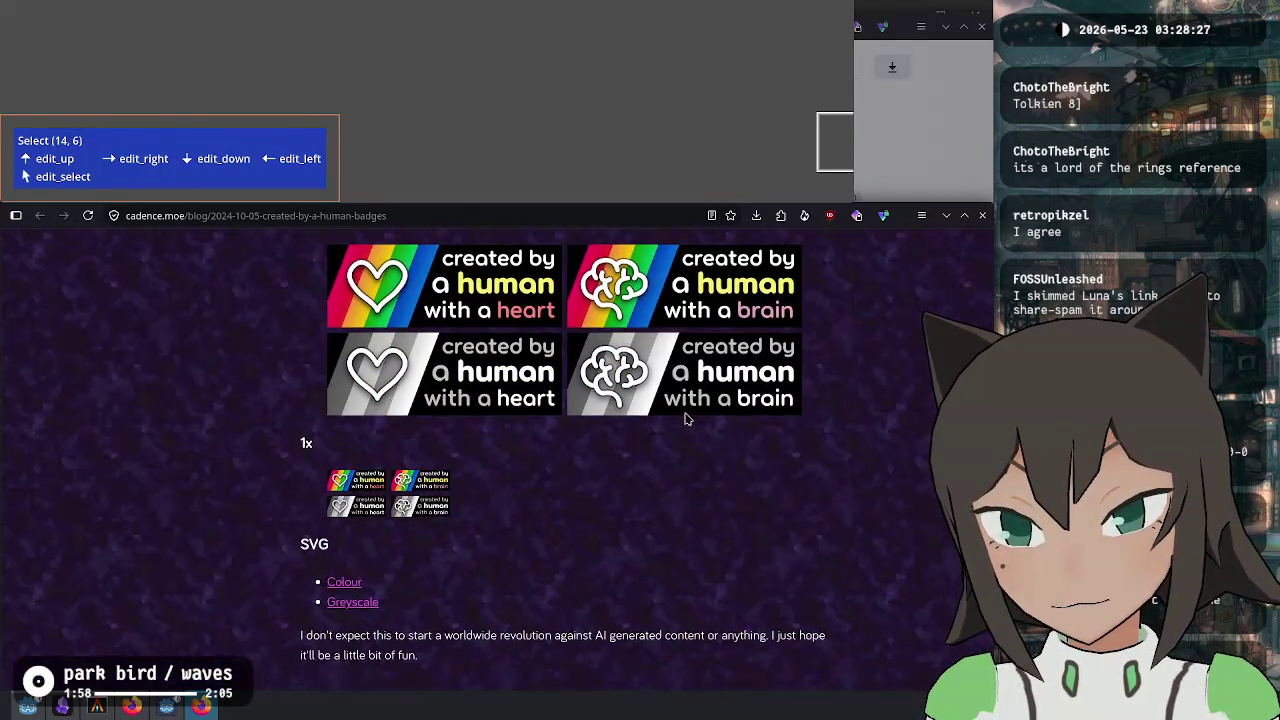
{"action": "scroll", "coordinate": [704, 418], "scroll_direction": "up", "scroll_amount": 4}
{"action": "scroll", "coordinate": [840, 450], "scroll_direction": "down", "scroll_amount": 2}
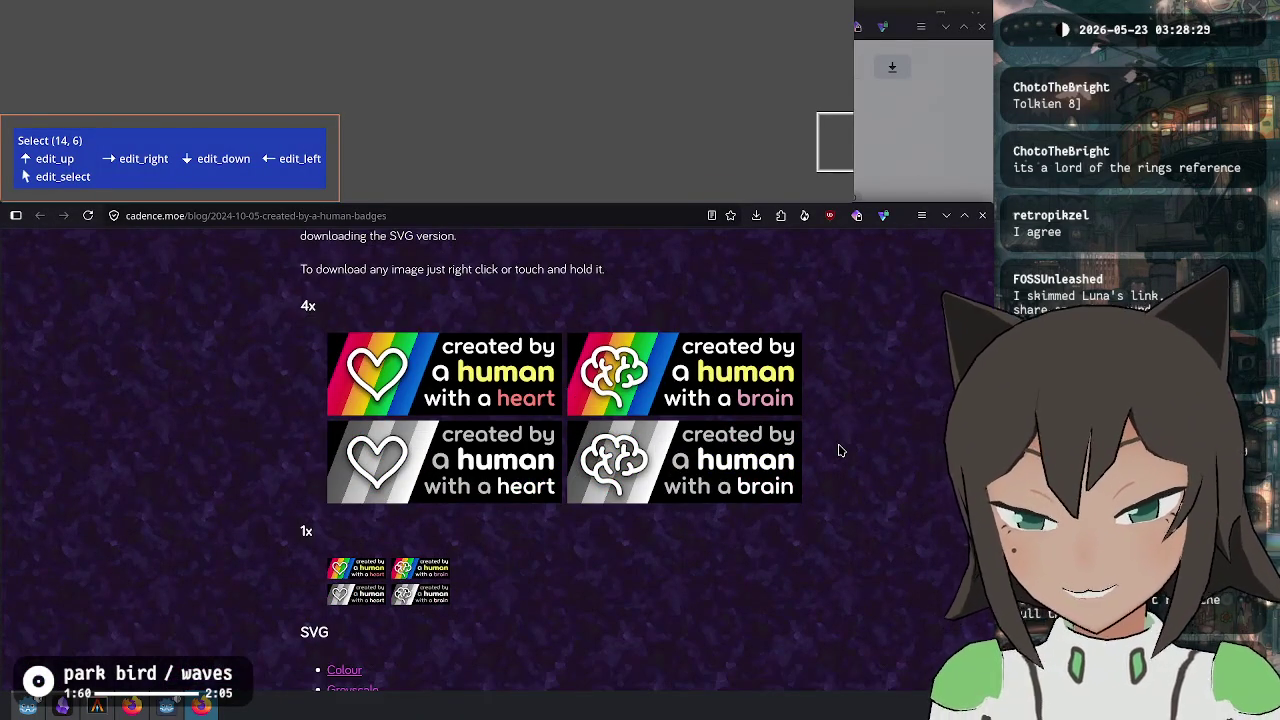
{"action": "scroll", "coordinate": [843, 448], "scroll_direction": "up", "scroll_amount": 4}
{"action": "scroll", "coordinate": [842, 445], "scroll_direction": "up", "scroll_amount": 10}
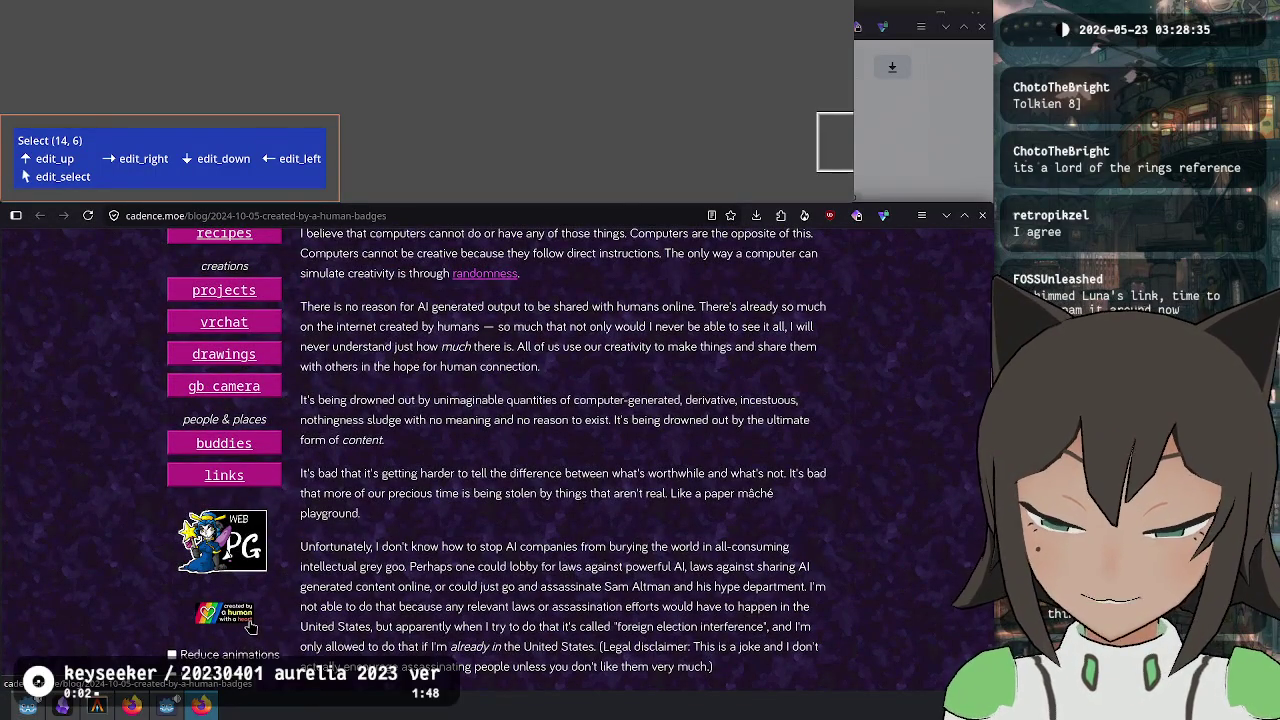
{"action": "scroll", "coordinate": [588, 546], "scroll_direction": "up", "scroll_amount": 5}
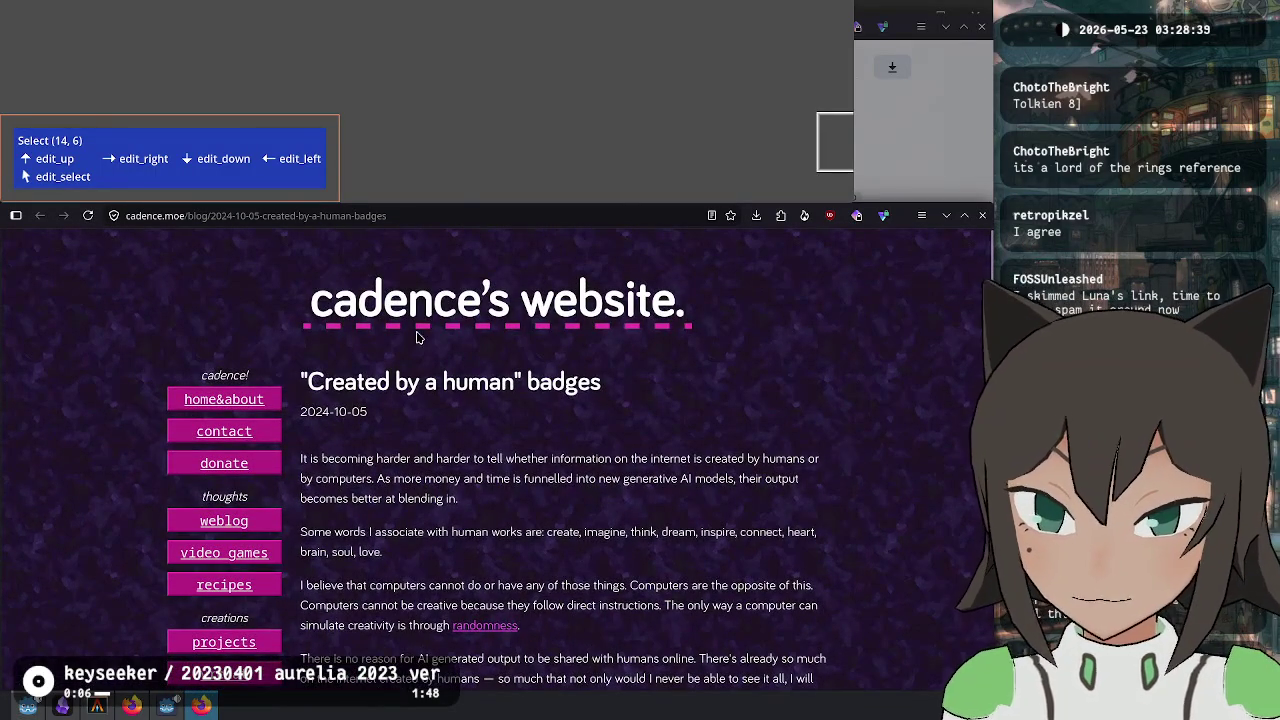
{"action": "left_click", "coordinate": [225, 401]}
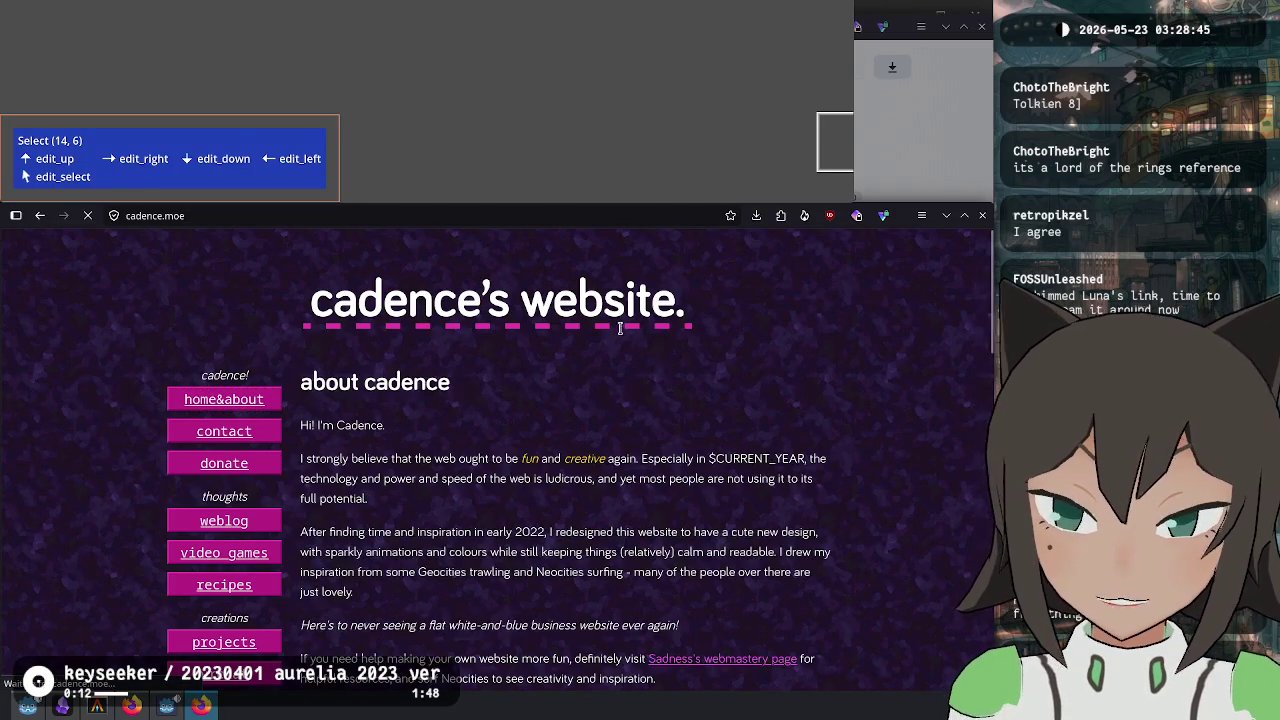
Look over the weblog, then open the projects page from the sidebar.
{"action": "scroll", "coordinate": [472, 420], "scroll_direction": "down", "scroll_amount": 5}
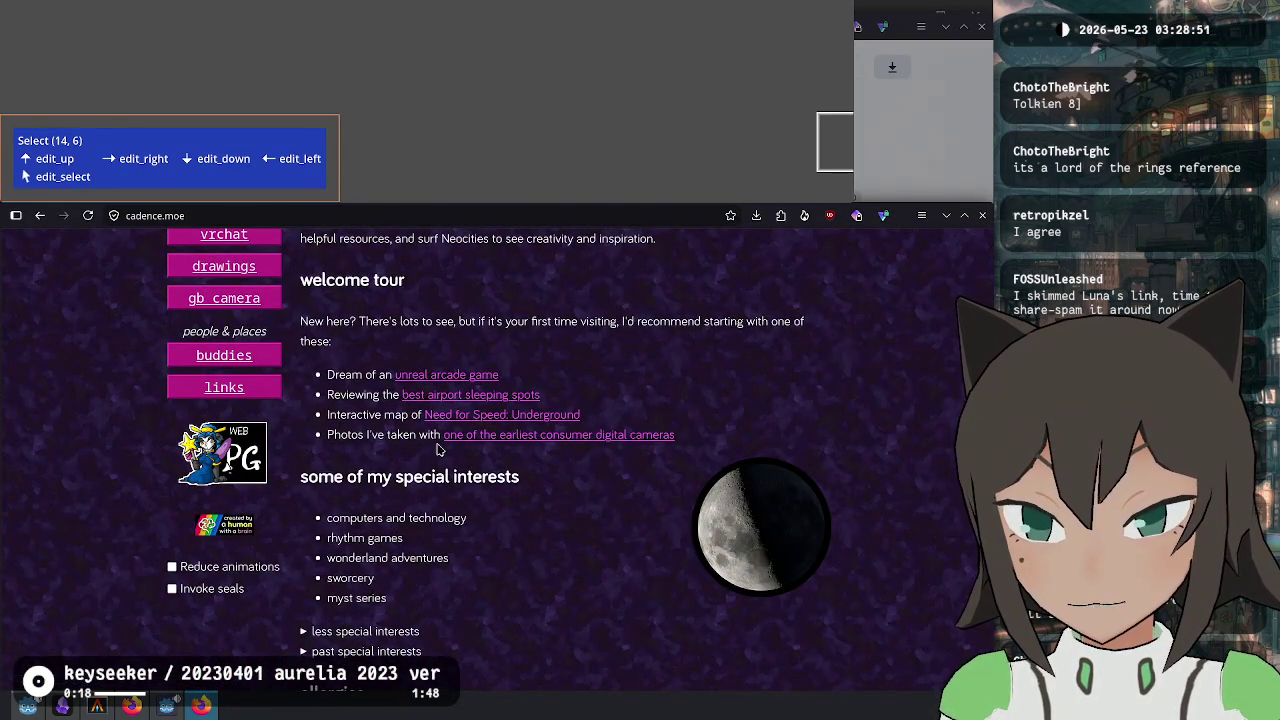
{"action": "scroll", "coordinate": [437, 449], "scroll_direction": "down", "scroll_amount": 10}
{"action": "scroll", "coordinate": [437, 446], "scroll_direction": "up", "scroll_amount": 15}
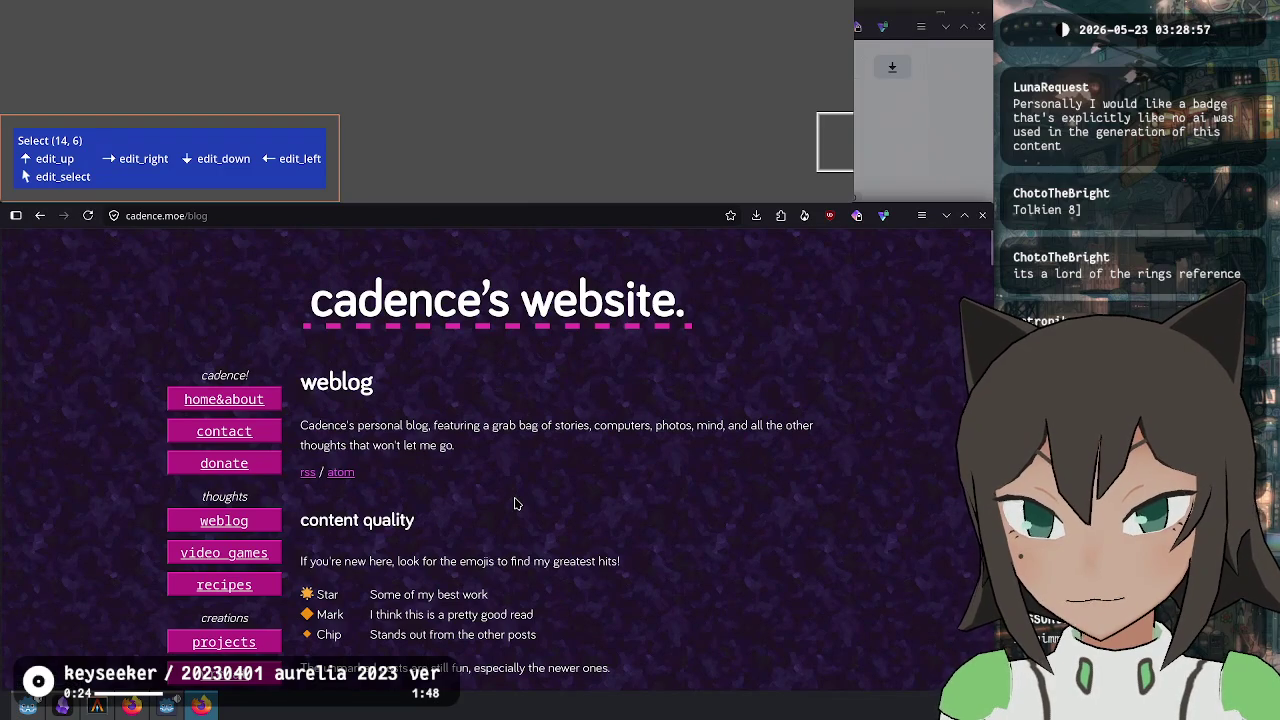
{"action": "scroll", "coordinate": [515, 503], "scroll_direction": "down", "scroll_amount": 3}
{"action": "scroll", "coordinate": [515, 497], "scroll_direction": "down", "scroll_amount": 1}
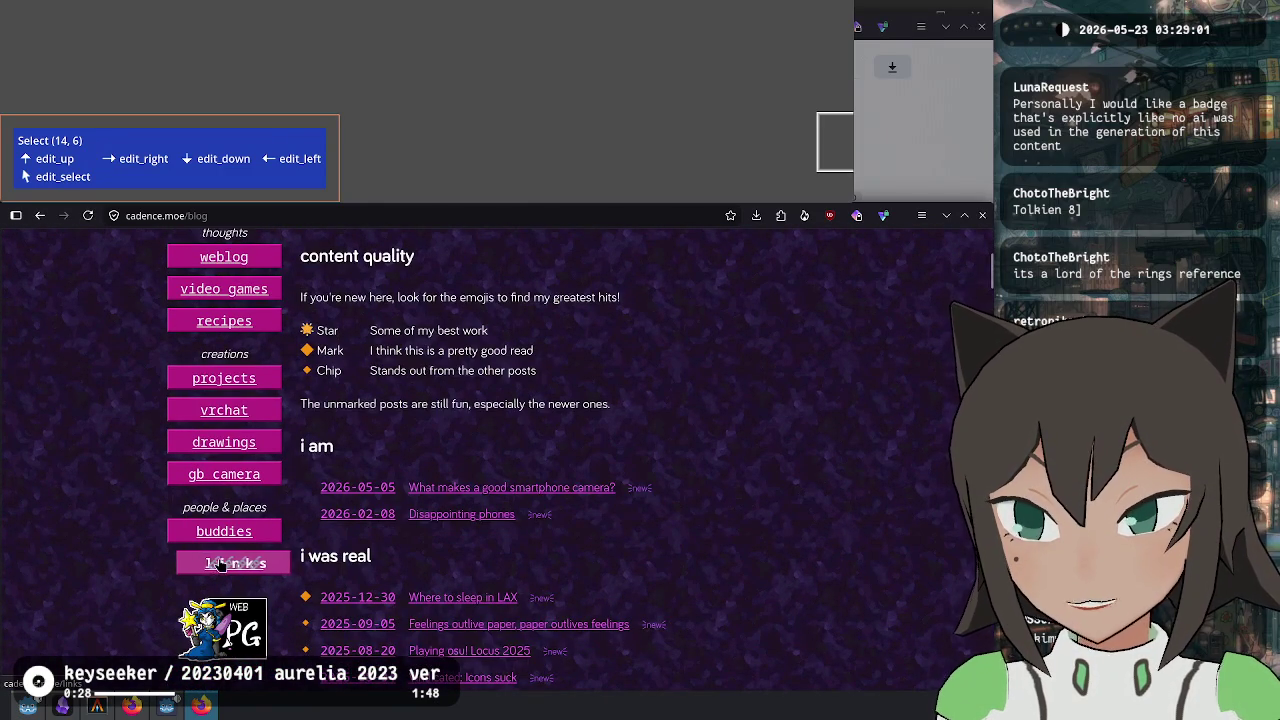
{"action": "scroll", "coordinate": [240, 537], "scroll_direction": "up", "scroll_amount": 2}
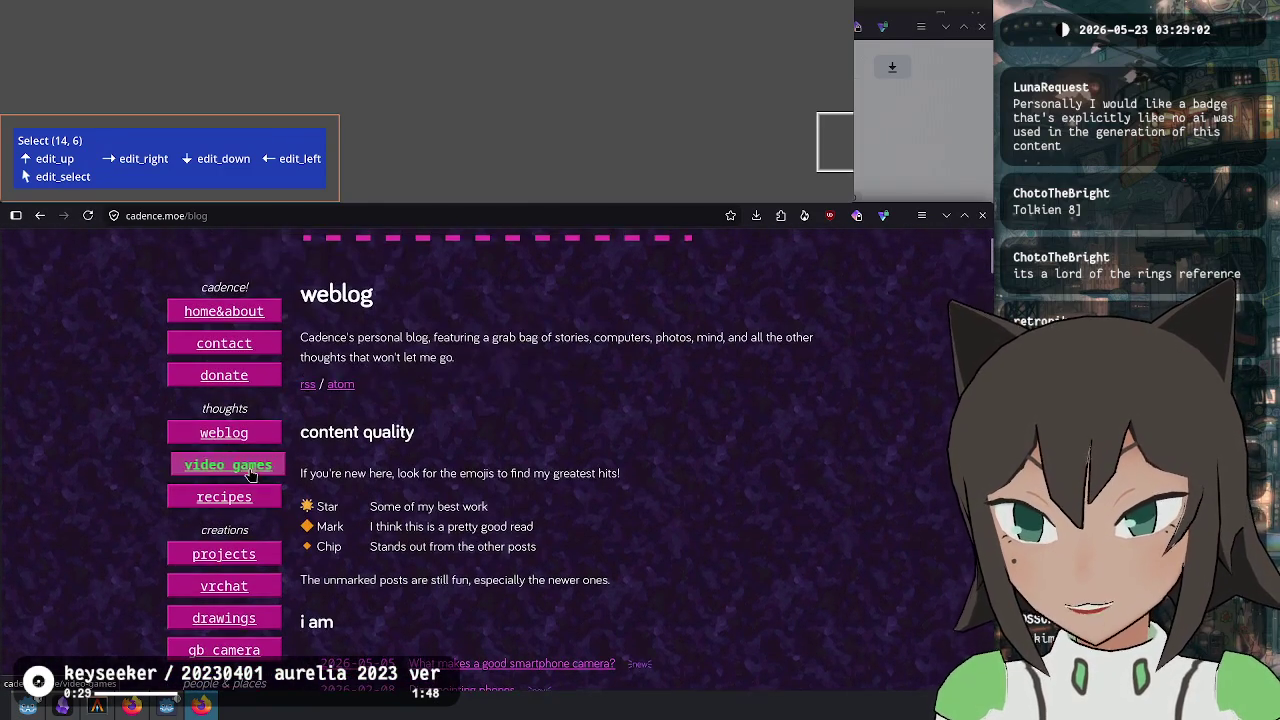
{"action": "left_click", "coordinate": [224, 553]}
{"action": "scroll", "coordinate": [760, 510], "scroll_direction": "down", "scroll_amount": 10}
{"action": "scroll", "coordinate": [754, 512], "scroll_direction": "down", "scroll_amount": 2}
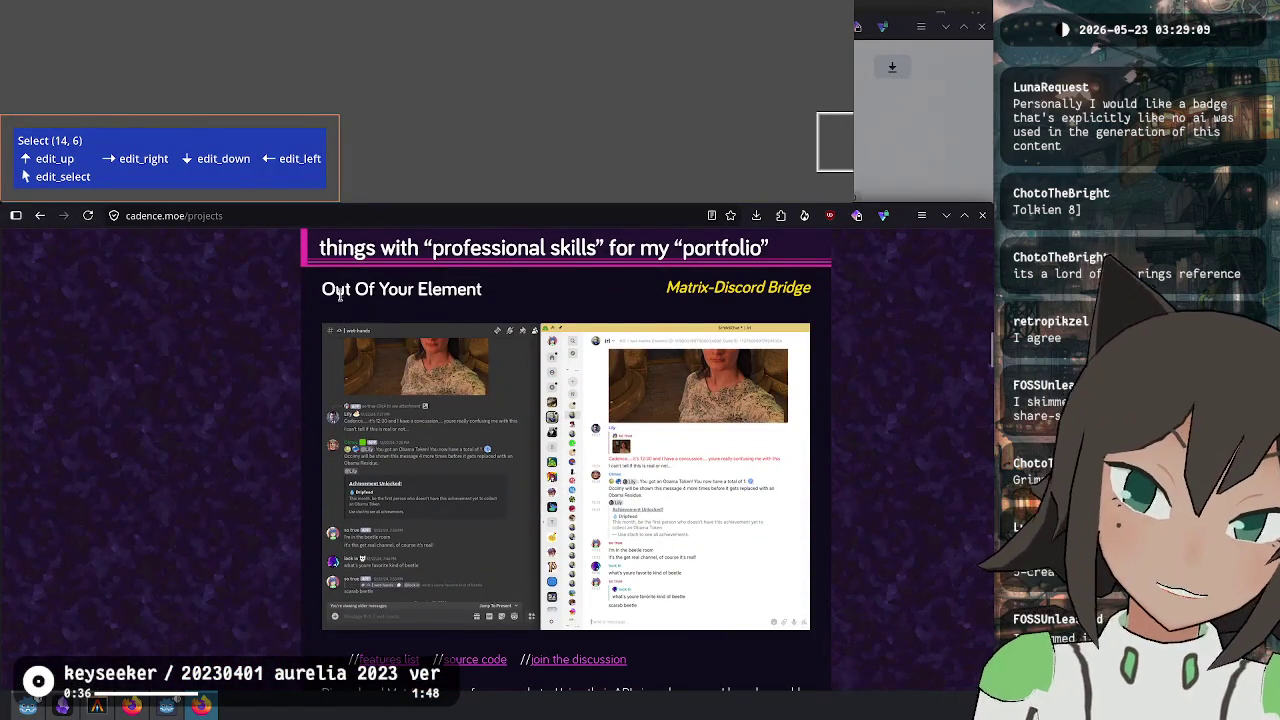
{"action": "triple_click", "coordinate": [342, 295]}
{"action": "left_click", "coordinate": [410, 272]}
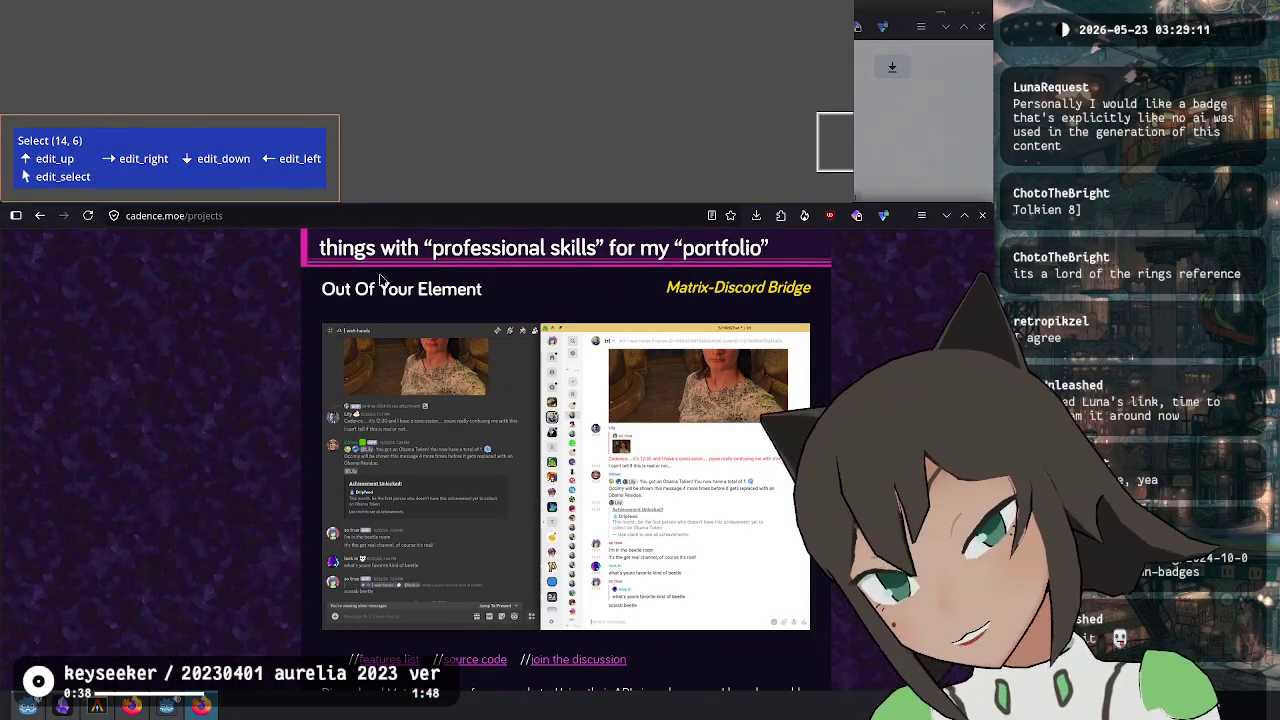
{"action": "mouse_move", "coordinate": [320, 292]}
{"action": "left_mouse_down"}
{"action": "mouse_move", "coordinate": [783, 311]}
{"action": "mouse_move", "coordinate": [880, 449]}
{"action": "left_mouse_up"}
{"action": "left_click", "coordinate": [883, 451]}
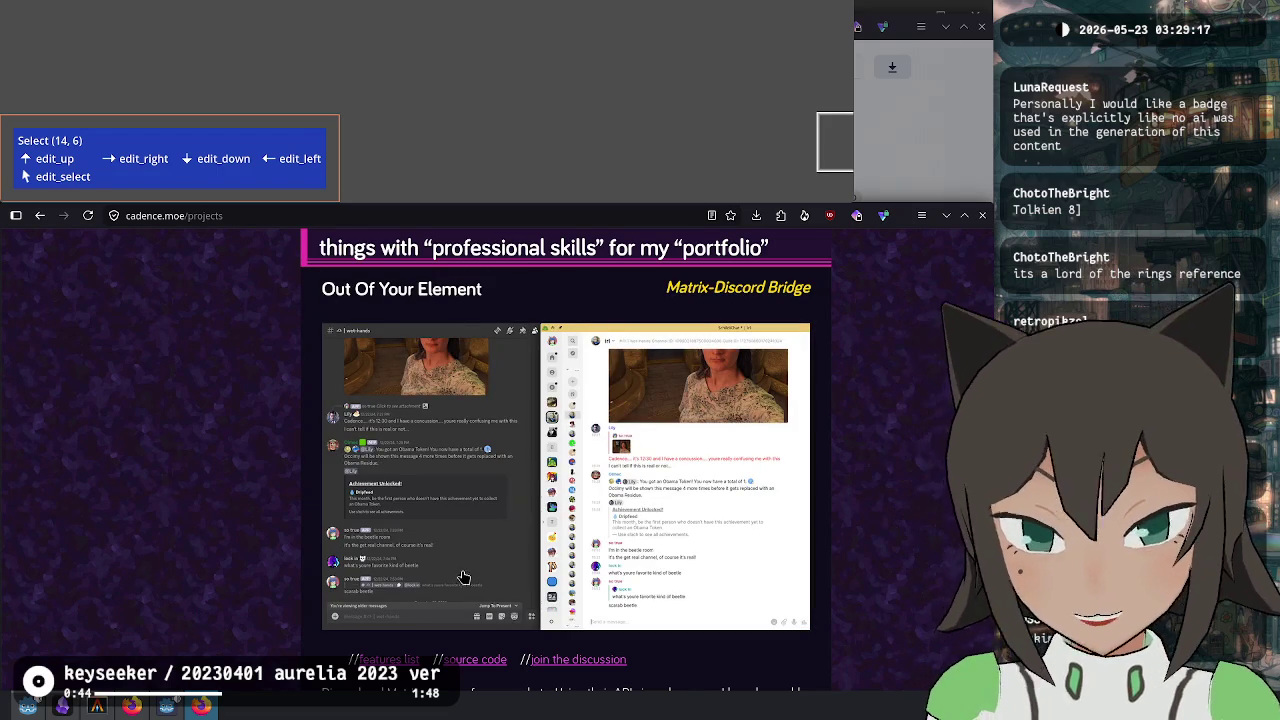
{"action": "scroll", "coordinate": [180, 472], "scroll_direction": "up", "scroll_amount": 1}
{"action": "scroll", "coordinate": [178, 472], "scroll_direction": "up", "scroll_amount": 10}
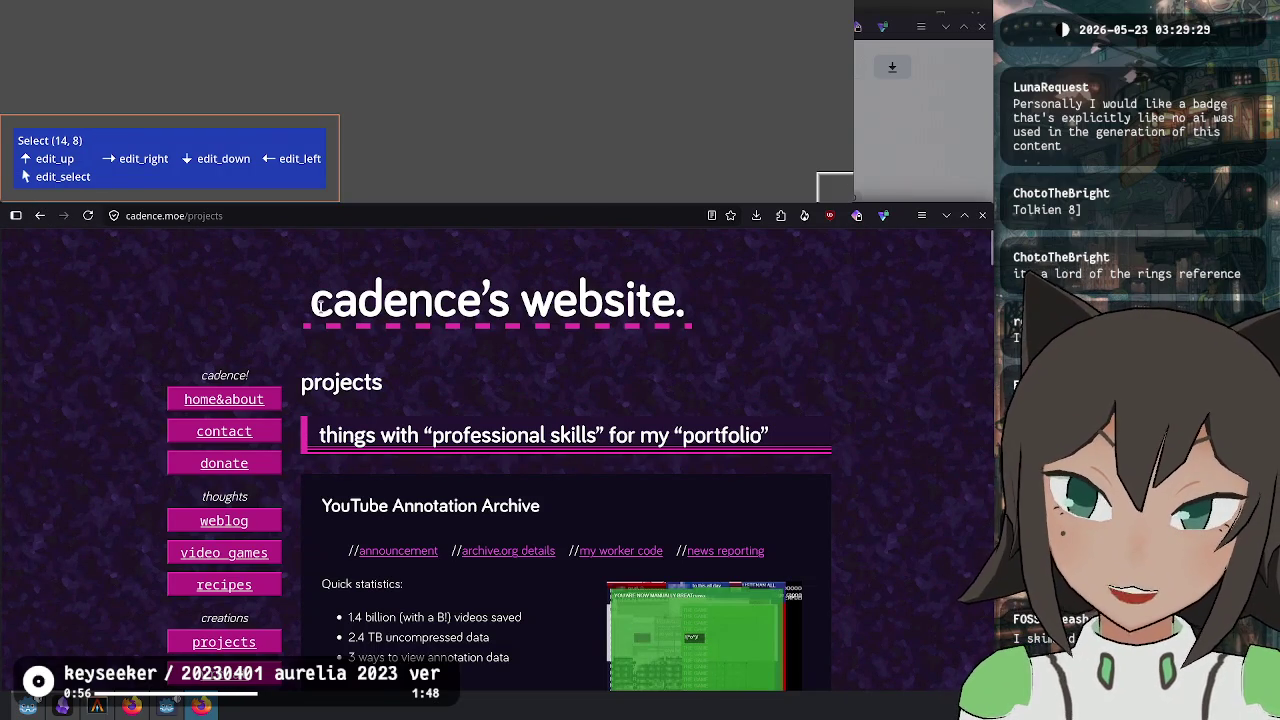
{"action": "left_click_drag", "start_coordinate": [317, 307], "coordinate": [636, 307]}
{"action": "left_click", "coordinate": [735, 377]}
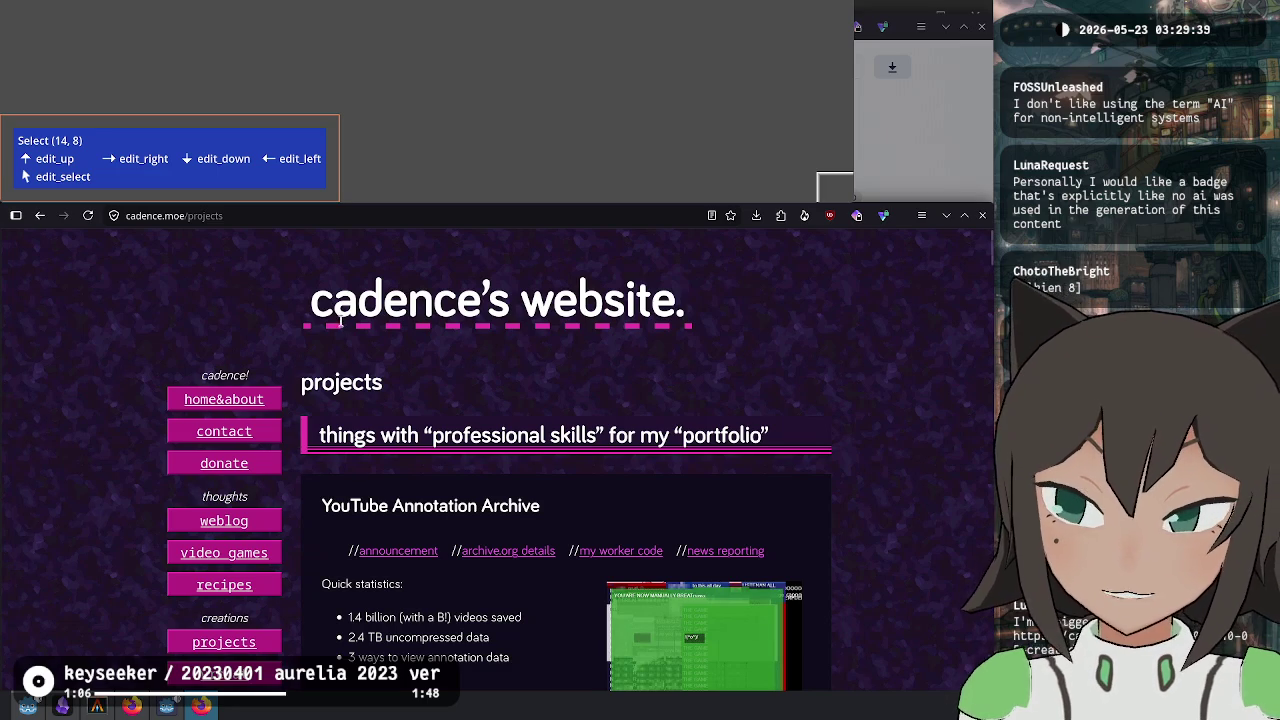
{"action": "left_click", "coordinate": [34, 219]}
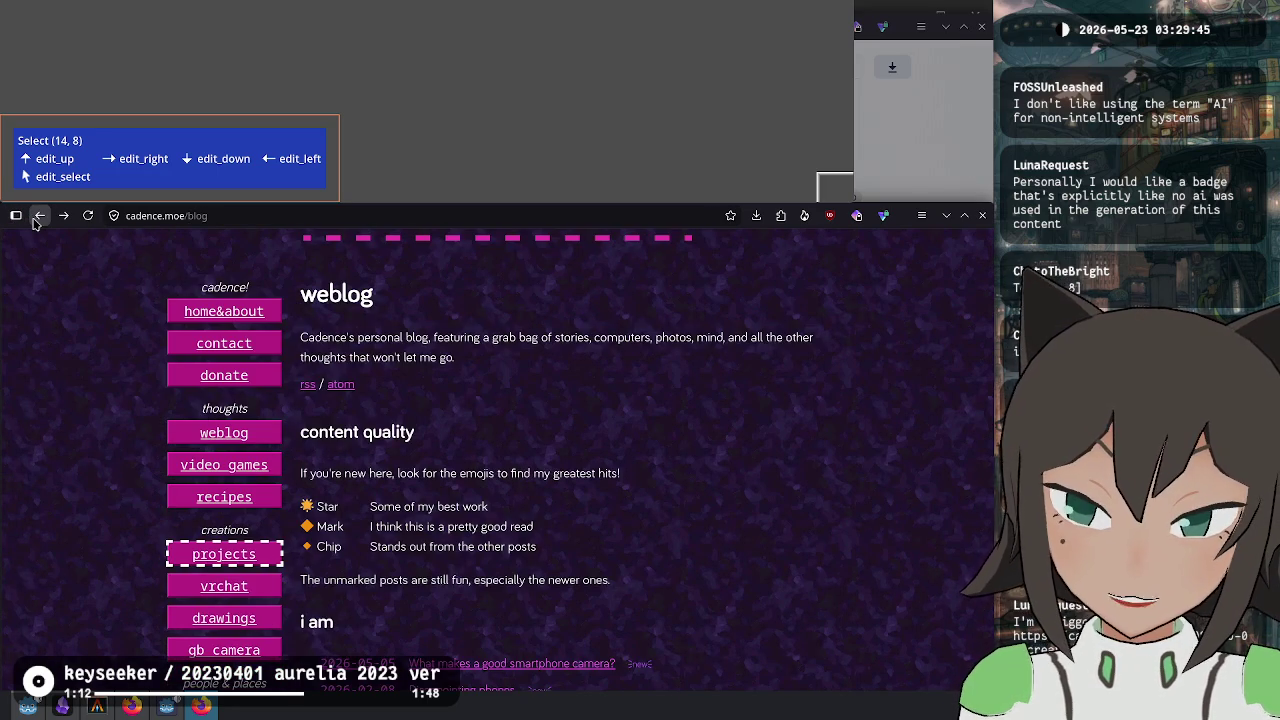
Scroll up and down through the cadence.moe blog's post archive.
{"action": "scroll", "coordinate": [729, 521], "scroll_direction": "down", "scroll_amount": 5}
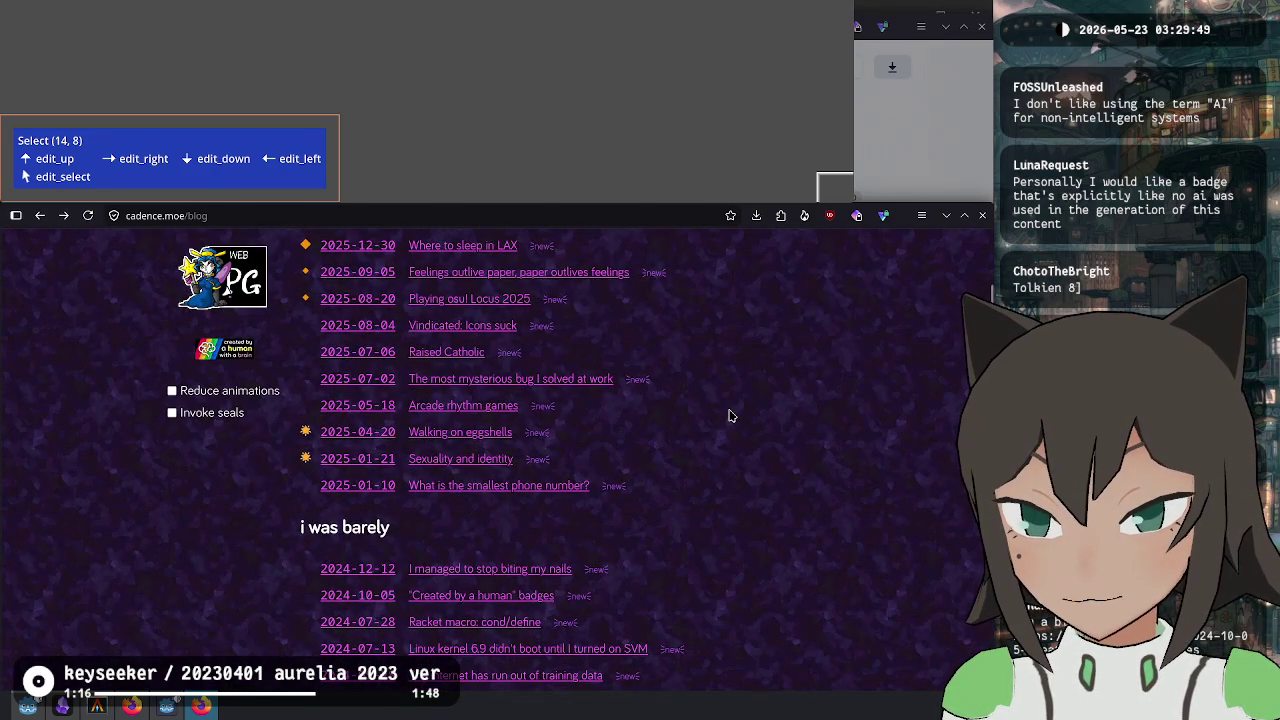
{"action": "scroll", "coordinate": [729, 416], "scroll_direction": "up", "scroll_amount": 4}
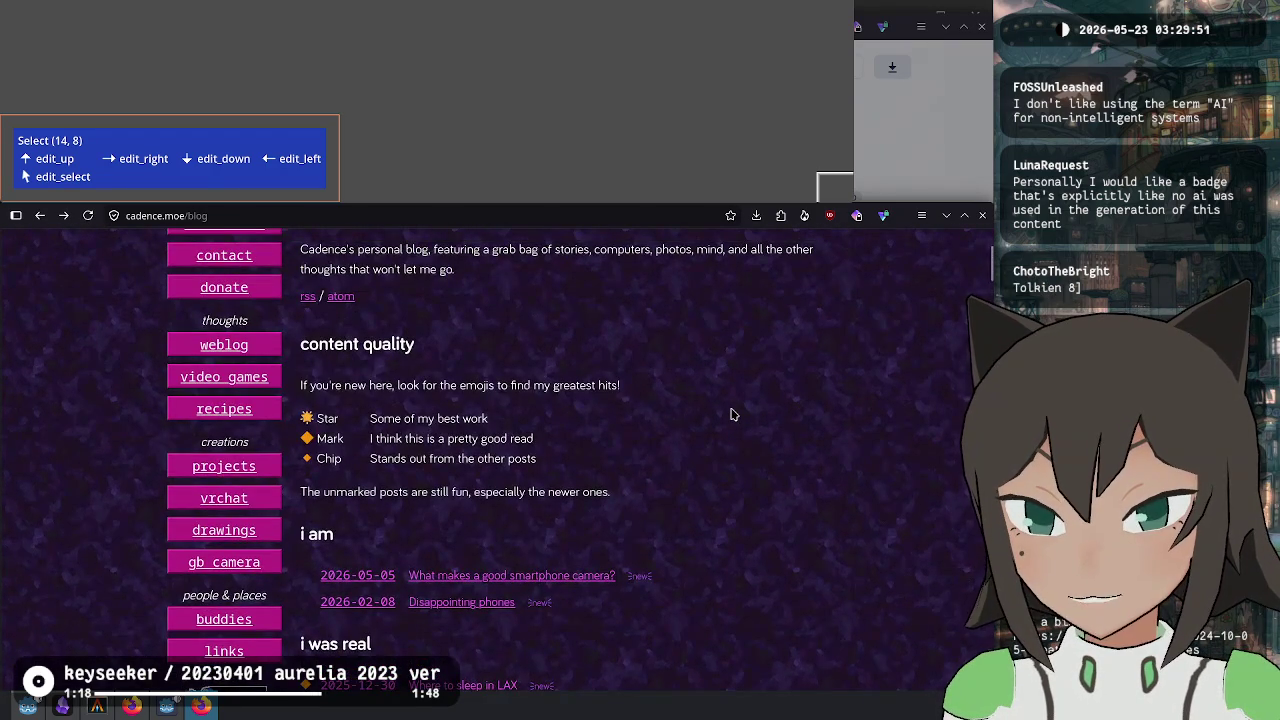
{"action": "scroll", "coordinate": [731, 414], "scroll_direction": "down", "scroll_amount": 12}
{"action": "scroll", "coordinate": [731, 414], "scroll_direction": "down", "scroll_amount": 12}
{"action": "scroll", "coordinate": [733, 413], "scroll_direction": "down", "scroll_amount": 12}
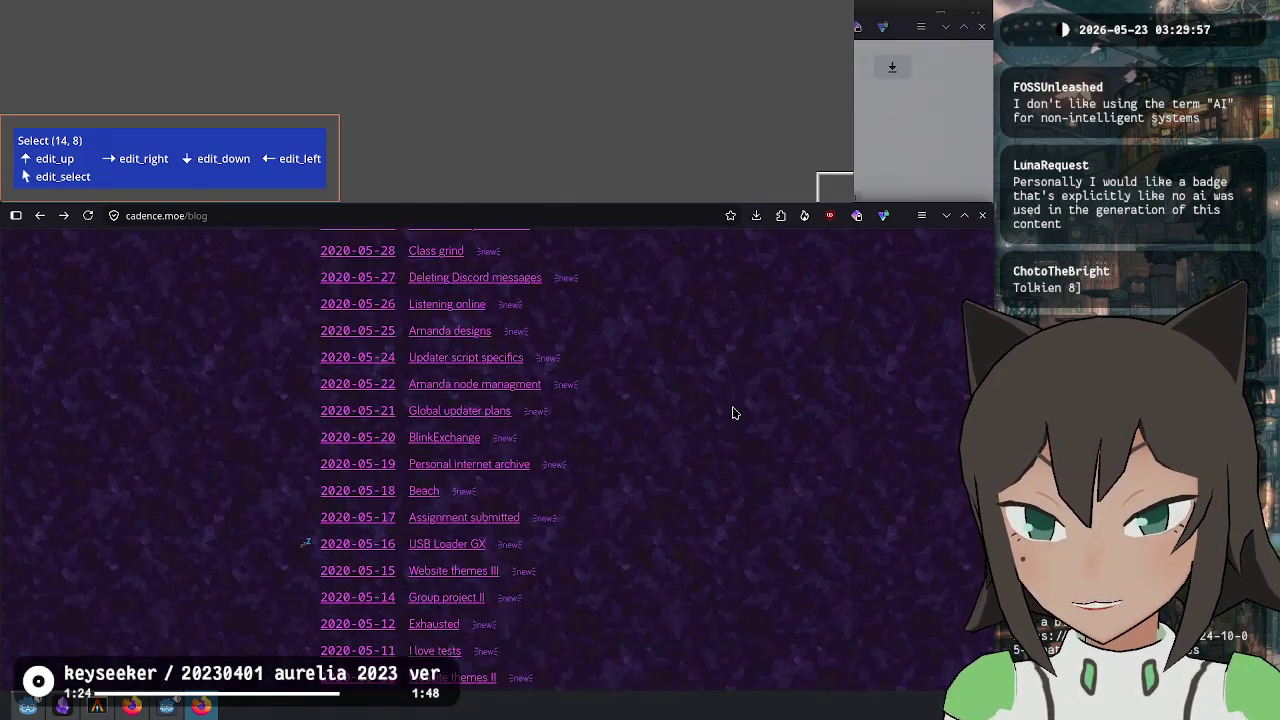
{"action": "scroll", "coordinate": [731, 412], "scroll_direction": "down", "scroll_amount": 5}
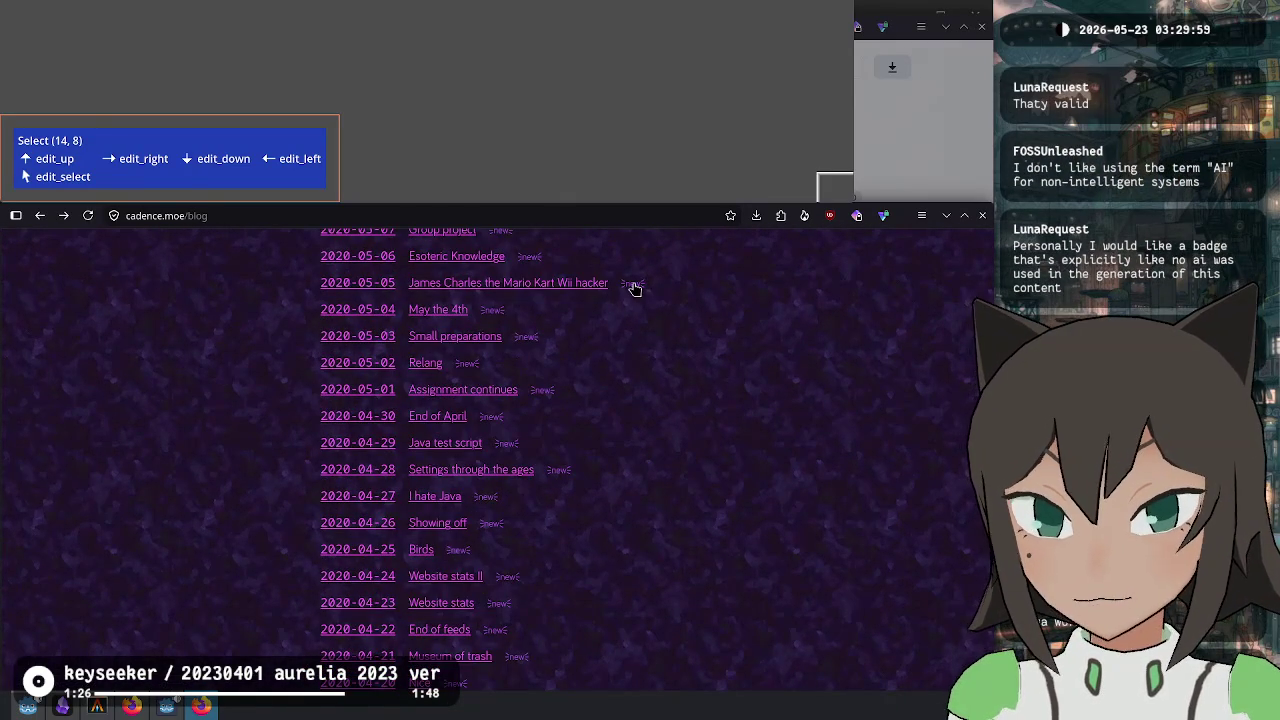
{"action": "scroll", "coordinate": [580, 330], "scroll_direction": "down", "scroll_amount": 5}
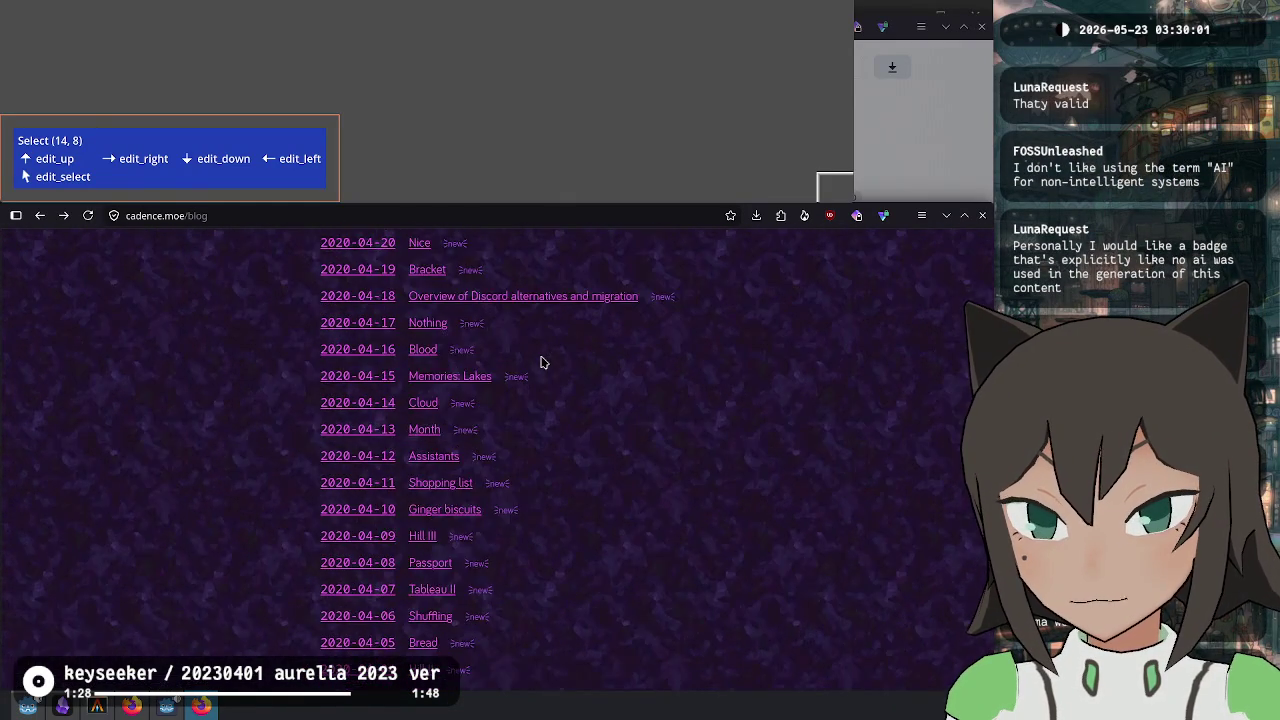
{"action": "scroll", "coordinate": [543, 360], "scroll_direction": "up", "scroll_amount": 12}
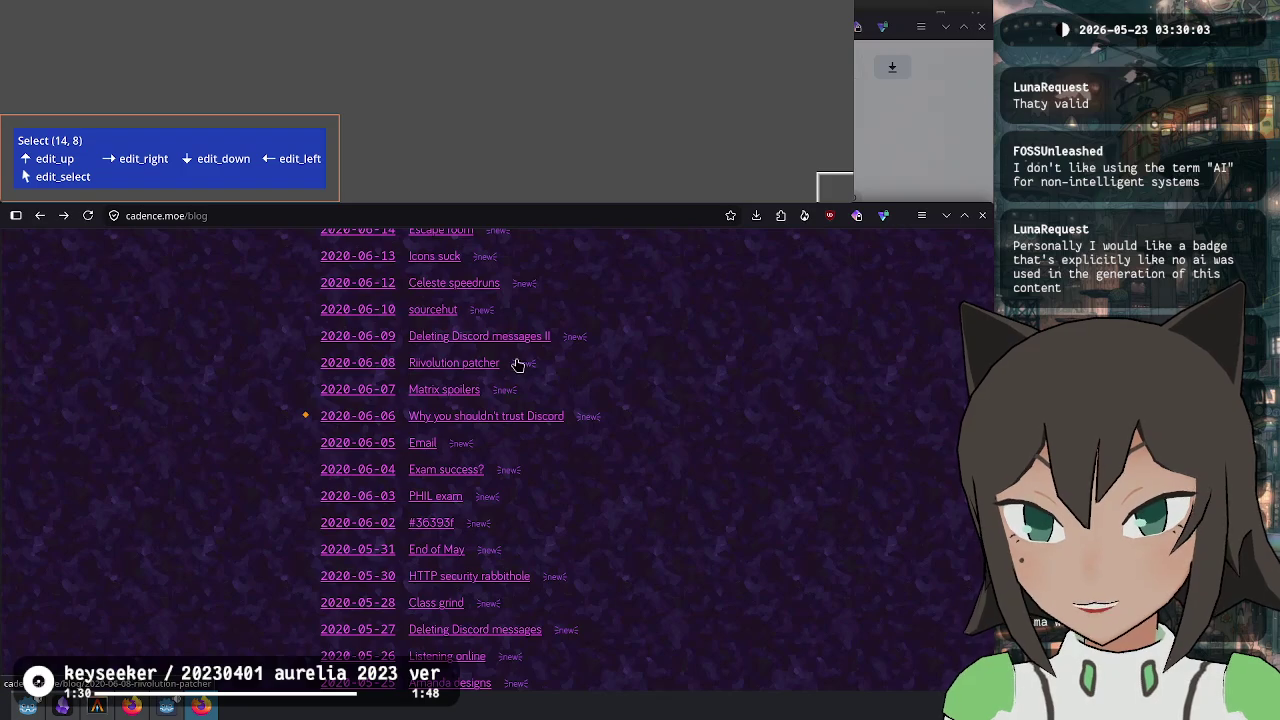
{"action": "scroll", "coordinate": [569, 491], "scroll_direction": "up", "scroll_amount": 20}
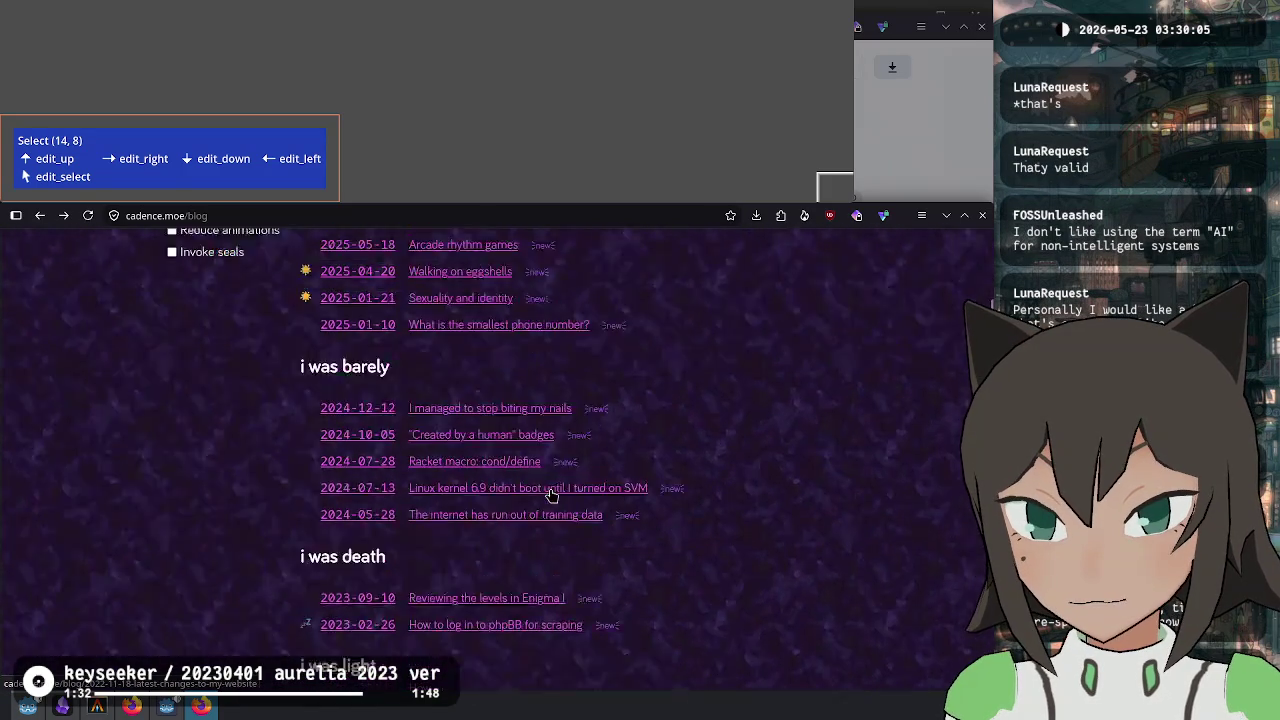
{"action": "scroll", "coordinate": [555, 495], "scroll_direction": "up", "scroll_amount": 3}
{"action": "scroll", "coordinate": [553, 490], "scroll_direction": "down", "scroll_amount": 2}
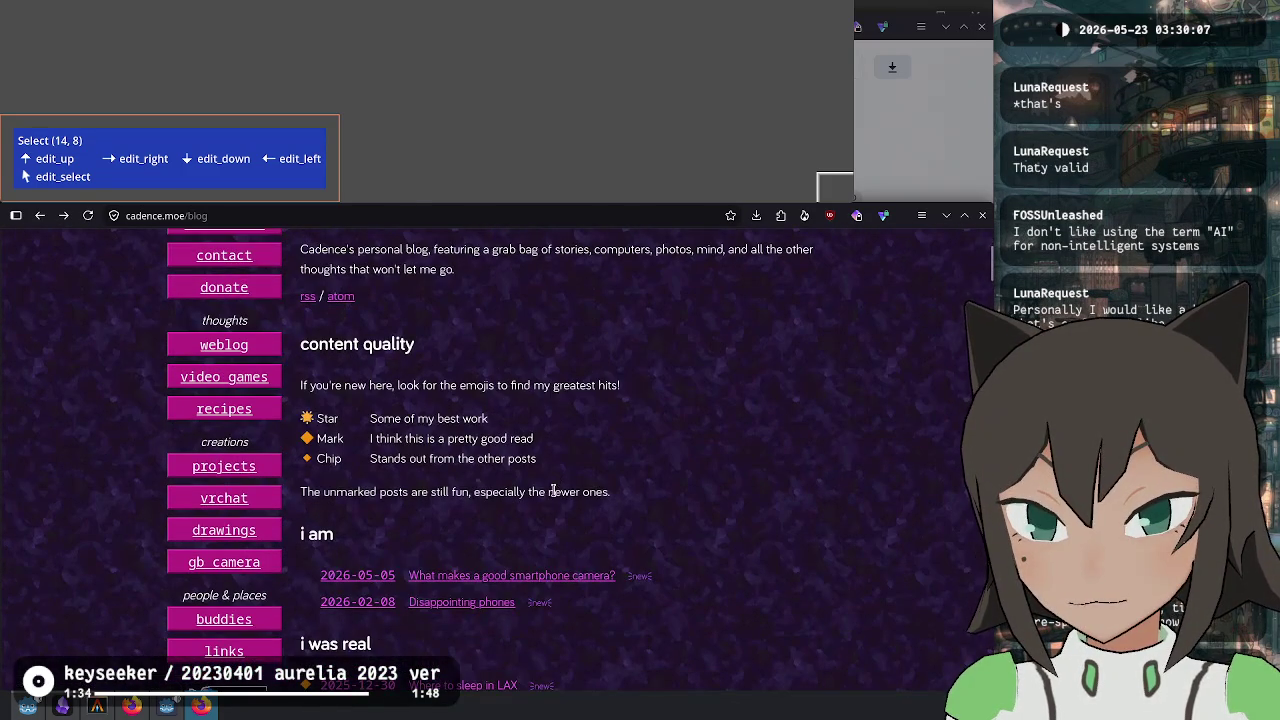
{"action": "scroll", "coordinate": [543, 400], "scroll_direction": "down", "scroll_amount": 3}
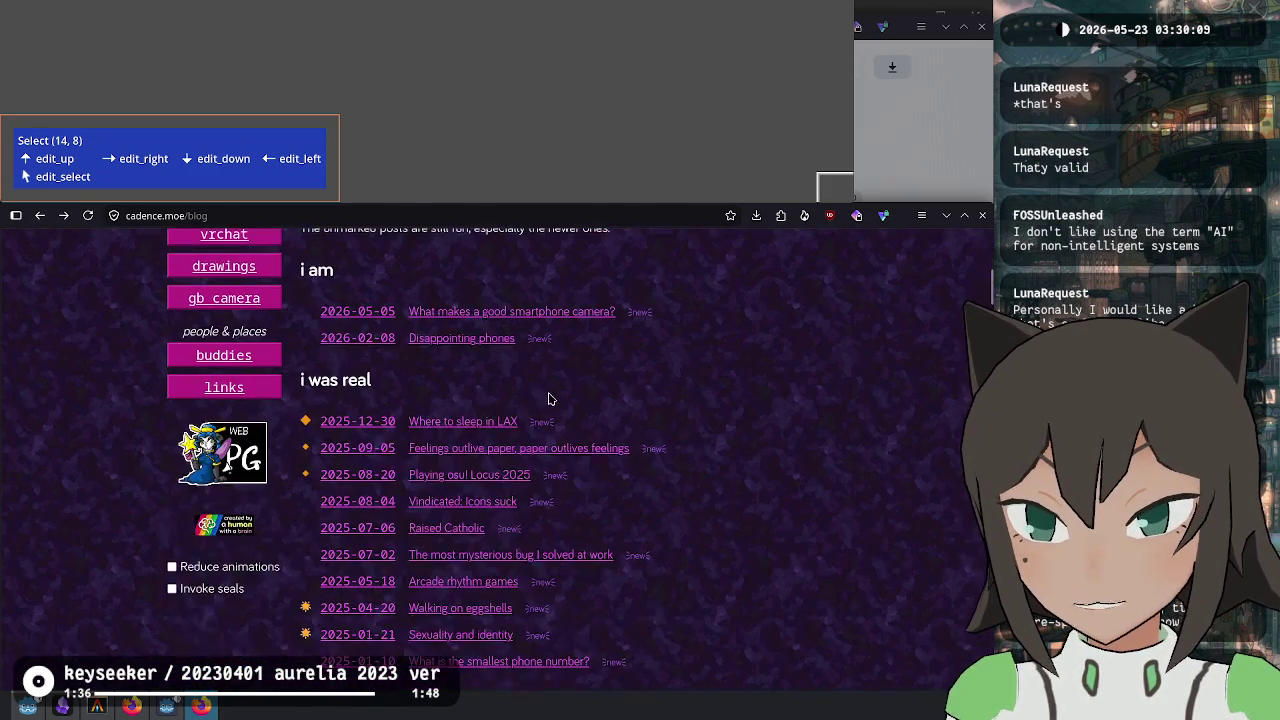
{"action": "scroll", "coordinate": [546, 401], "scroll_direction": "up", "scroll_amount": 2}
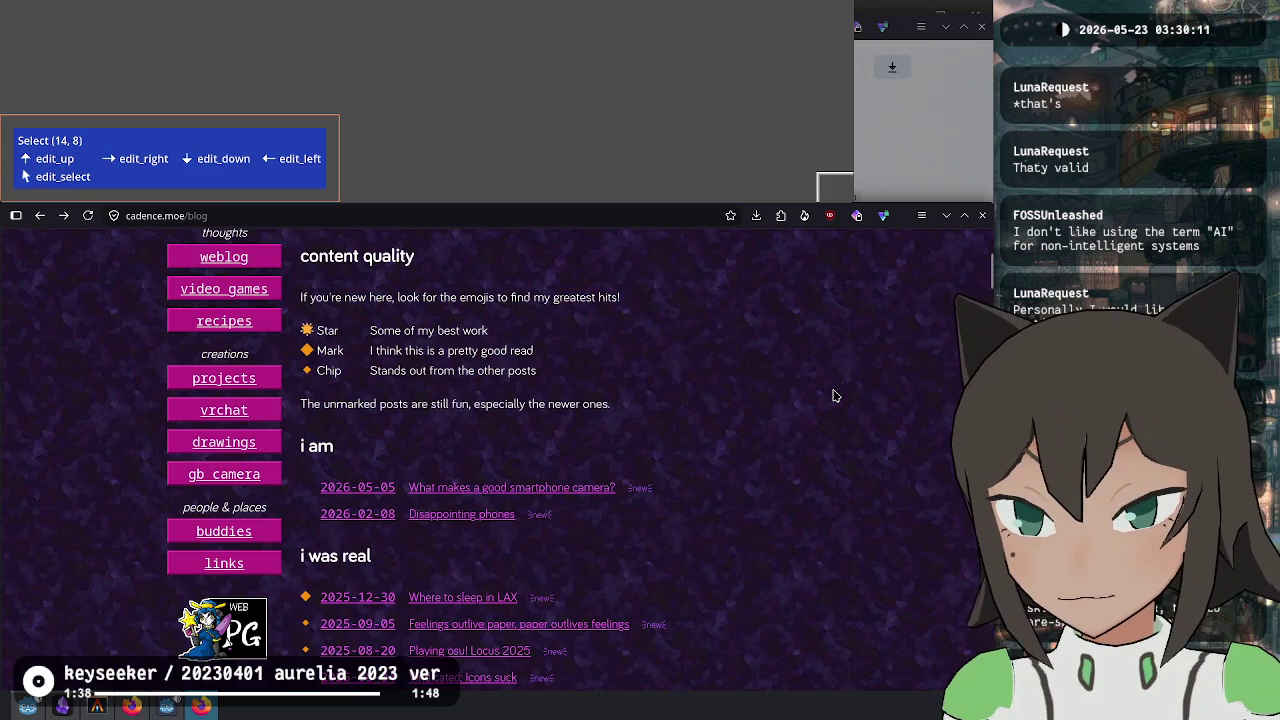
{"action": "scroll", "coordinate": [799, 410], "scroll_direction": "down", "scroll_amount": 4}
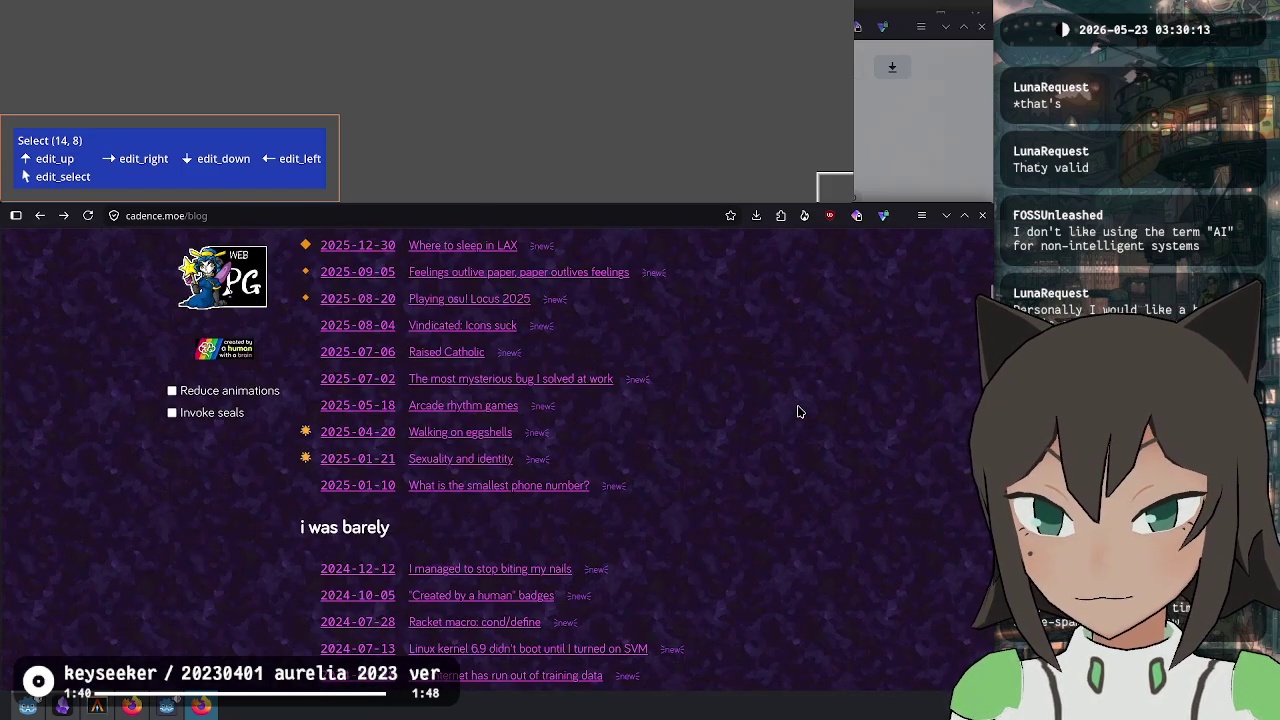
{"action": "scroll", "coordinate": [599, 491], "scroll_direction": "up", "scroll_amount": 5}
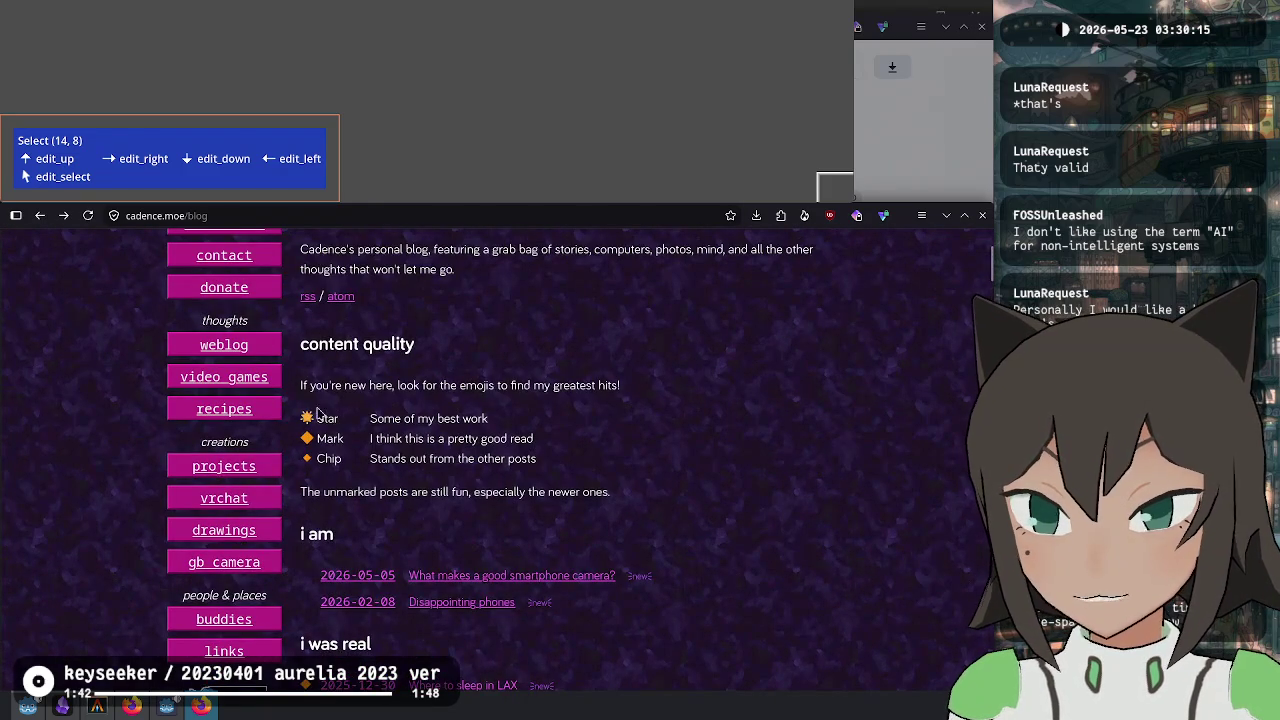
Highlight the Star, Mark and Chip legend rows, then clear the text selection.
{"action": "left_click_drag", "start_coordinate": [317, 413], "coordinate": [372, 491]}
{"action": "left_click_drag", "start_coordinate": [595, 474], "coordinate": [377, 425]}
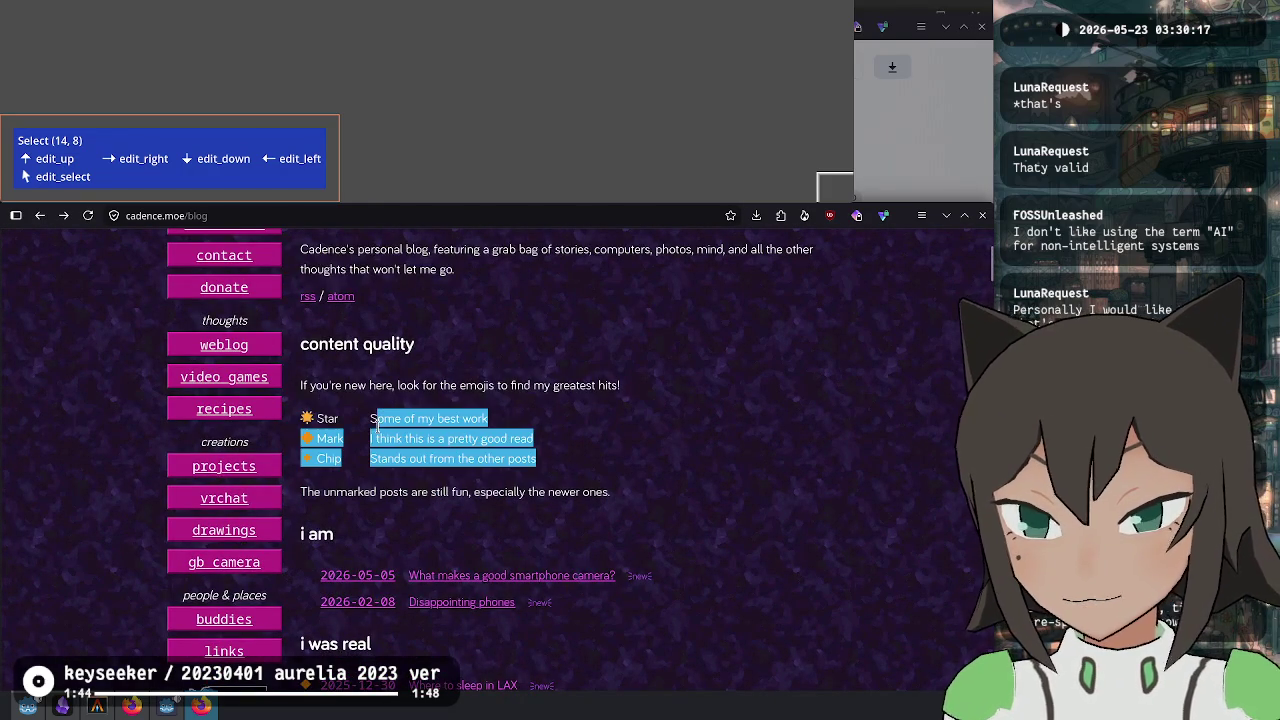
{"action": "left_click_drag", "start_coordinate": [299, 411], "coordinate": [304, 420]}
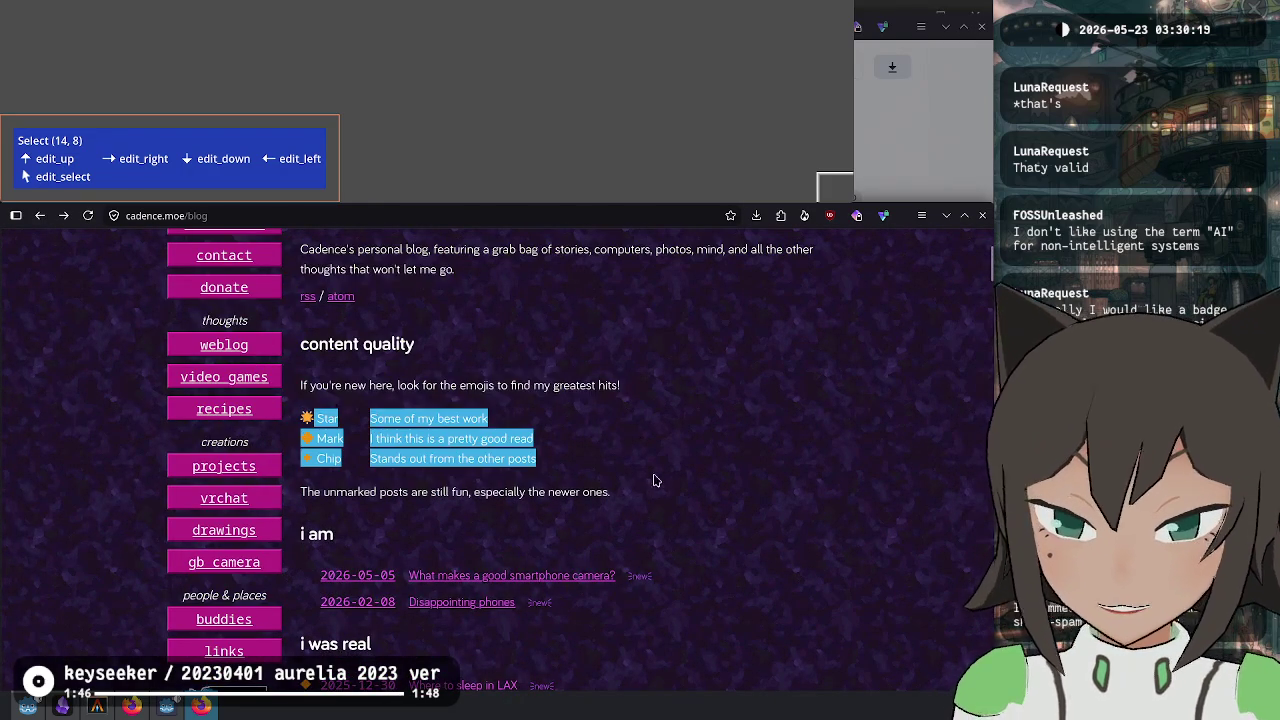
{"action": "left_click", "coordinate": [622, 480]}
Scroll further through the post list and close the blog window with Ctrl+W.
{"action": "scroll", "coordinate": [592, 460], "scroll_direction": "down", "scroll_amount": 5}
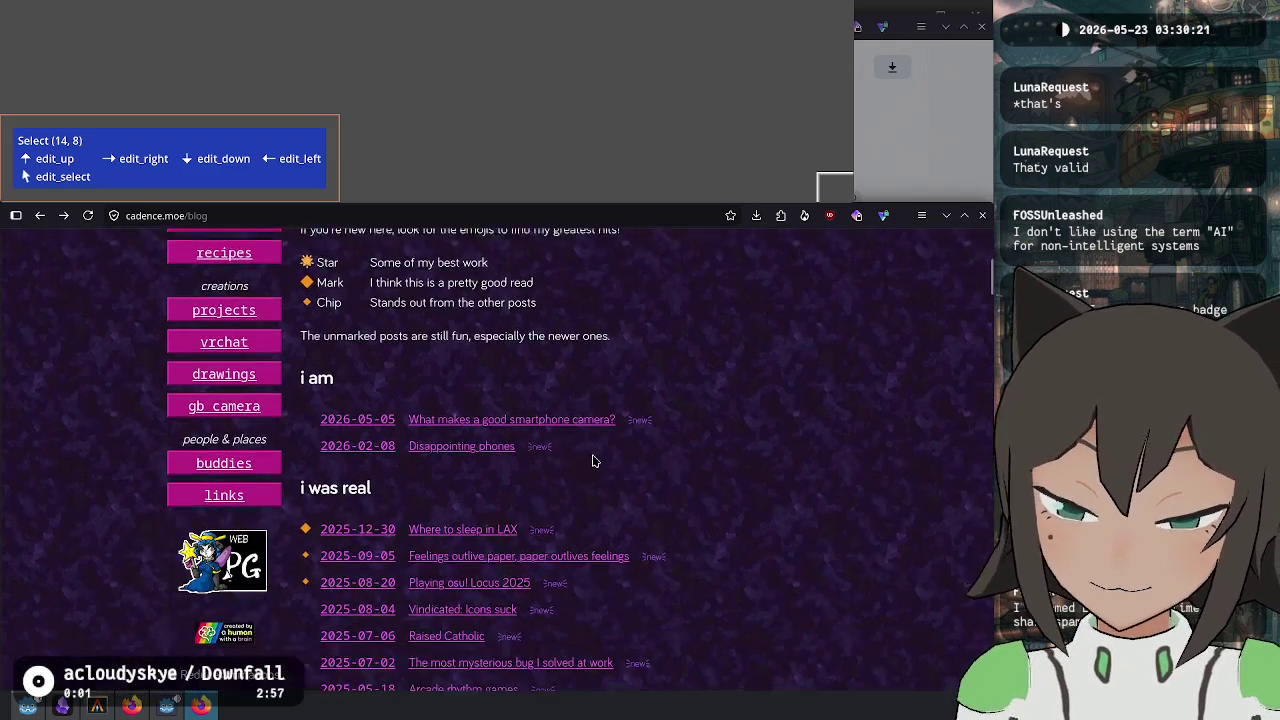
{"action": "scroll", "coordinate": [593, 460], "scroll_direction": "down", "scroll_amount": 10}
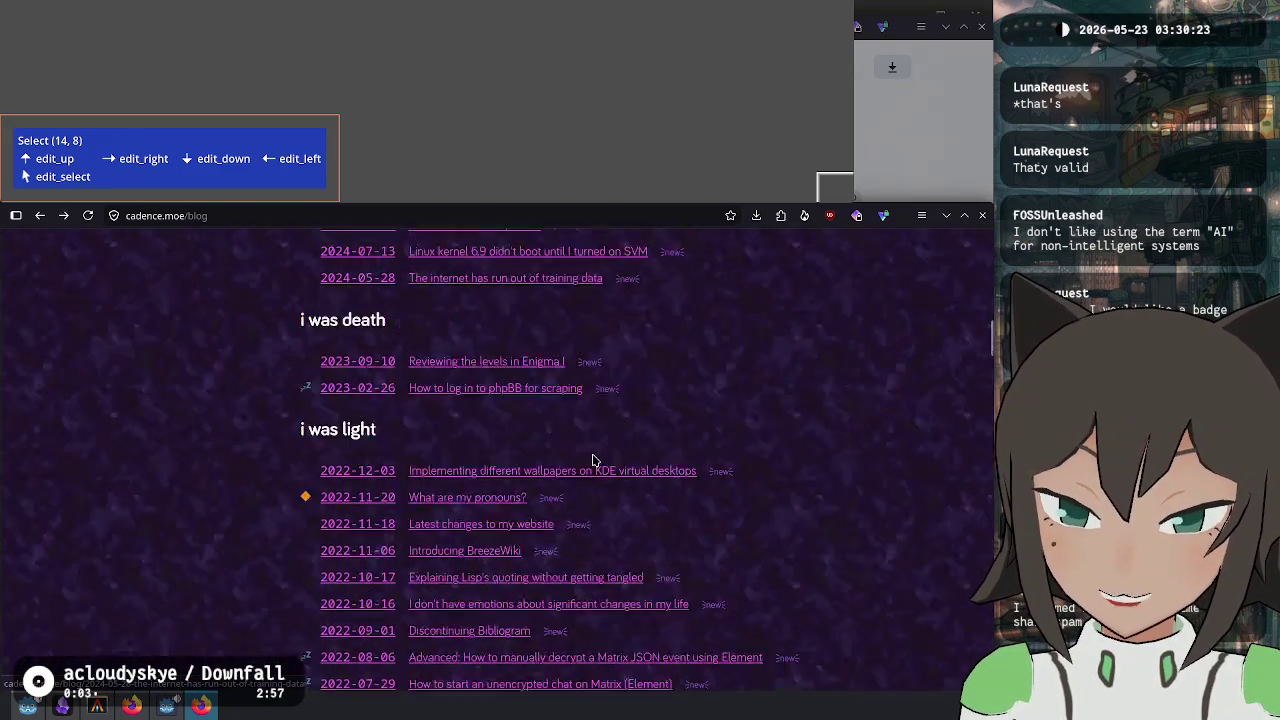
{"action": "scroll", "coordinate": [593, 460], "scroll_direction": "up", "scroll_amount": 4}
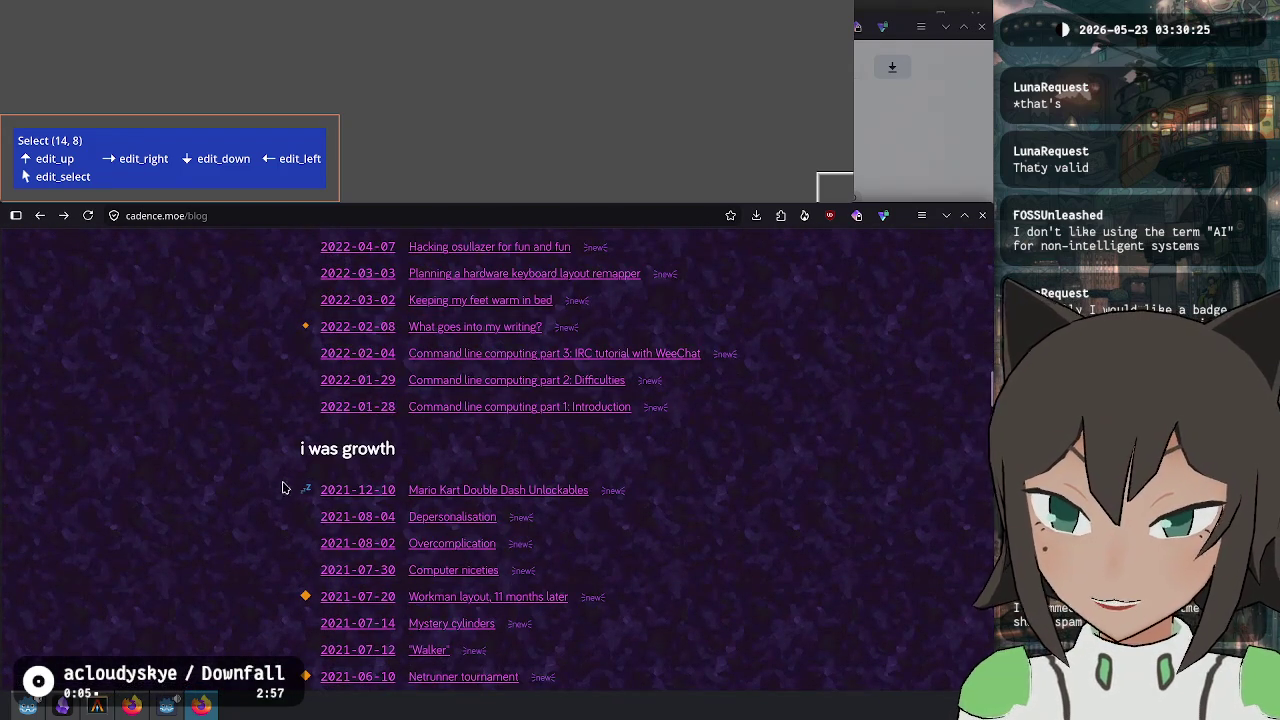
{"action": "scroll", "coordinate": [305, 493], "scroll_direction": "up", "scroll_amount": 15}
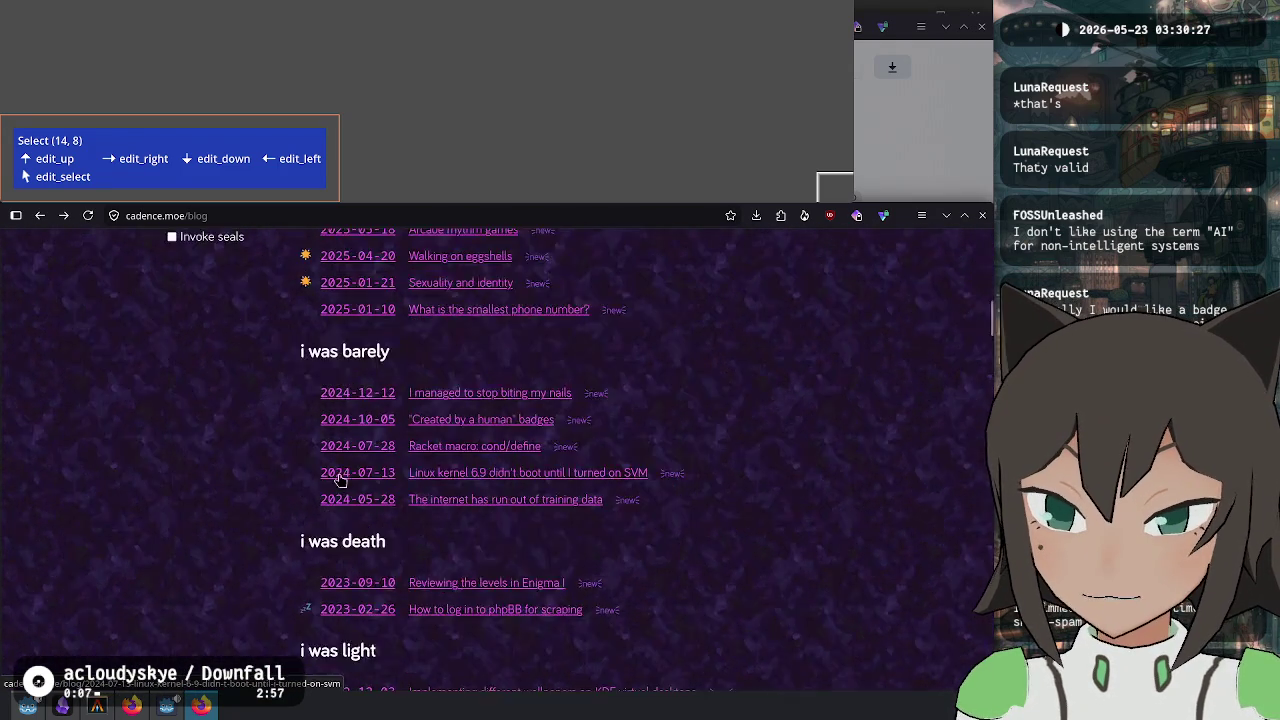
{"action": "scroll", "coordinate": [379, 543], "scroll_direction": "down", "scroll_amount": 3}
{"action": "mouse_move", "coordinate": [384, 282]}
{"action": "left_mouse_down"}
{"action": "mouse_move", "coordinate": [440, 410]}
{"action": "mouse_move", "coordinate": [384, 285]}
{"action": "left_mouse_up"}
{"action": "scroll", "coordinate": [285, 517], "scroll_direction": "down", "scroll_amount": 10}
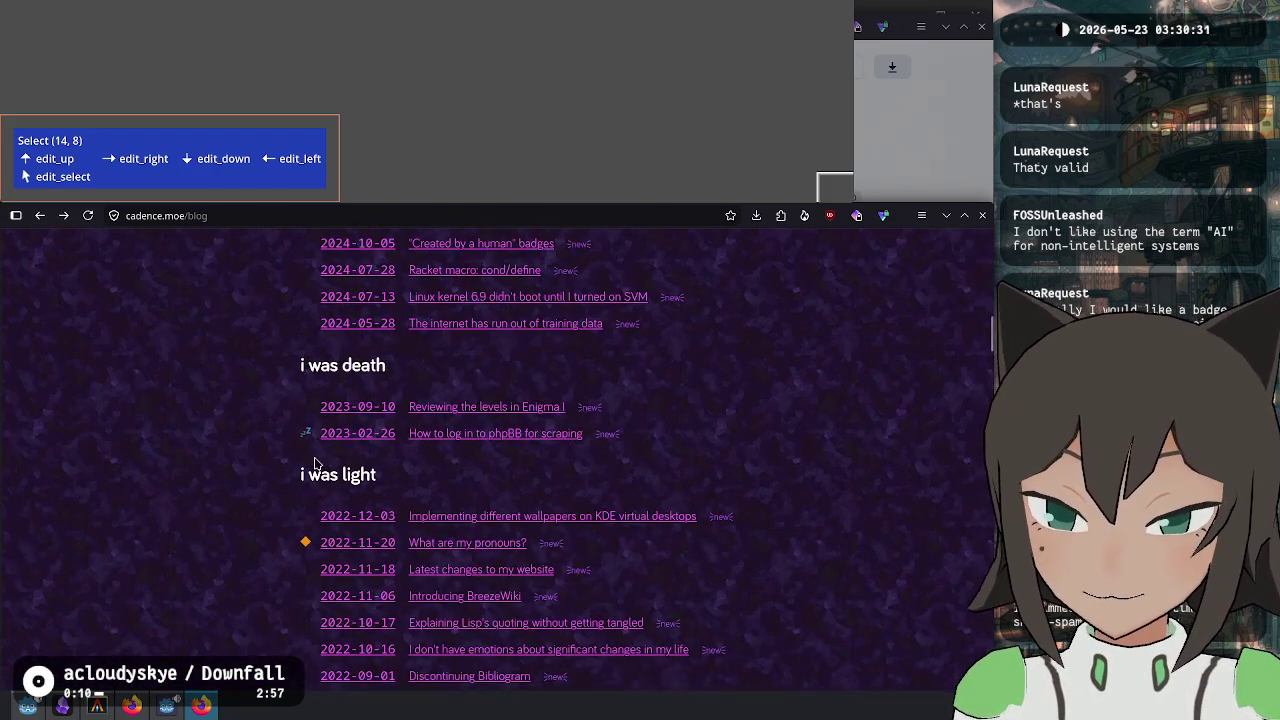
{"action": "key", "text": "ctrl+w"}
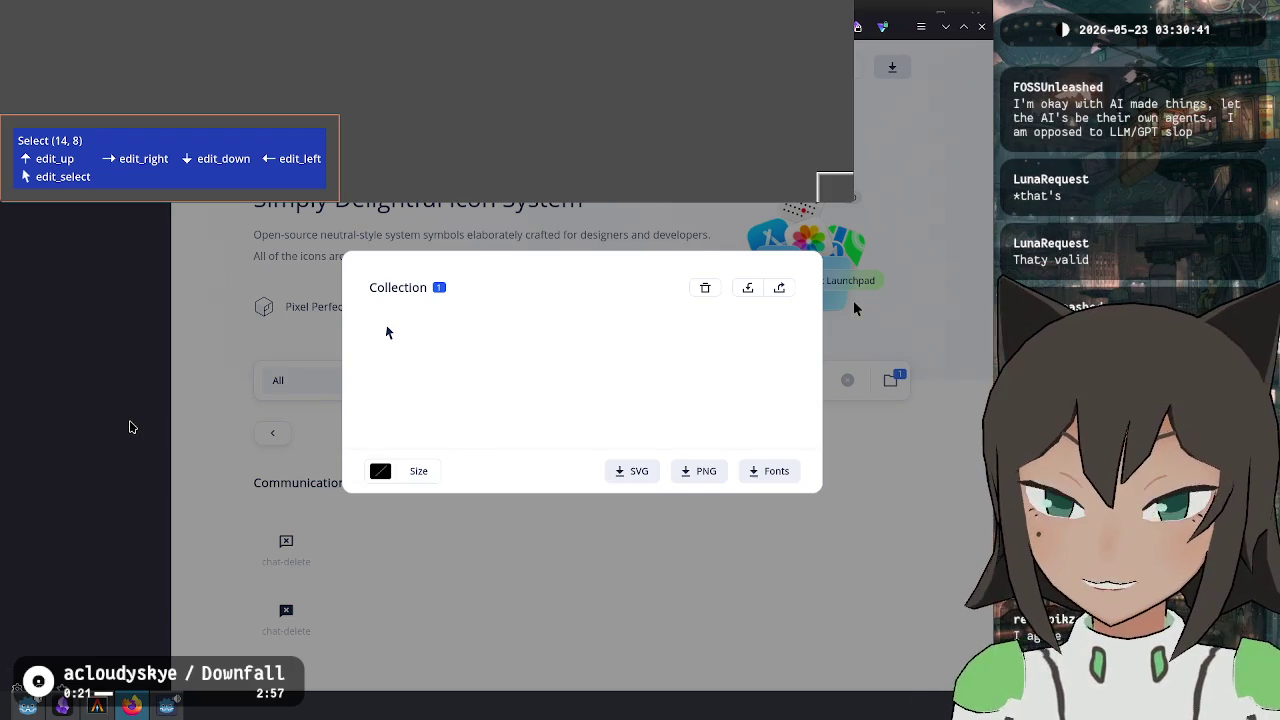
Move the in-game selection to (8, 8) and return to the Godot editor.
{"action": "key", "text": "Left"}
{"action": "key", "text": "Left"}
{"action": "key", "text": "Left"}
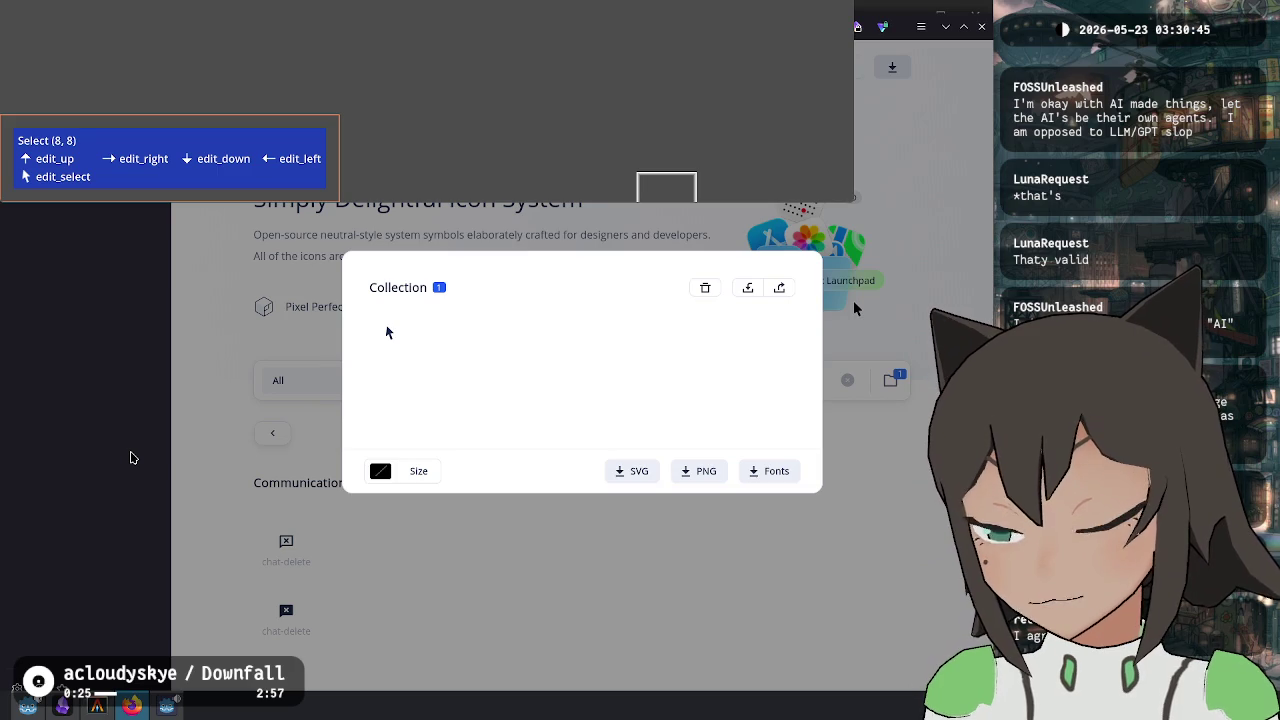
{"action": "key", "text": "Return"}
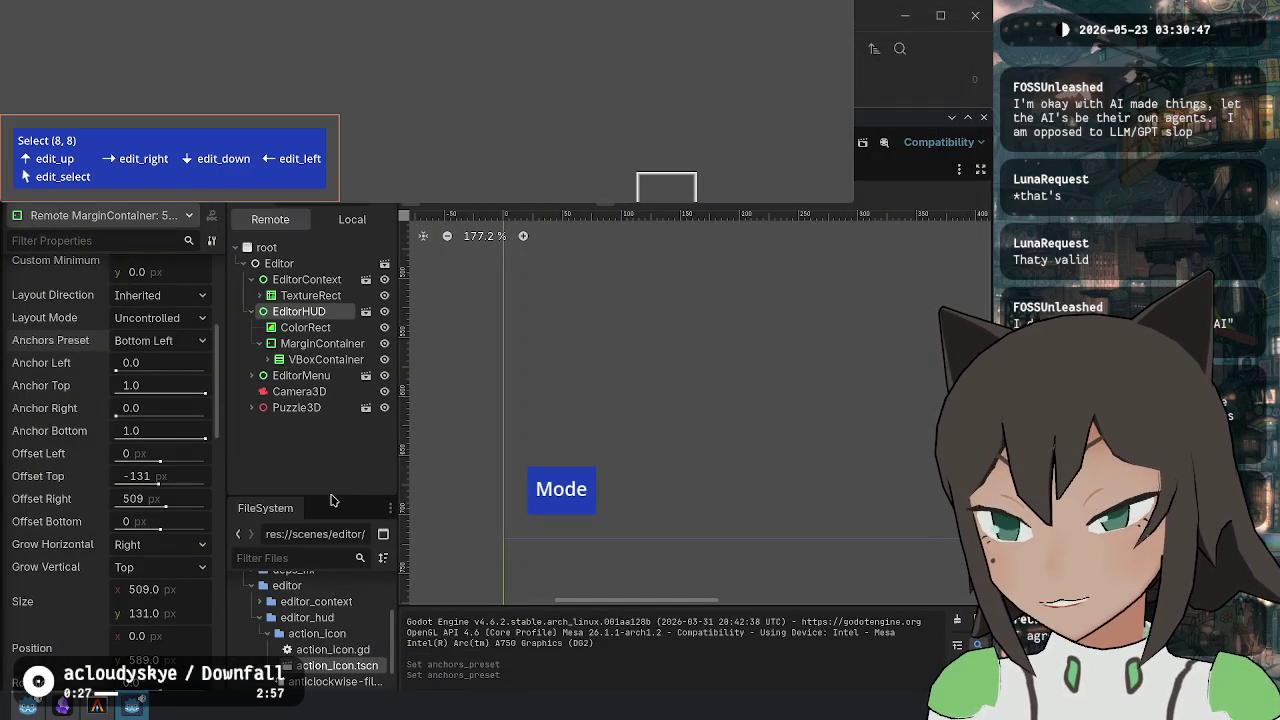
{"action": "left_click", "coordinate": [334, 486]}
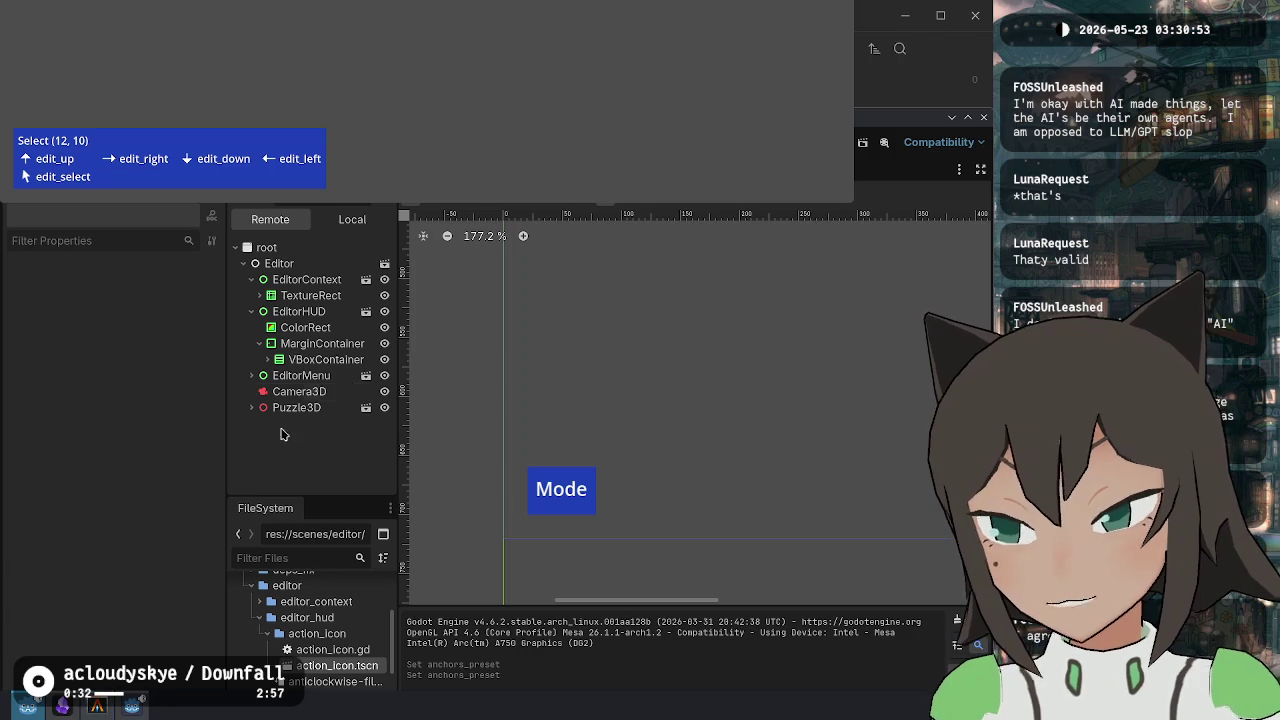
Close the running game from the taskbar, relaunch Fishy Facts, and enter its Editor mode.
{"action": "right_click", "coordinate": [127, 714]}
{"action": "left_click", "coordinate": [806, 145]}
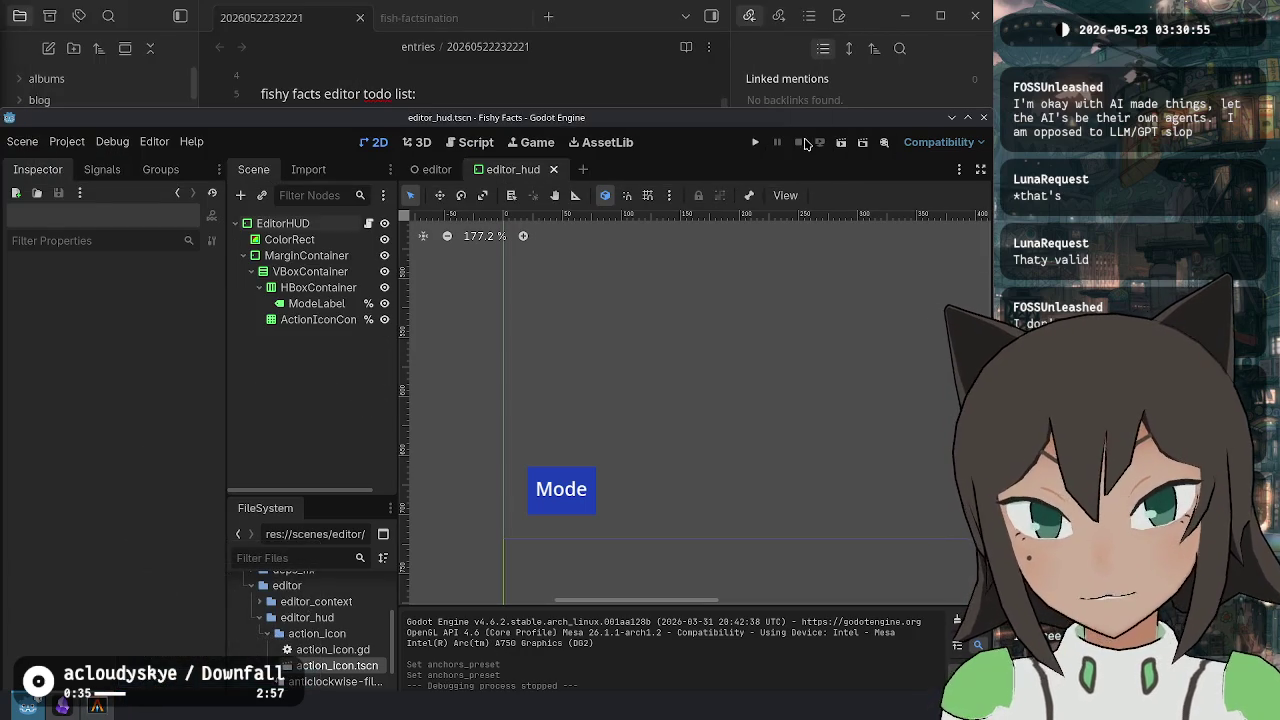
{"action": "left_click", "coordinate": [757, 144]}
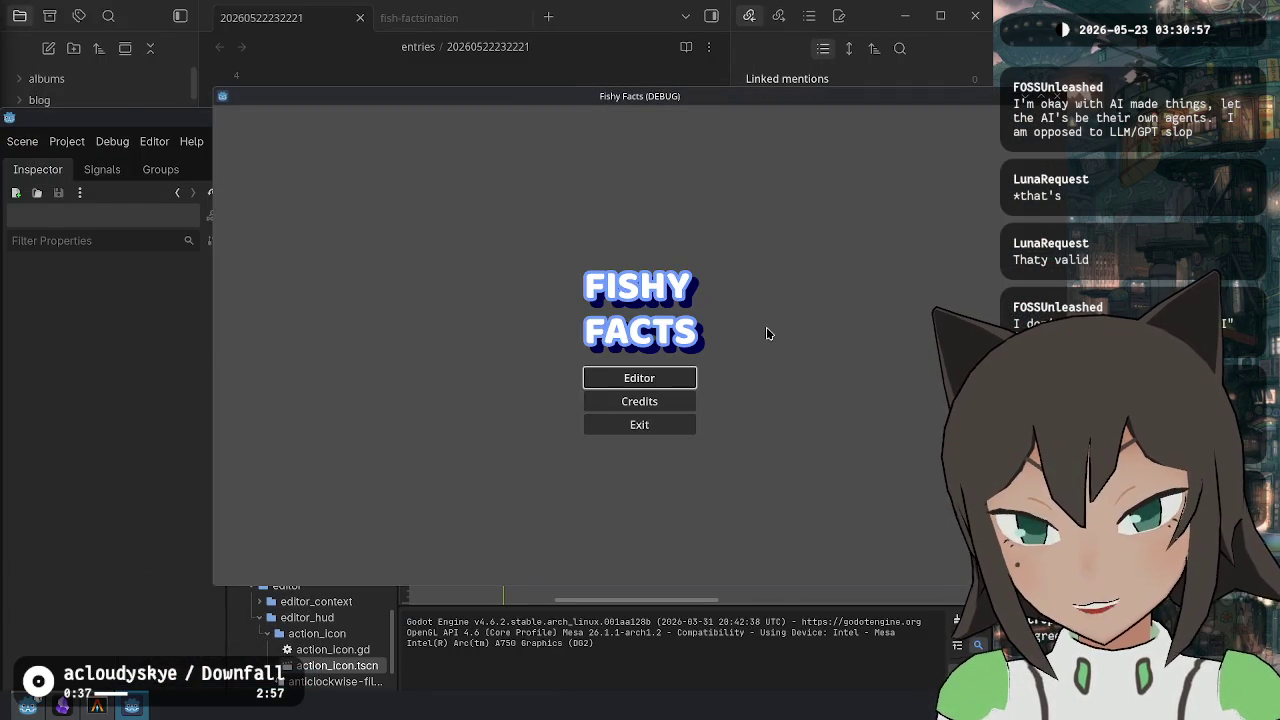
{"action": "left_click", "coordinate": [546, 368]}
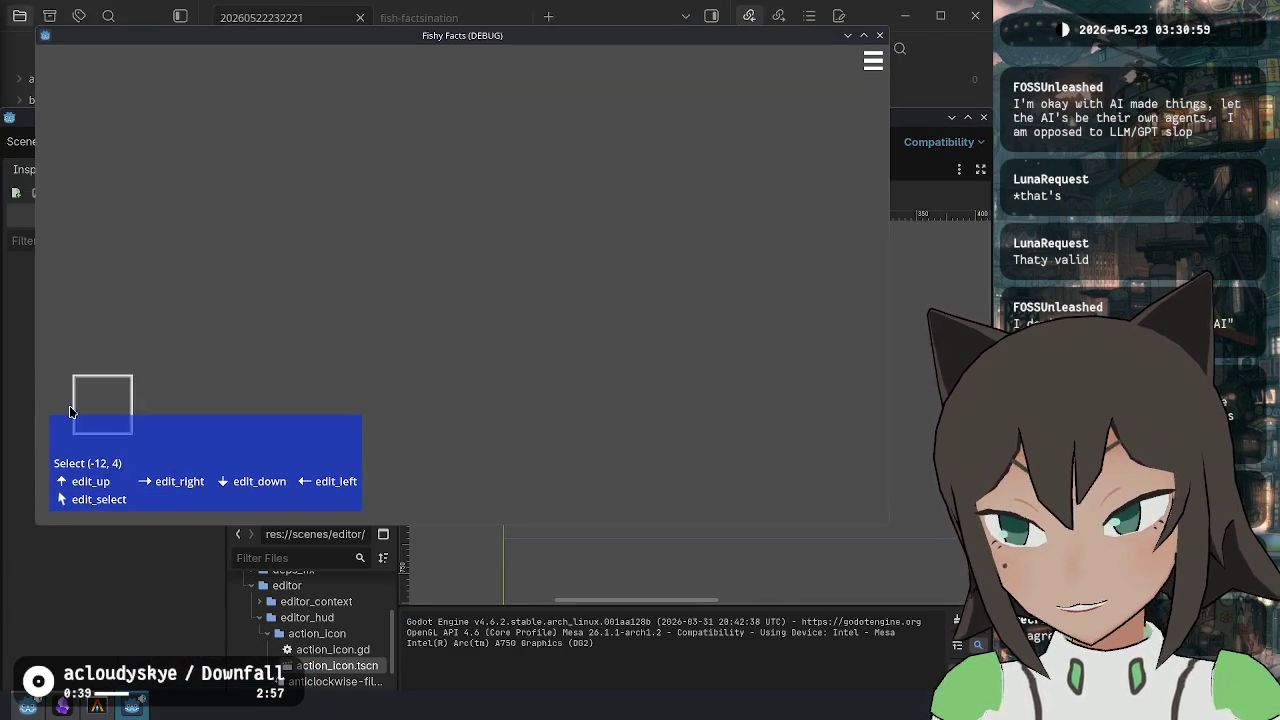
Switch between the game and Godot, ending back in the Godot editor.
{"action": "key", "text": "alt+Tab"}
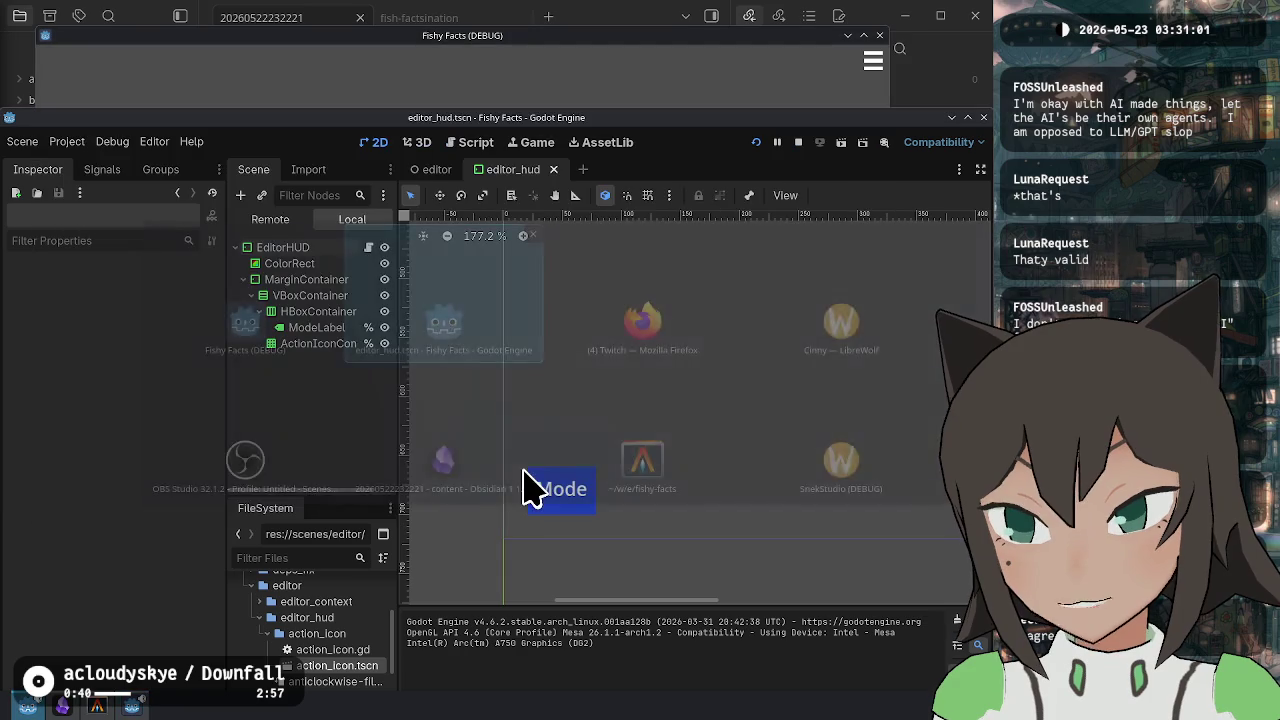
{"action": "key", "text": "alt+Tab"}
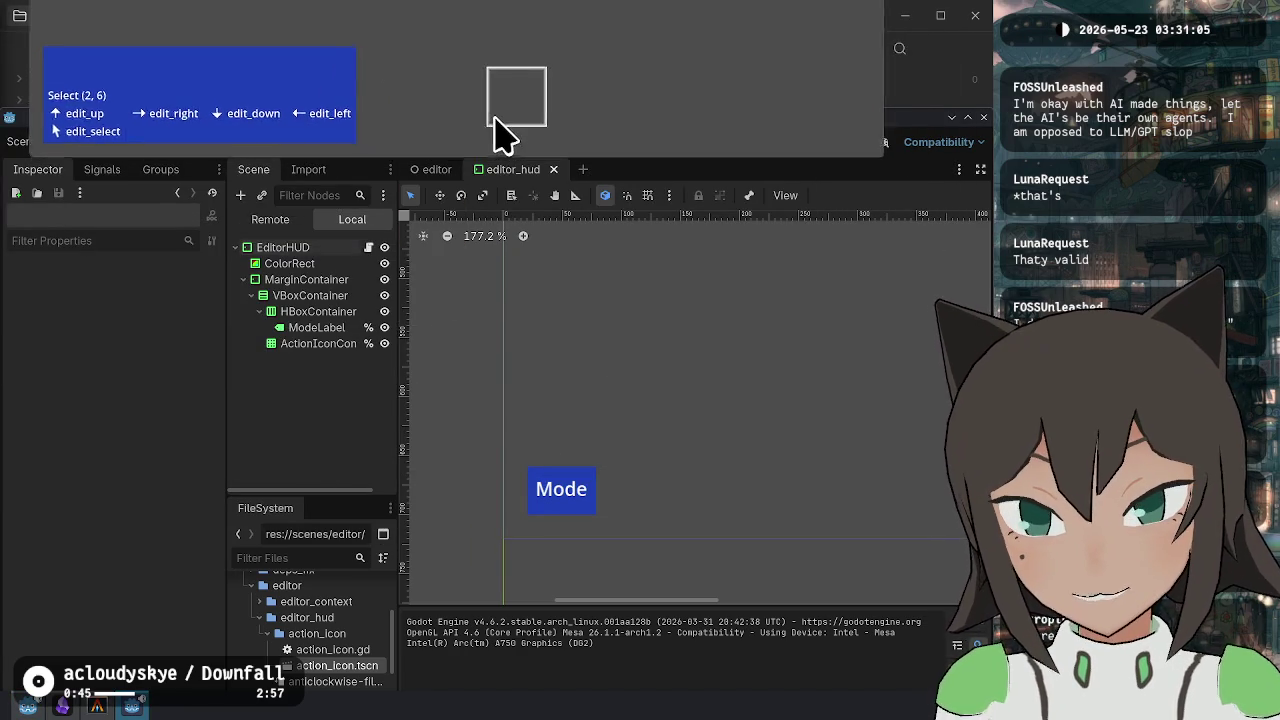
{"action": "key", "text": "alt+Tab"}
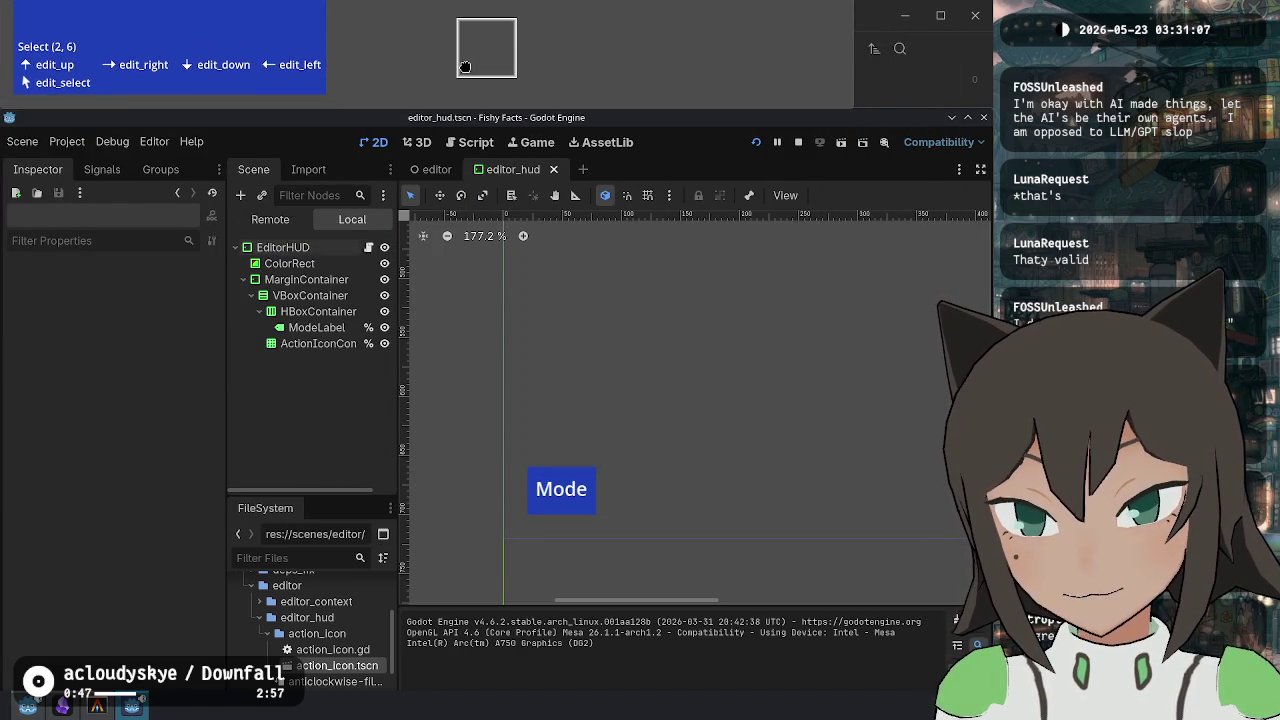
{"action": "left_click", "coordinate": [290, 263]}
{"action": "left_click", "coordinate": [283, 247]}
{"action": "left_click", "coordinate": [318, 262]}
{"action": "left_click", "coordinate": [316, 327]}
{"action": "left_click", "coordinate": [318, 343]}
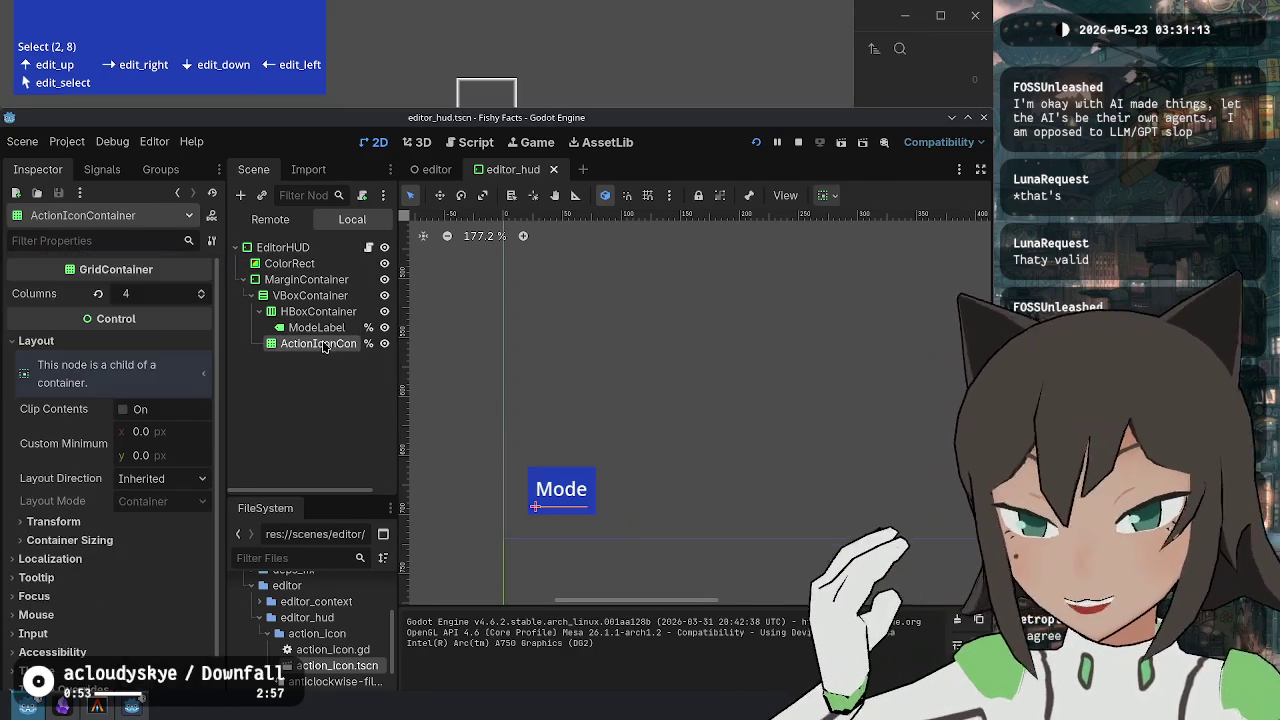
{"action": "mouse_move", "coordinate": [322, 662]}
{"action": "left_mouse_down"}
{"action": "mouse_move", "coordinate": [398, 603]}
{"action": "mouse_move", "coordinate": [388, 384]}
{"action": "mouse_move", "coordinate": [290, 347]}
{"action": "left_mouse_up"}
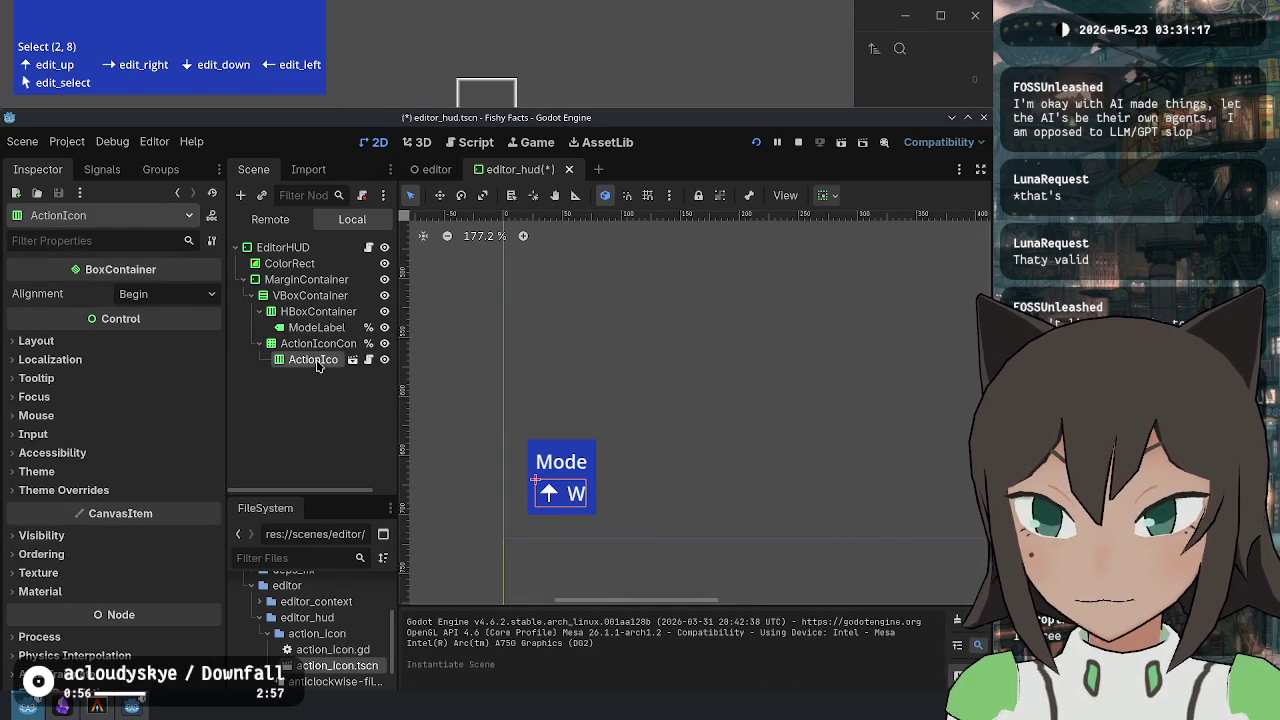
{"action": "key", "text": "ctrl+d"}
{"action": "key", "text": "ctrl+d"}
{"action": "key", "text": "ctrl+d"}
{"action": "key", "text": "ctrl+d"}
{"action": "key", "text": "ctrl+d"}
{"action": "key", "text": "ctrl+d"}
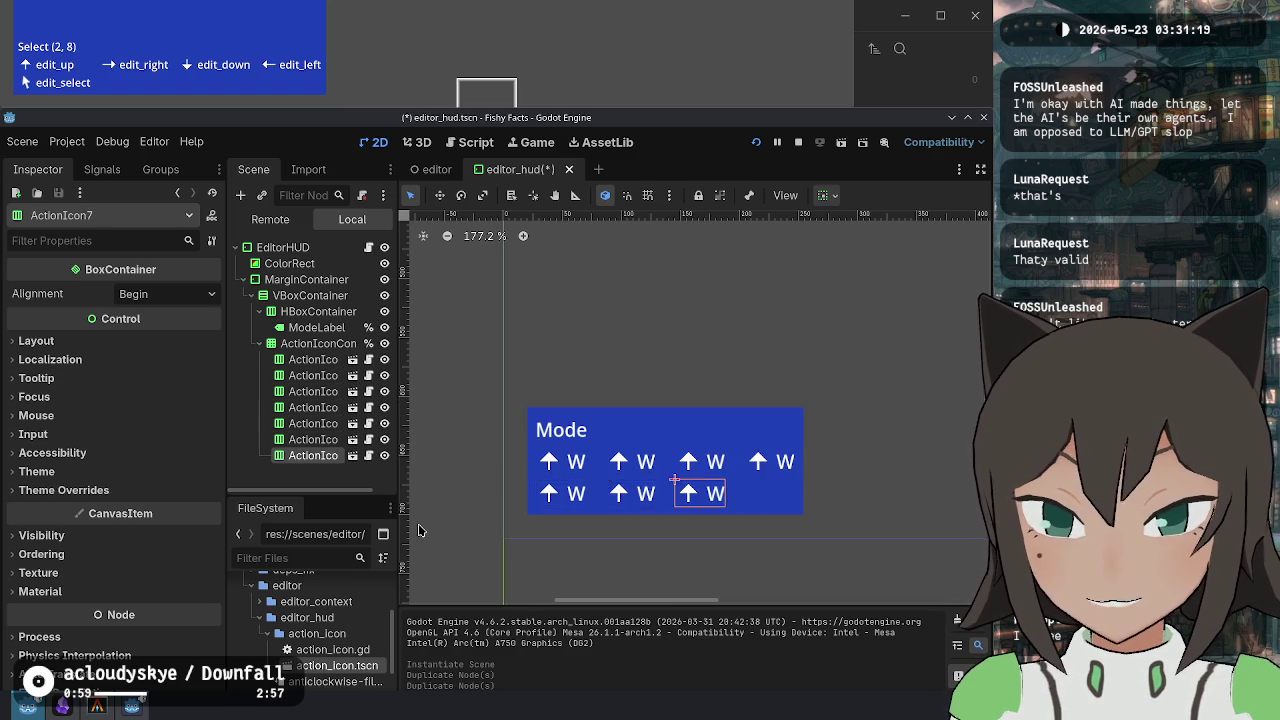
{"action": "key", "text": "ctrl+z"}
{"action": "key", "text": "ctrl+z"}
{"action": "key", "text": "ctrl+z"}
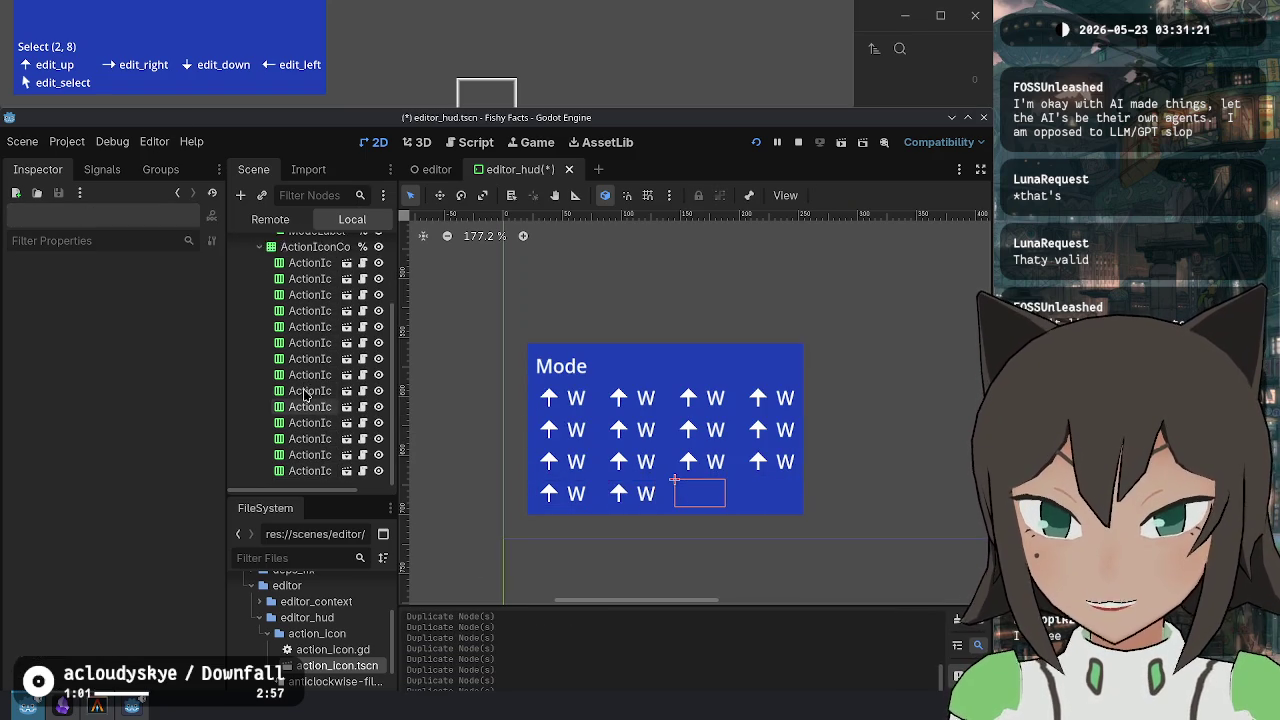
{"action": "key", "text": "ctrl+z"}
{"action": "key", "text": "ctrl+z"}
{"action": "key", "text": "ctrl+z"}
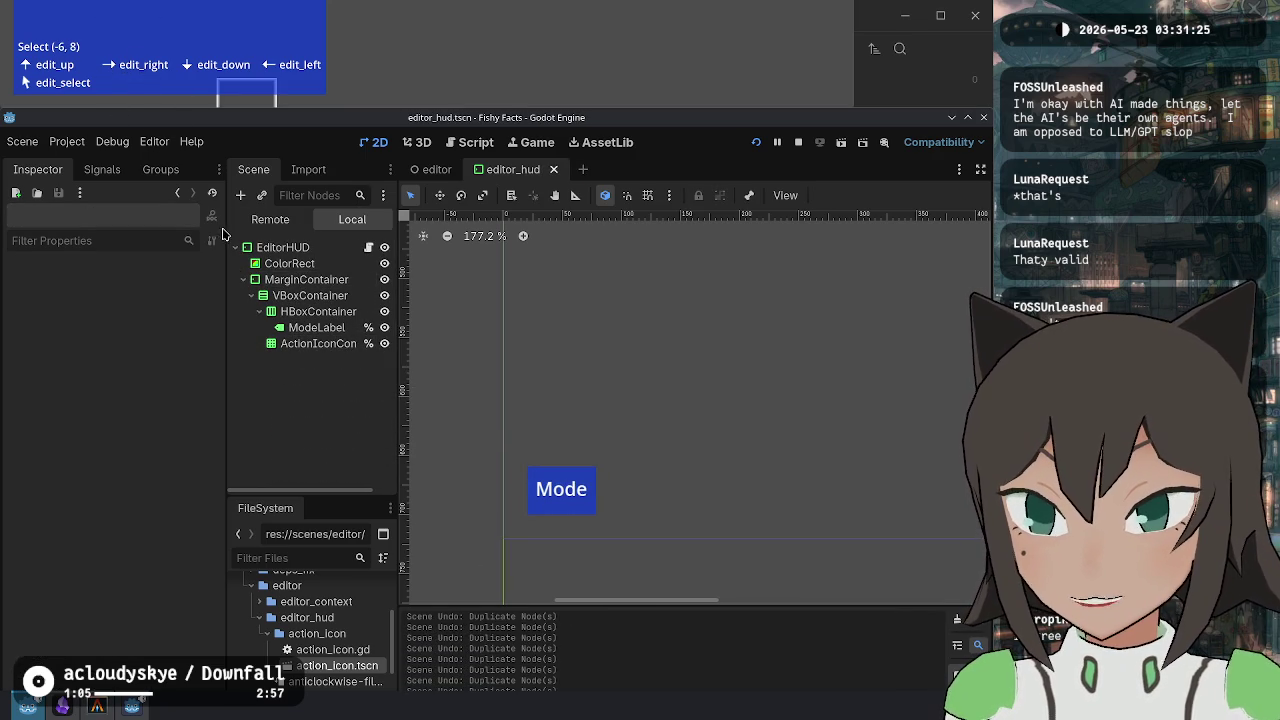
{"action": "left_click", "coordinate": [262, 219]}
Expand the remote Editor > EditorMenu branch down to the VBoxContainer holding Label, Name and Author.
{"action": "left_click", "coordinate": [244, 264]}
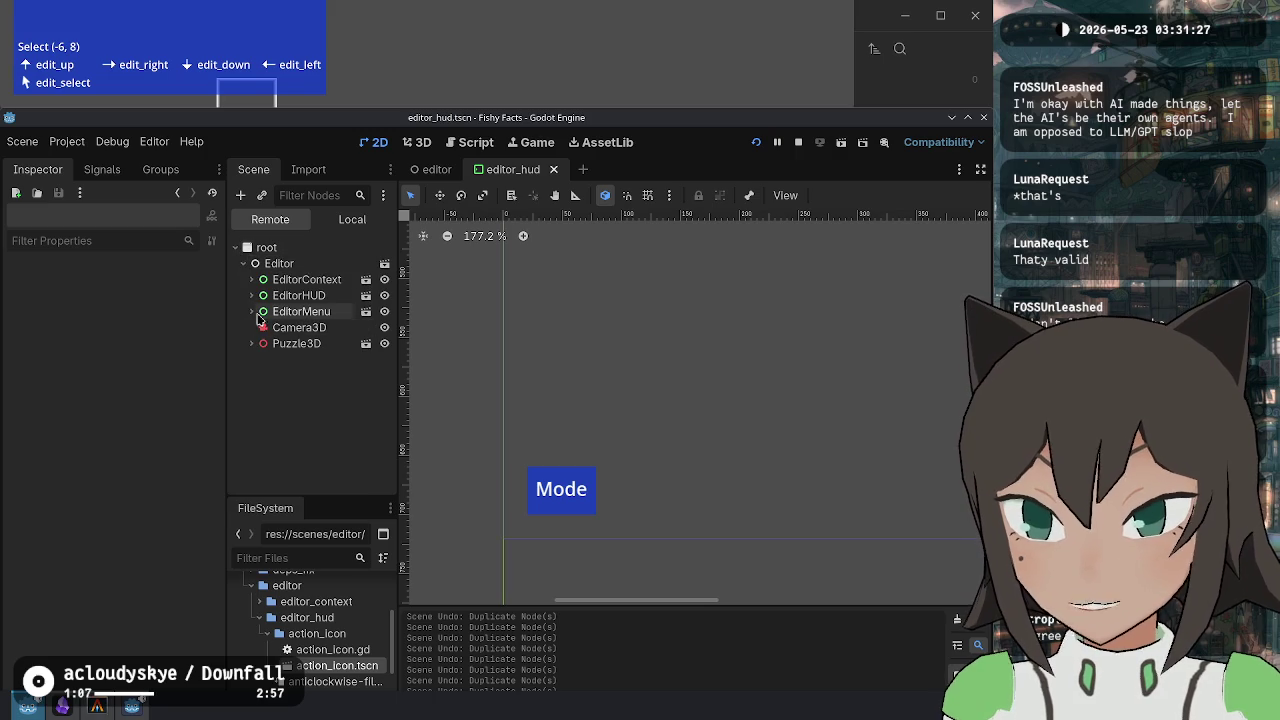
{"action": "left_click", "coordinate": [251, 311]}
{"action": "left_click", "coordinate": [259, 328]}
{"action": "left_click", "coordinate": [267, 343]}
{"action": "left_click", "coordinate": [275, 359]}
{"action": "left_click", "coordinate": [283, 375]}
{"action": "left_click", "coordinate": [291, 391]}
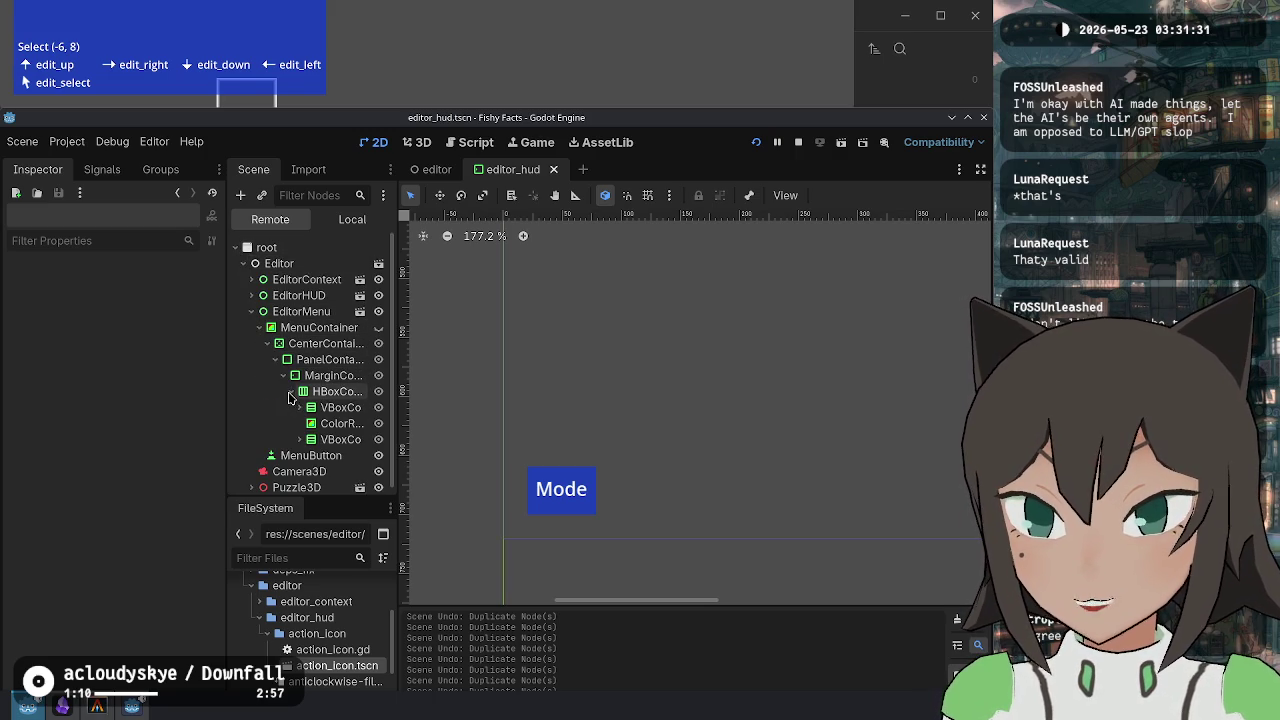
{"action": "left_click", "coordinate": [299, 439]}
{"action": "scroll", "coordinate": [335, 452], "scroll_direction": "down", "scroll_amount": 2}
{"action": "scroll", "coordinate": [335, 452], "scroll_direction": "up", "scroll_amount": 3}
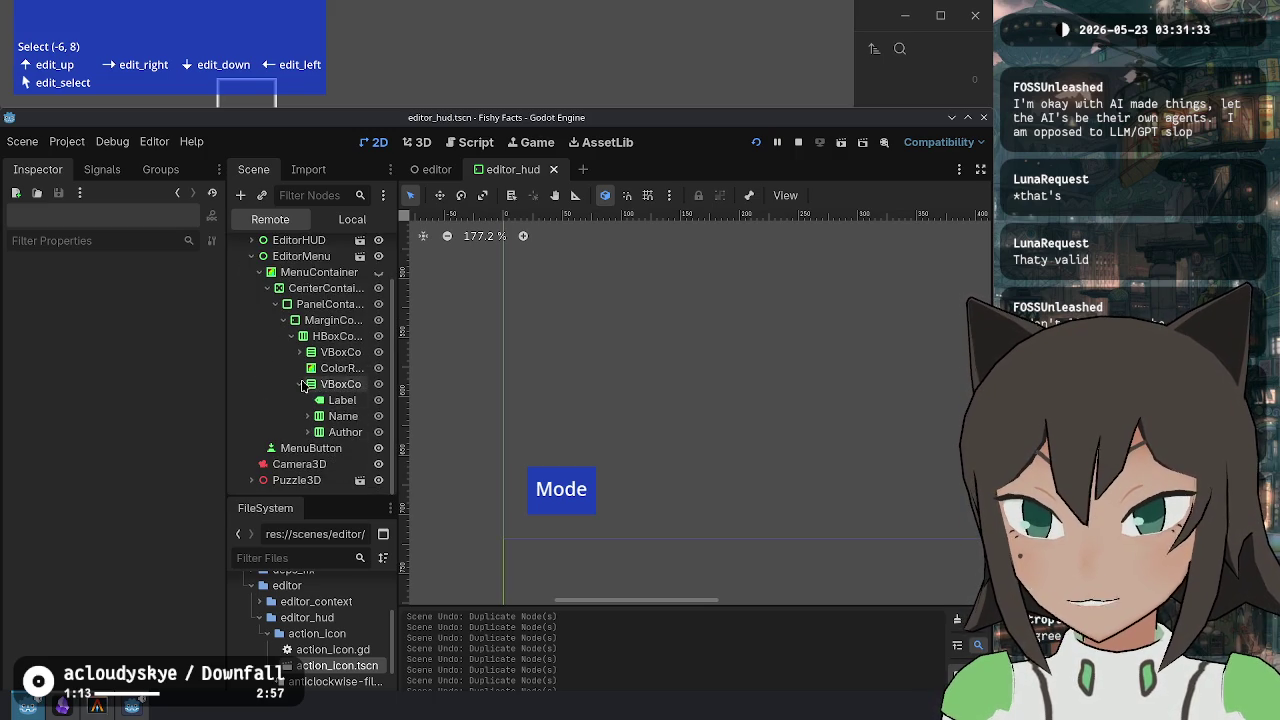
{"action": "left_click", "coordinate": [251, 311]}
{"action": "left_click", "coordinate": [251, 311]}
{"action": "left_click", "coordinate": [251, 295]}
{"action": "left_click", "coordinate": [251, 343]}
{"action": "left_click", "coordinate": [259, 327]}
{"action": "left_click", "coordinate": [267, 343]}
{"action": "left_click", "coordinate": [275, 375]}
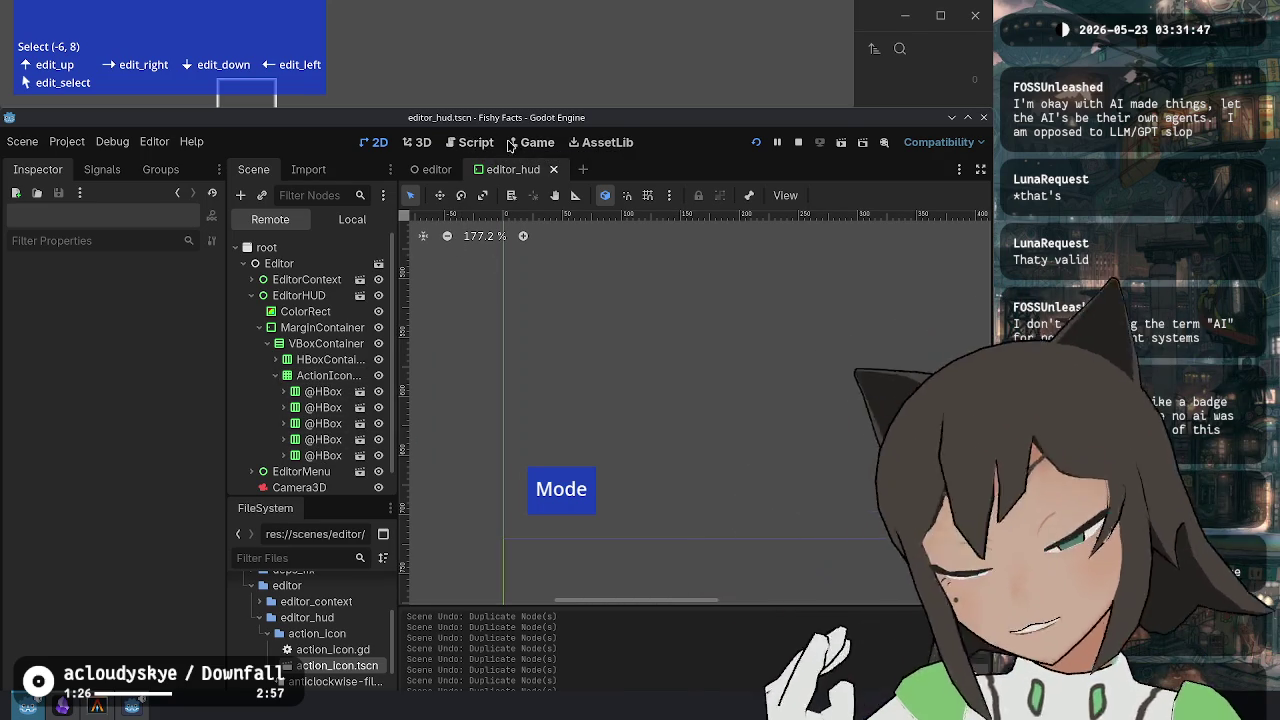
{"action": "left_click", "coordinate": [797, 143]}
In editor_hud.gd, delete the extra blank line and change child.queue_free() to child.free().
{"action": "left_click", "coordinate": [476, 142]}
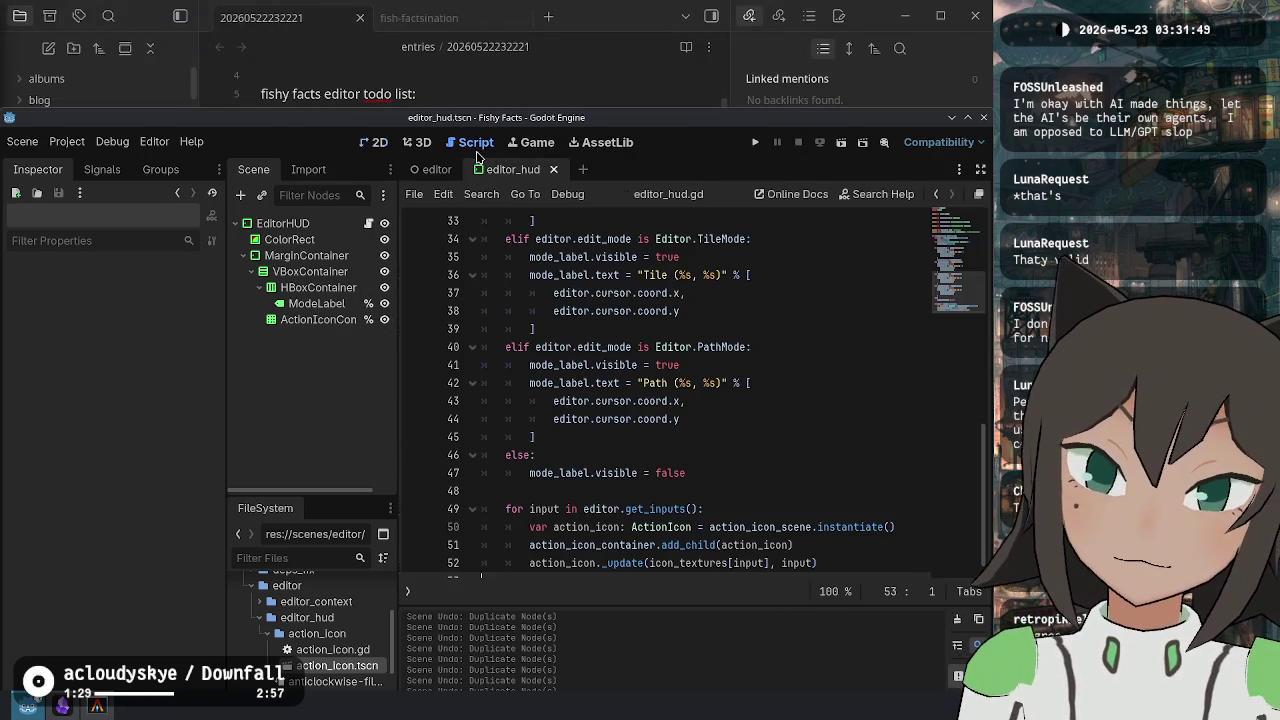
{"action": "left_click", "coordinate": [731, 487]}
{"action": "key", "text": "BackSpace"}
{"action": "scroll", "coordinate": [700, 430], "scroll_direction": "up", "scroll_amount": 11}
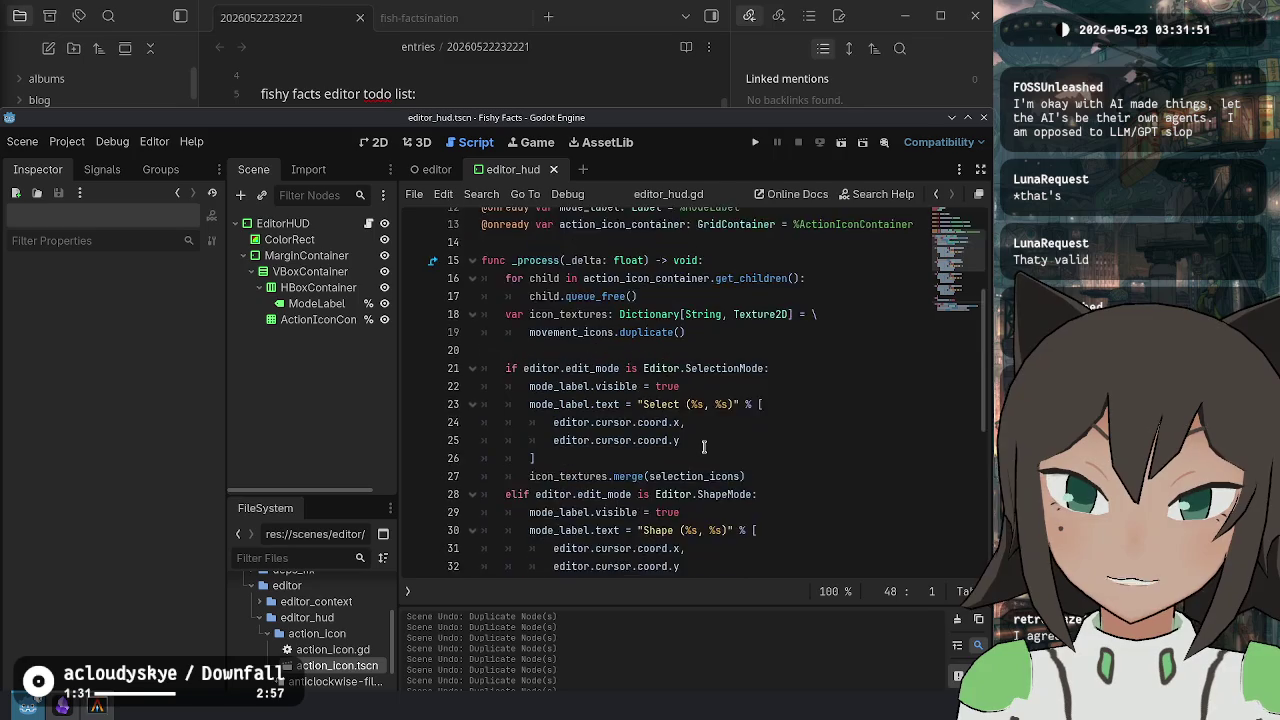
{"action": "scroll", "coordinate": [680, 400], "scroll_direction": "down", "scroll_amount": 3}
{"action": "left_click", "coordinate": [659, 347]}
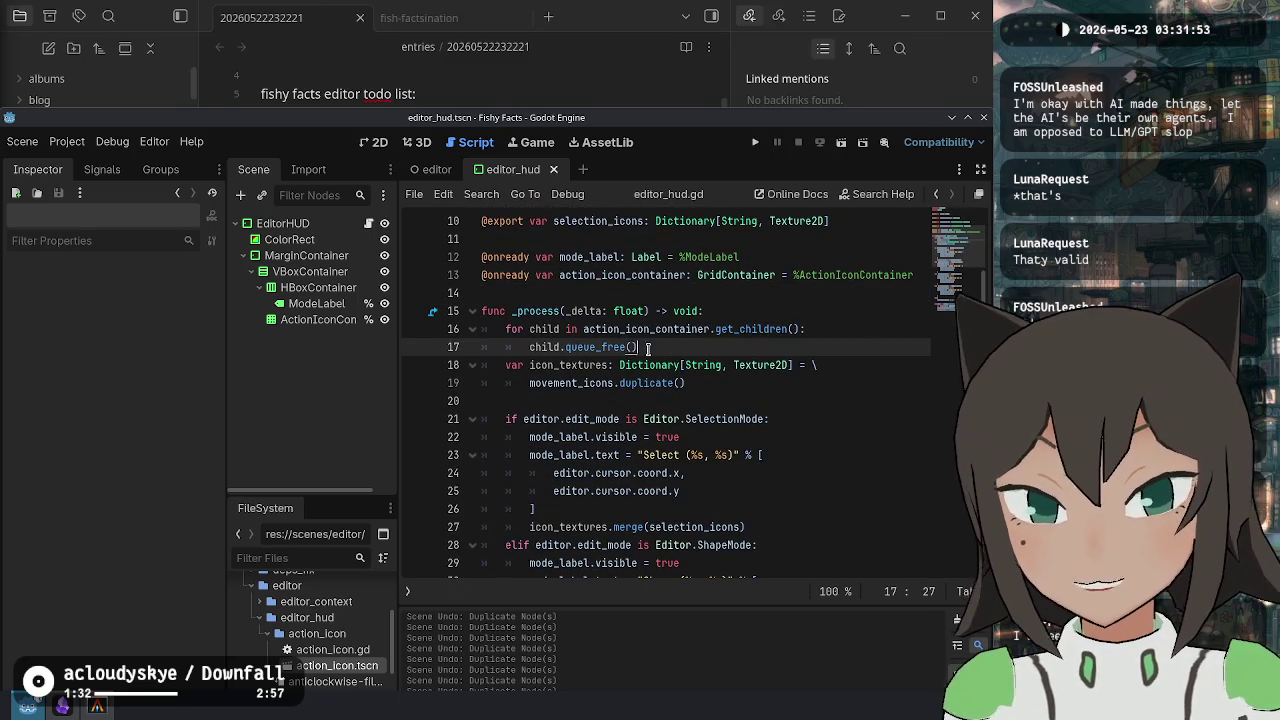
{"action": "key", "text": "shift+Home"}
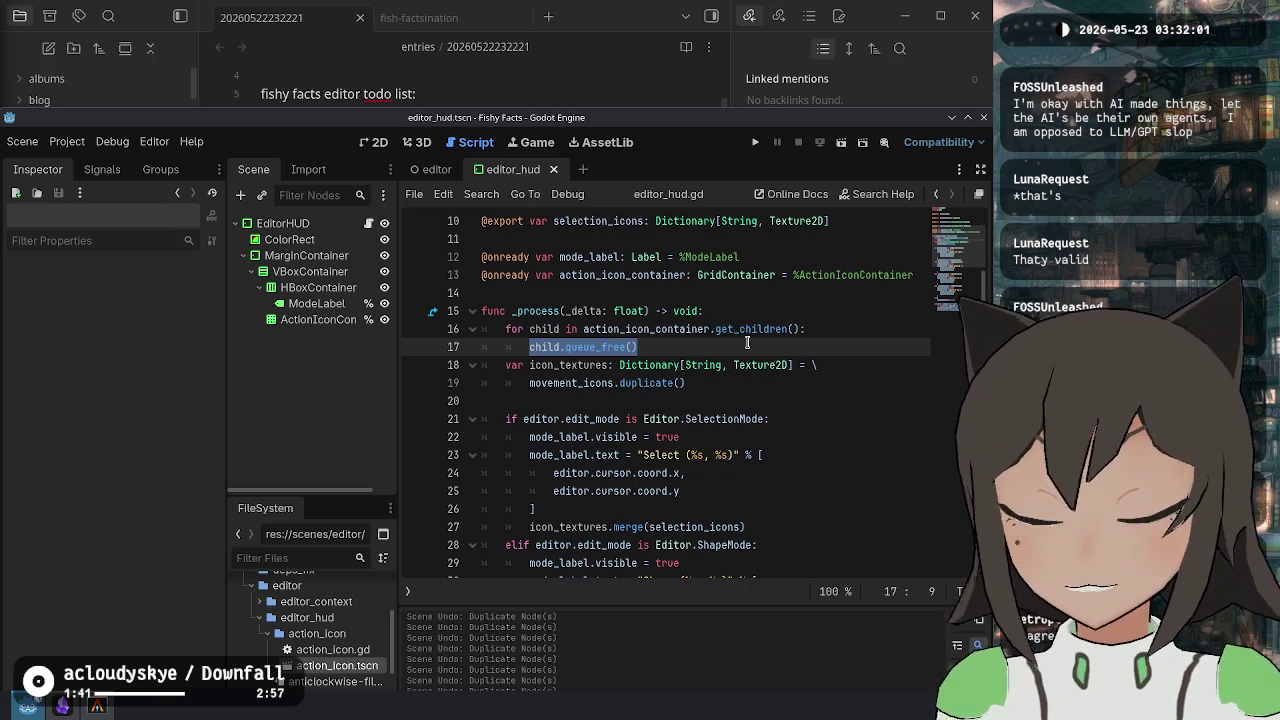
{"action": "left_click", "coordinate": [599, 332]}
{"action": "left_click_drag", "start_coordinate": [601, 348], "coordinate": [568, 350]}
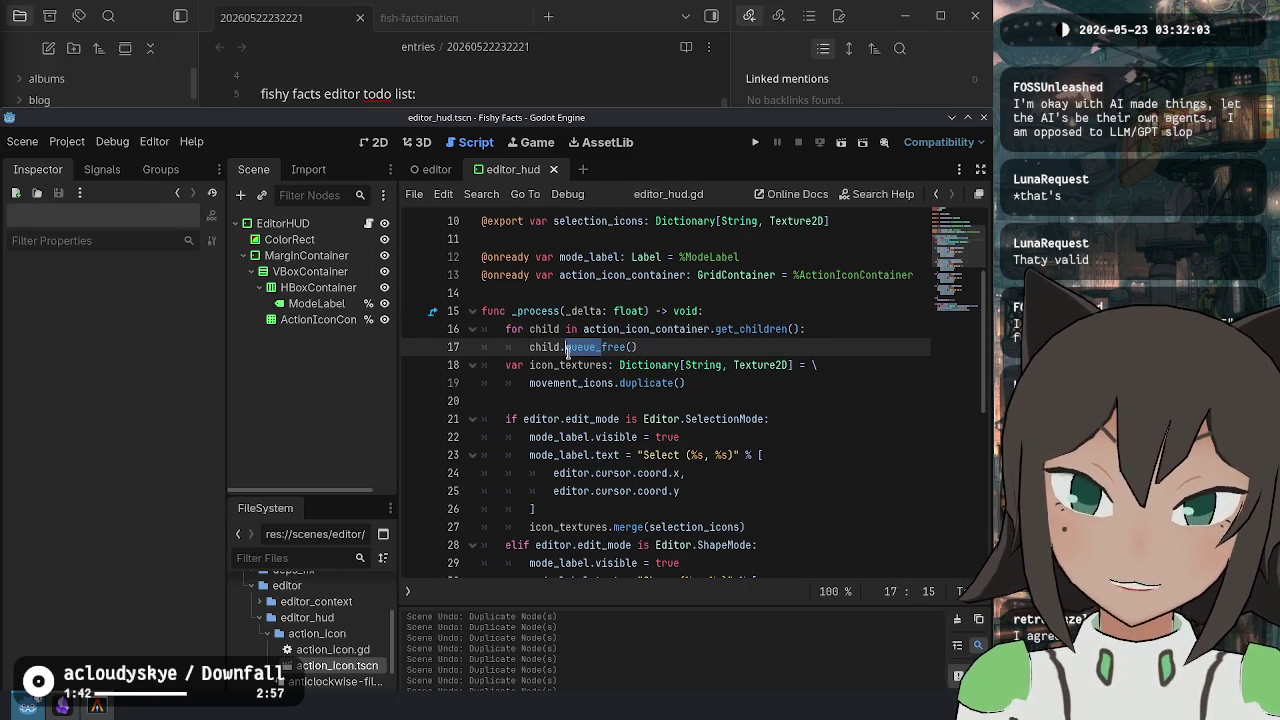
Test-run the game, open its level editor screen, then stop the run with F8.
{"action": "left_click", "coordinate": [755, 142]}
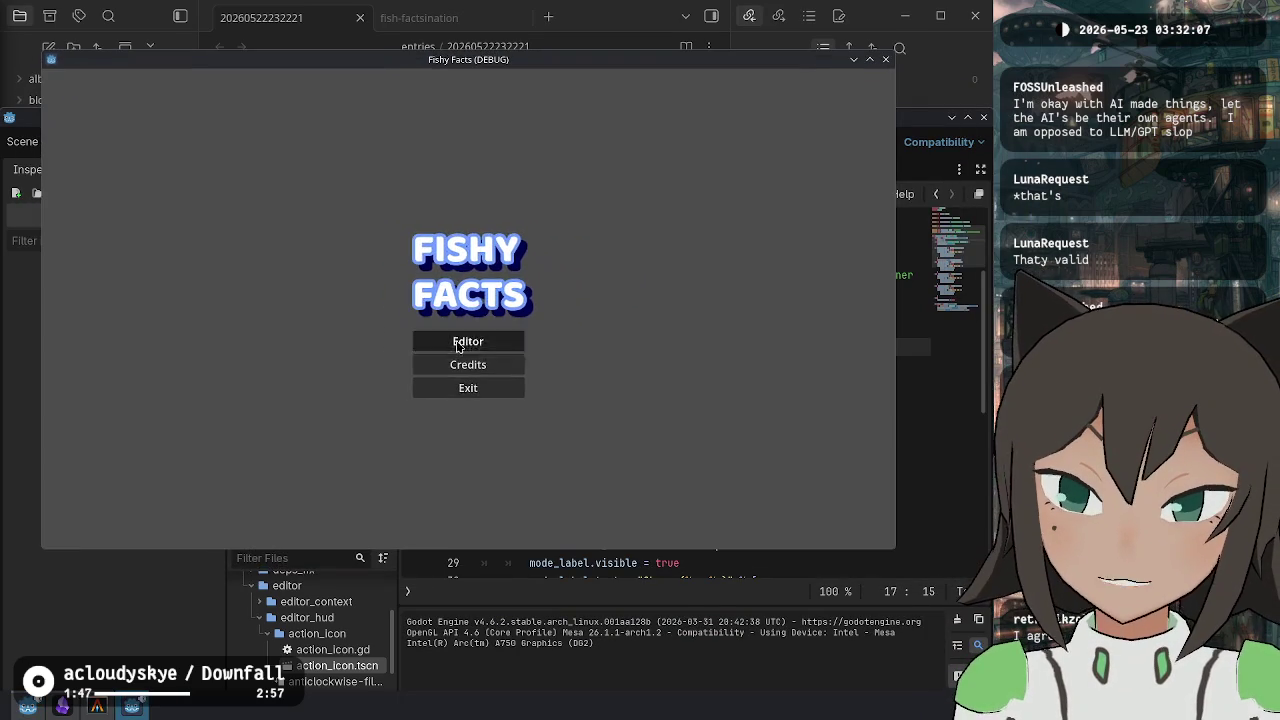
{"action": "key", "text": "Return"}
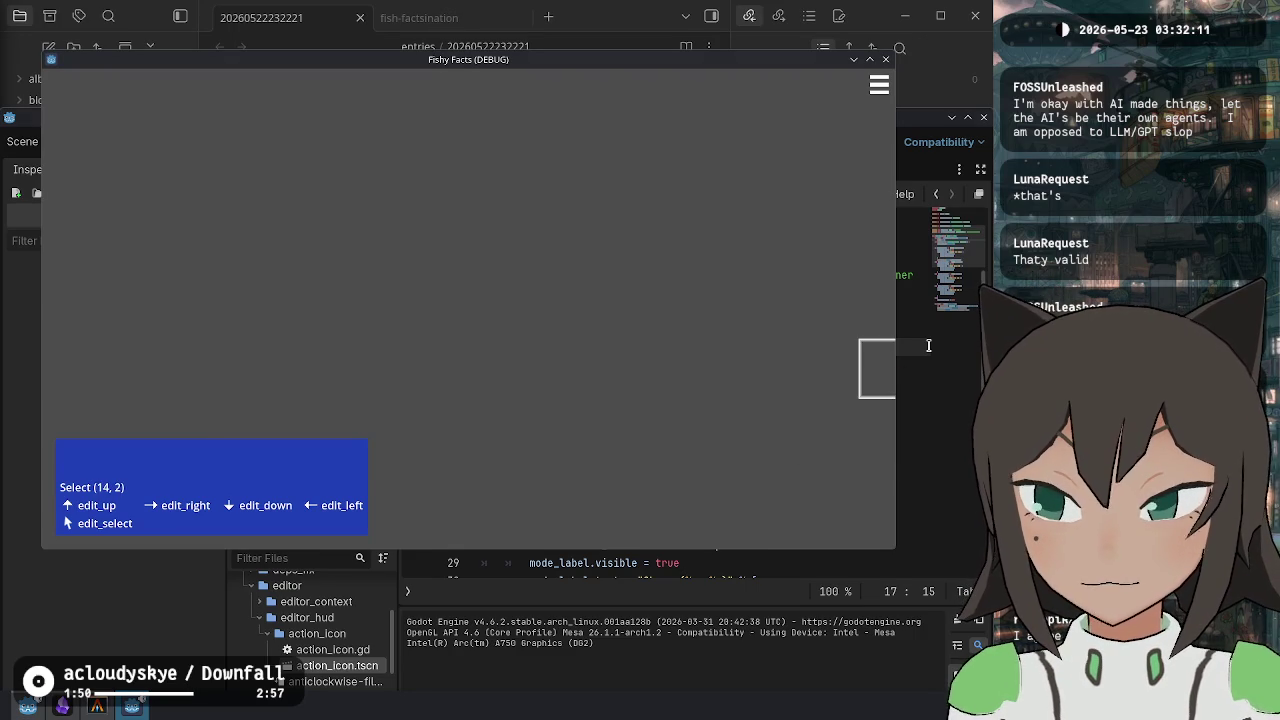
{"action": "key", "text": "F8"}
{"action": "left_click", "coordinate": [841, 345]}
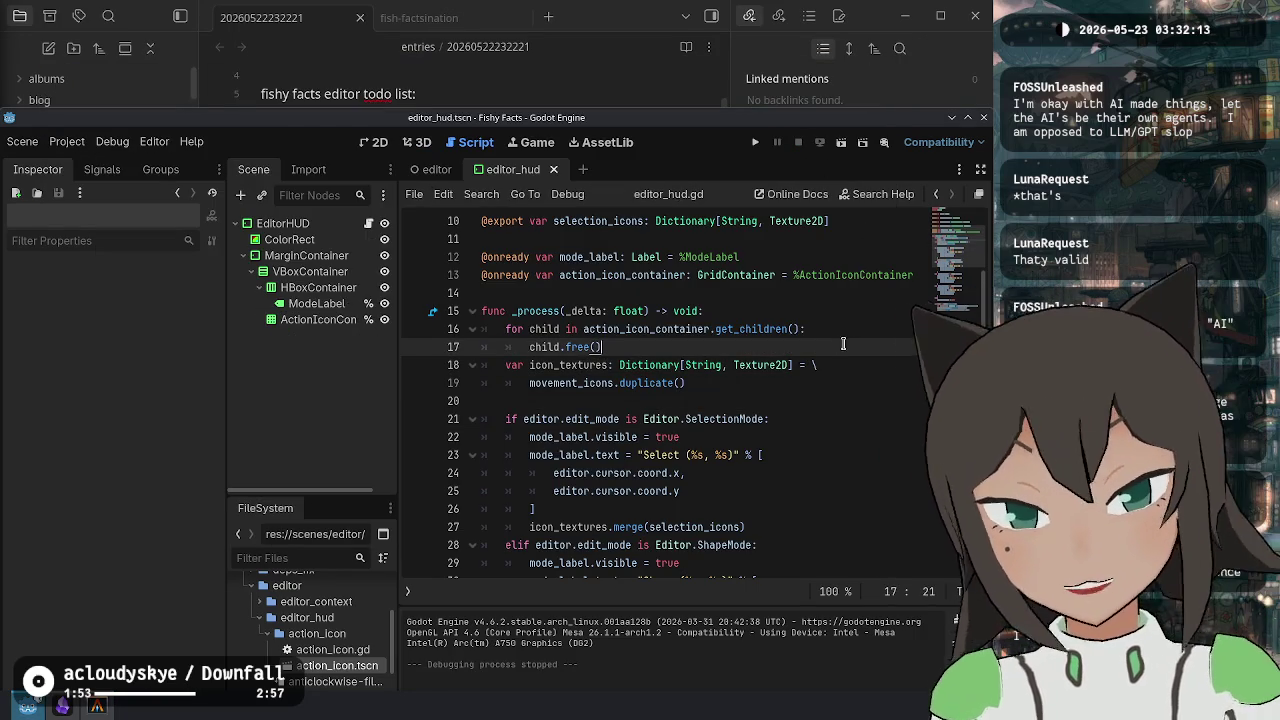
Insert action_icon_container.remove_child(child) above the free call and change it to child.queue_free().
{"action": "key", "text": "ctrl+shift+Return"}
{"action": "type", "text": "action_icon"}
{"action": "key", "text": "Return"}
{"action": "type", "text": "."}
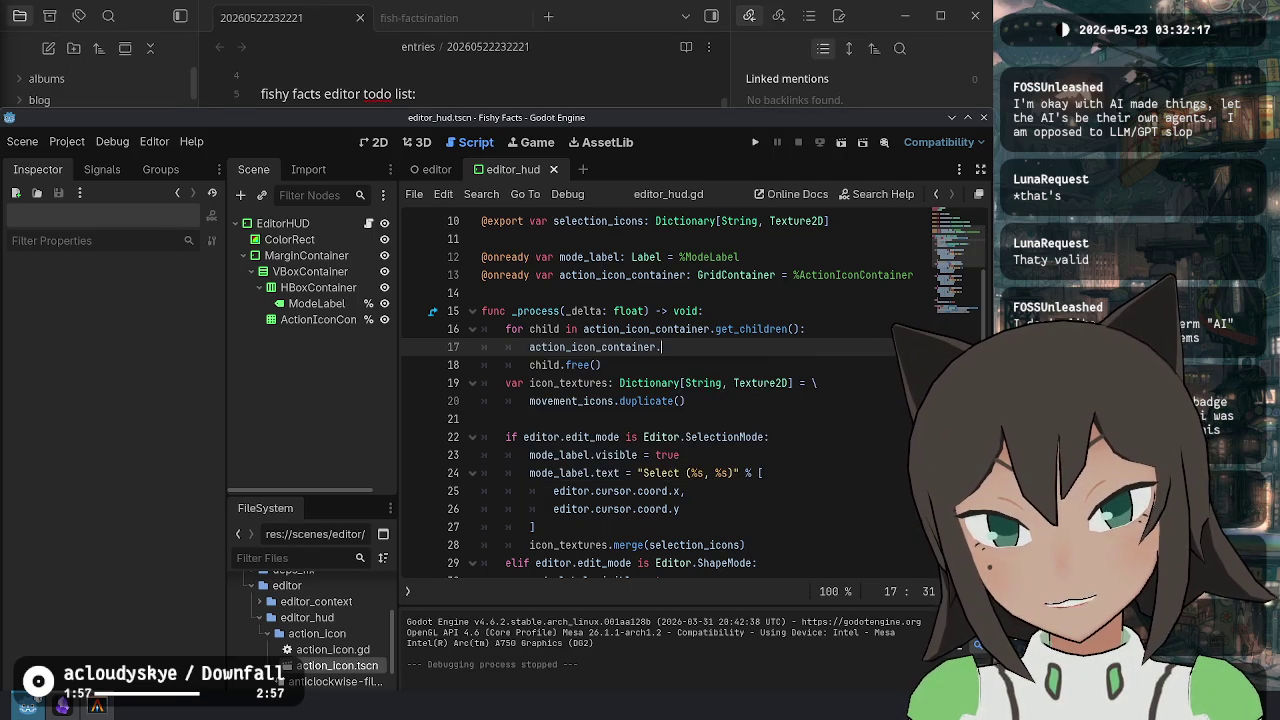
{"action": "type", "text": "remove_c"}
{"action": "key", "text": "Return"}
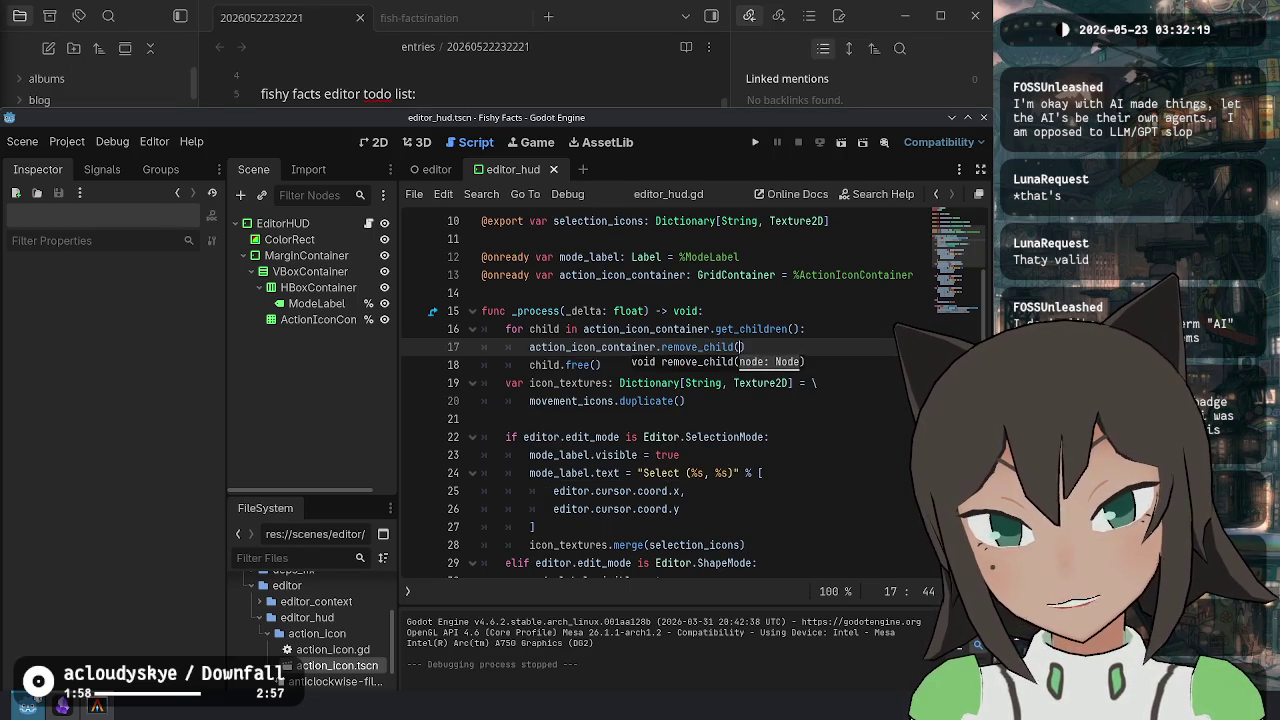
{"action": "type", "text": "ch"}
{"action": "key", "text": "Return"}
{"action": "left_click", "coordinate": [567, 365]}
{"action": "type", "text": "queue_"}
Run the game with F5, open its level editor screen, and return to the script.
{"action": "key", "text": "F5"}
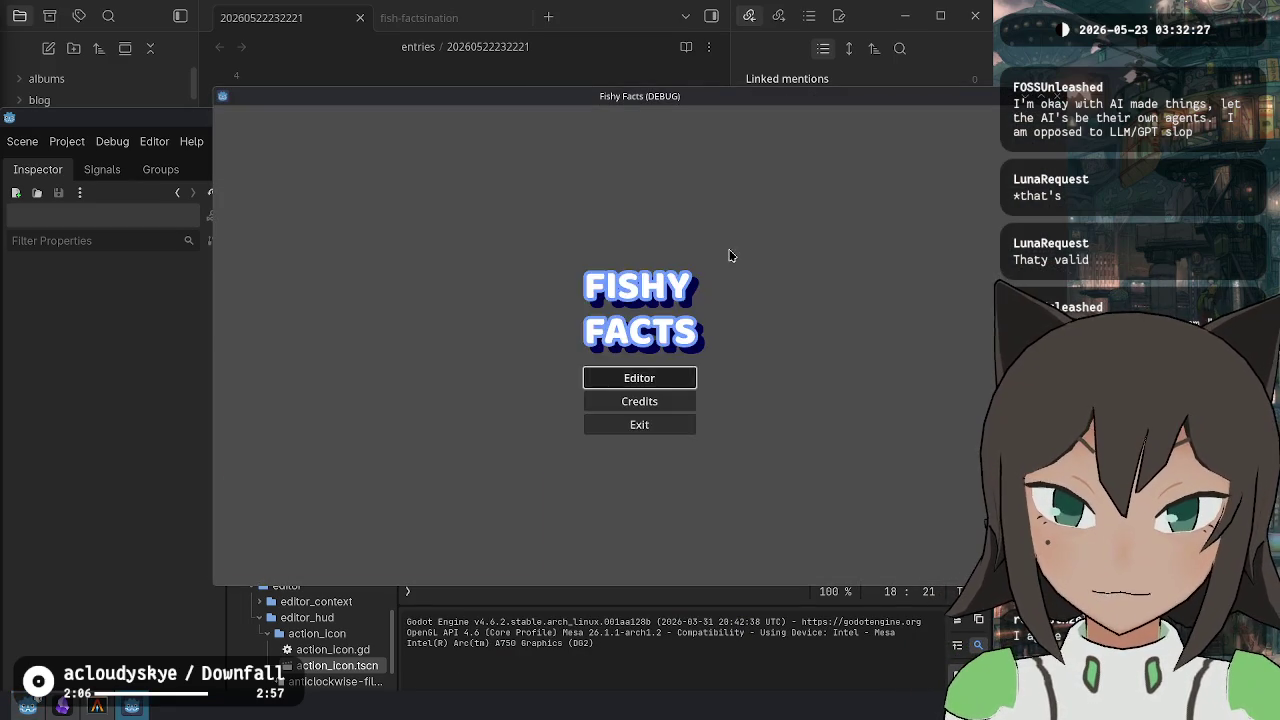
{"action": "key", "text": "Return"}
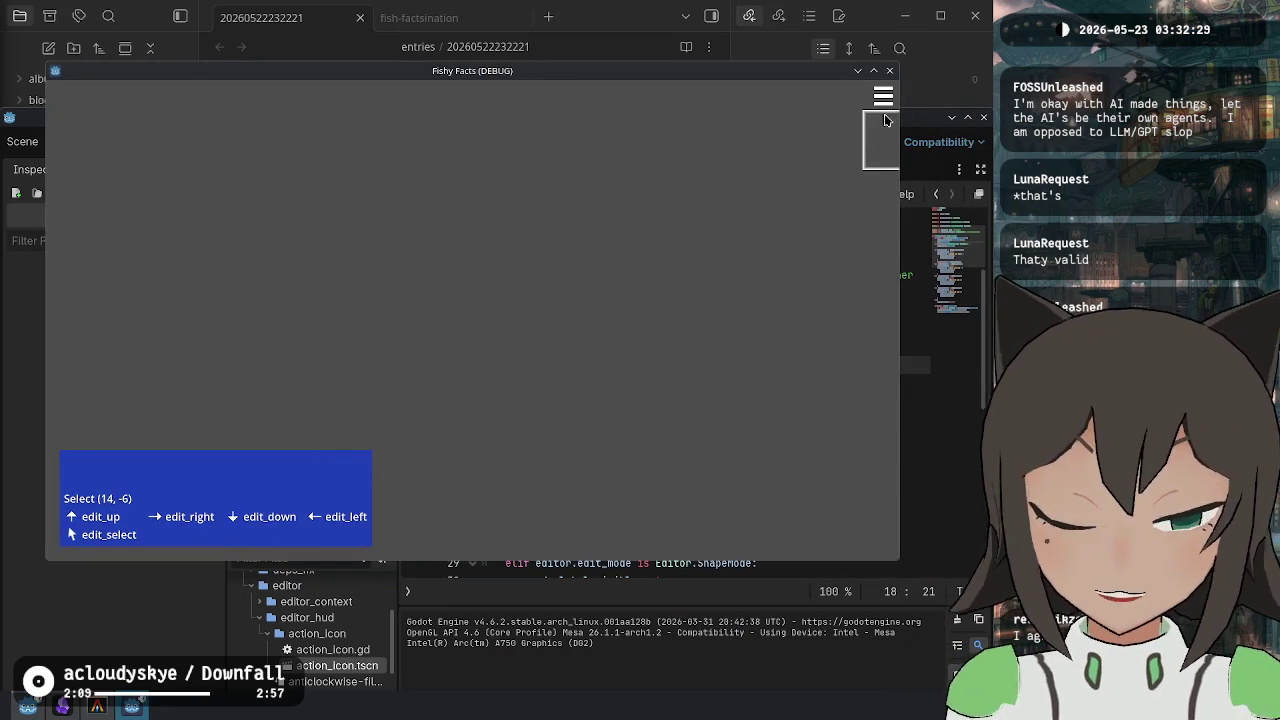
{"action": "left_click", "coordinate": [924, 361]}
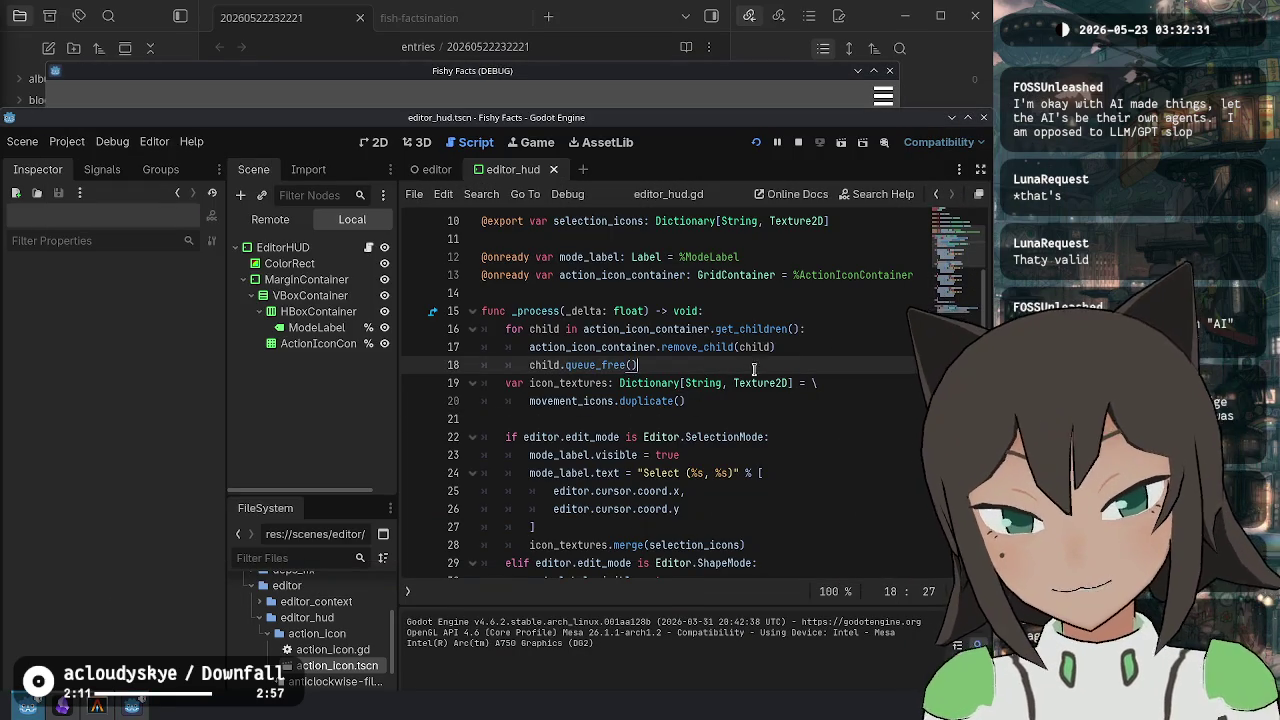
Close the running game with Alt+F4 and add a colon at the end of the loop on line 16.
{"action": "key", "text": "alt+Tab"}
{"action": "key", "text": "alt+F4"}
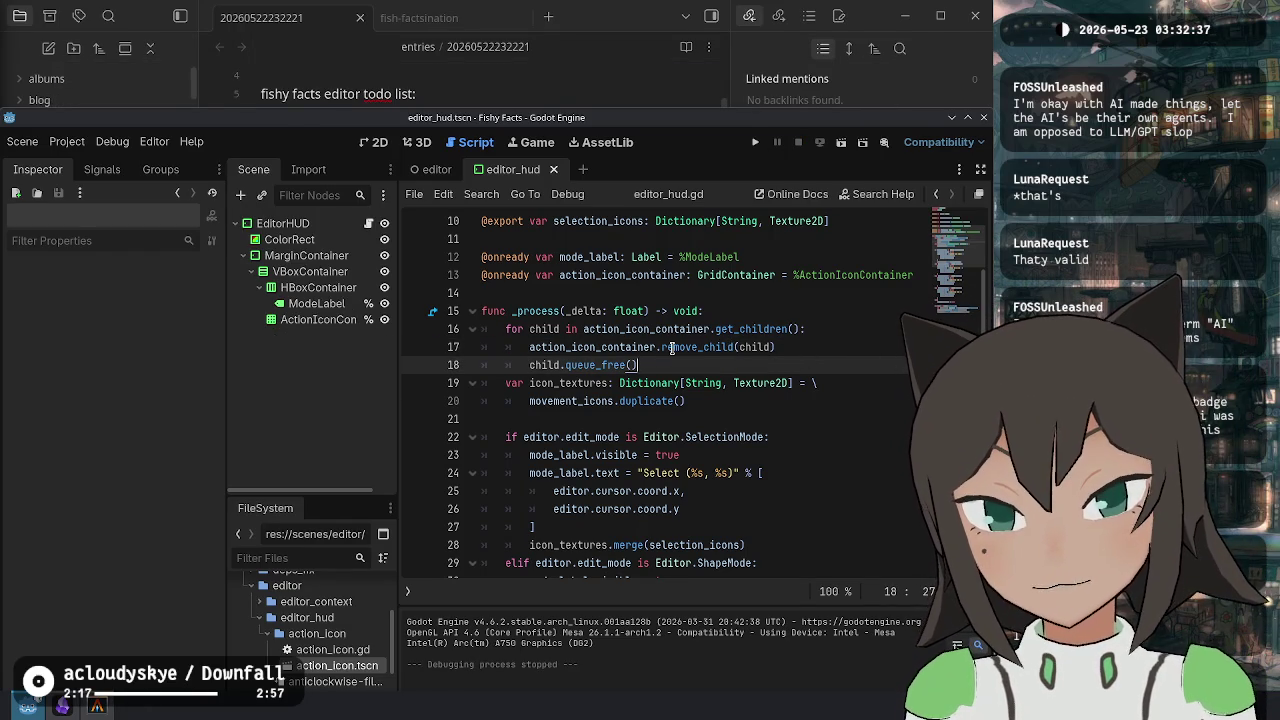
{"action": "mouse_move", "coordinate": [672, 347]}
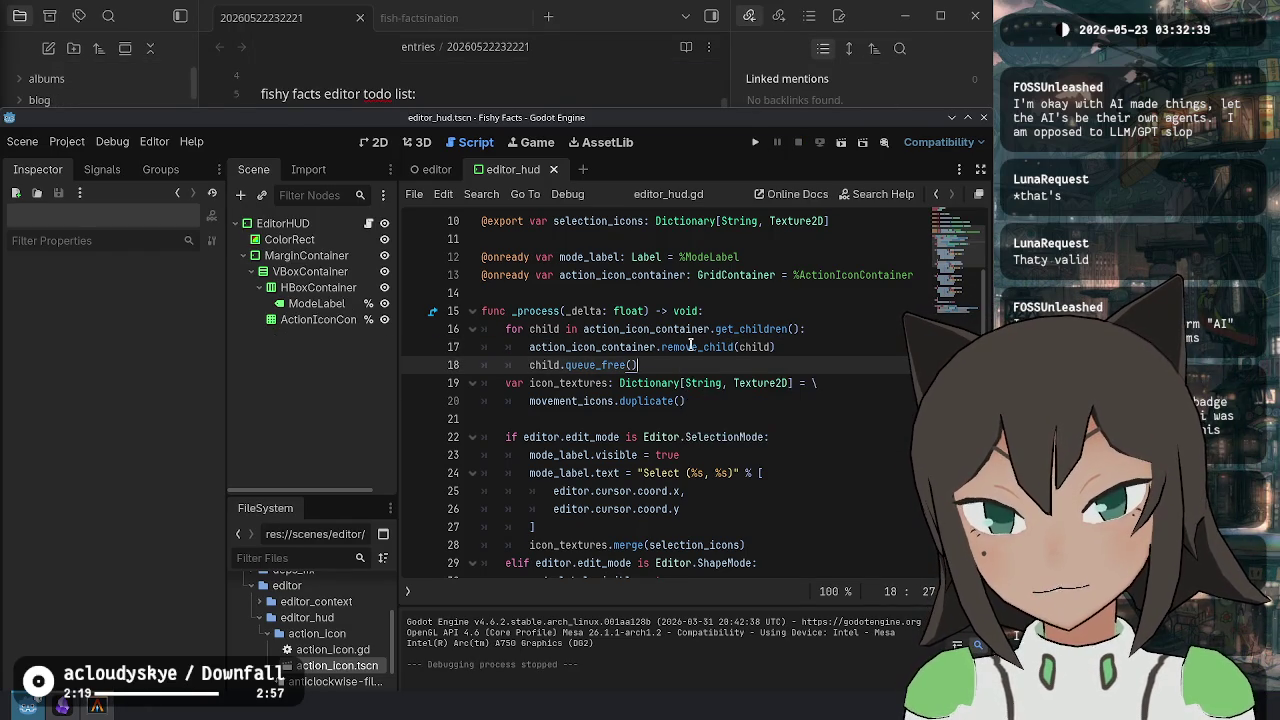
{"action": "scroll", "coordinate": [750, 513], "scroll_direction": "down", "scroll_amount": 8}
{"action": "left_click", "coordinate": [750, 513]}
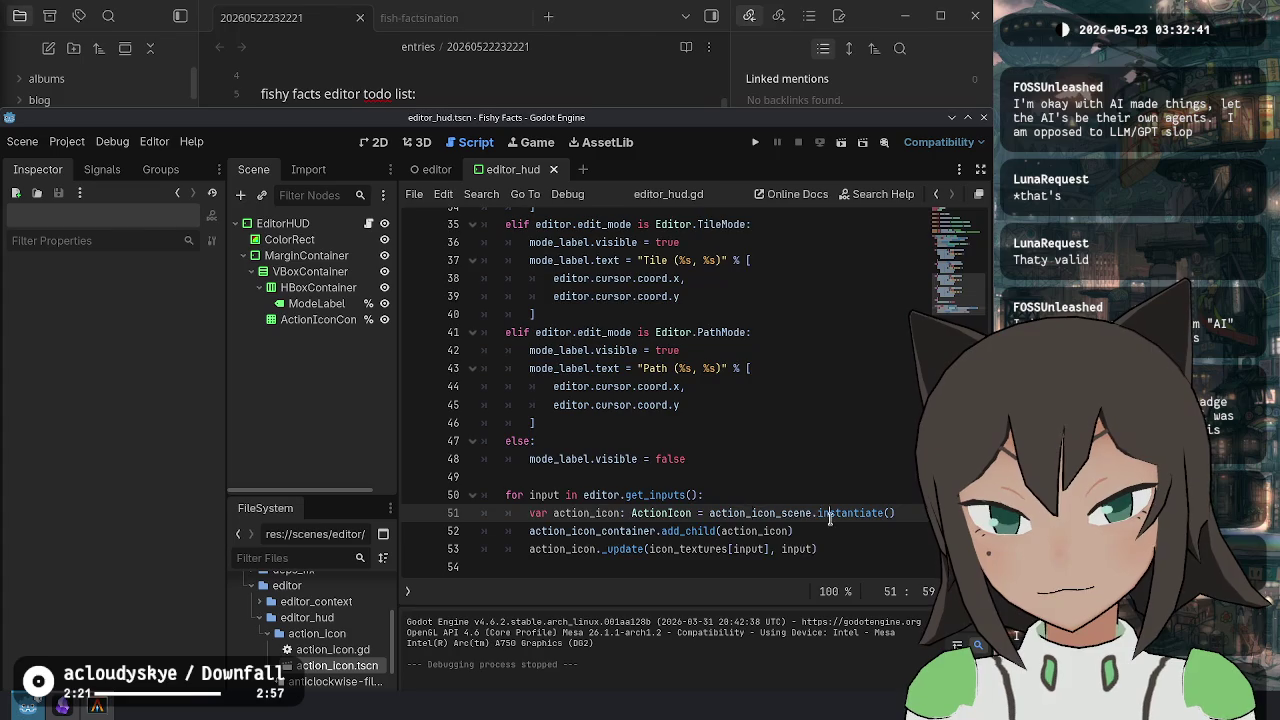
{"action": "scroll", "coordinate": [603, 490], "scroll_direction": "up", "scroll_amount": 11}
{"action": "left_click", "coordinate": [603, 490]}
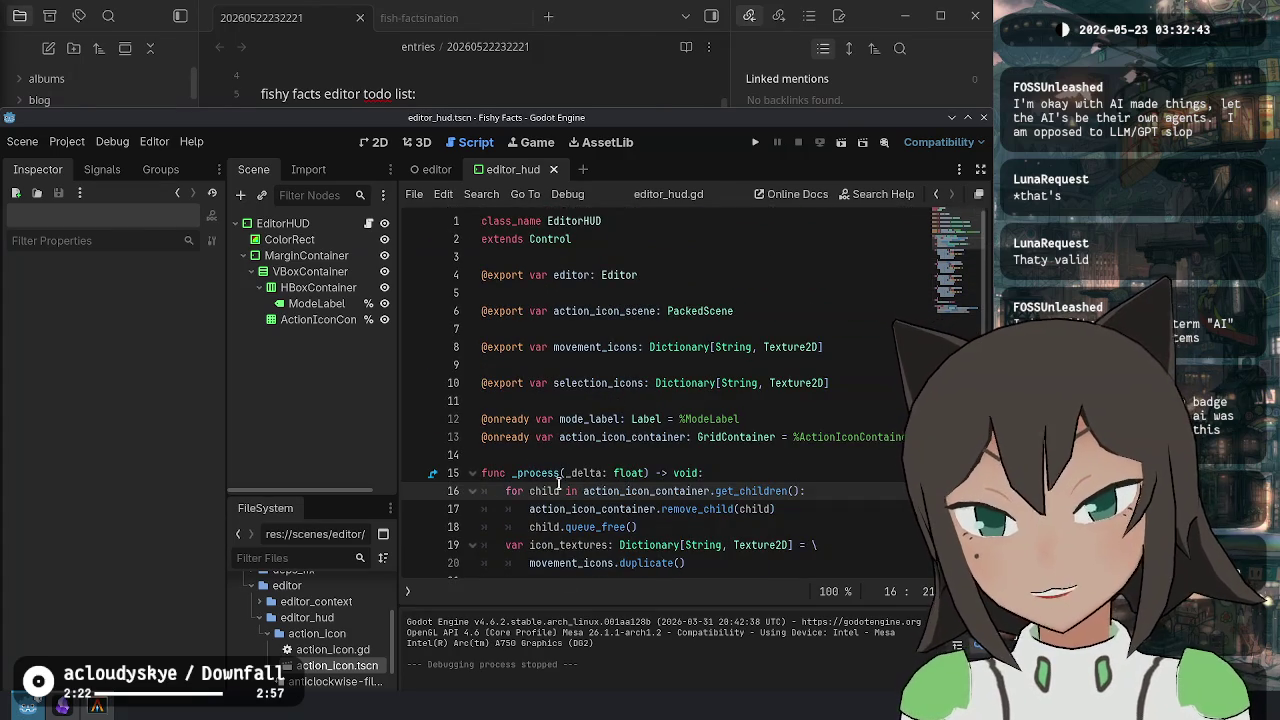
{"action": "left_click", "coordinate": [800, 490]}
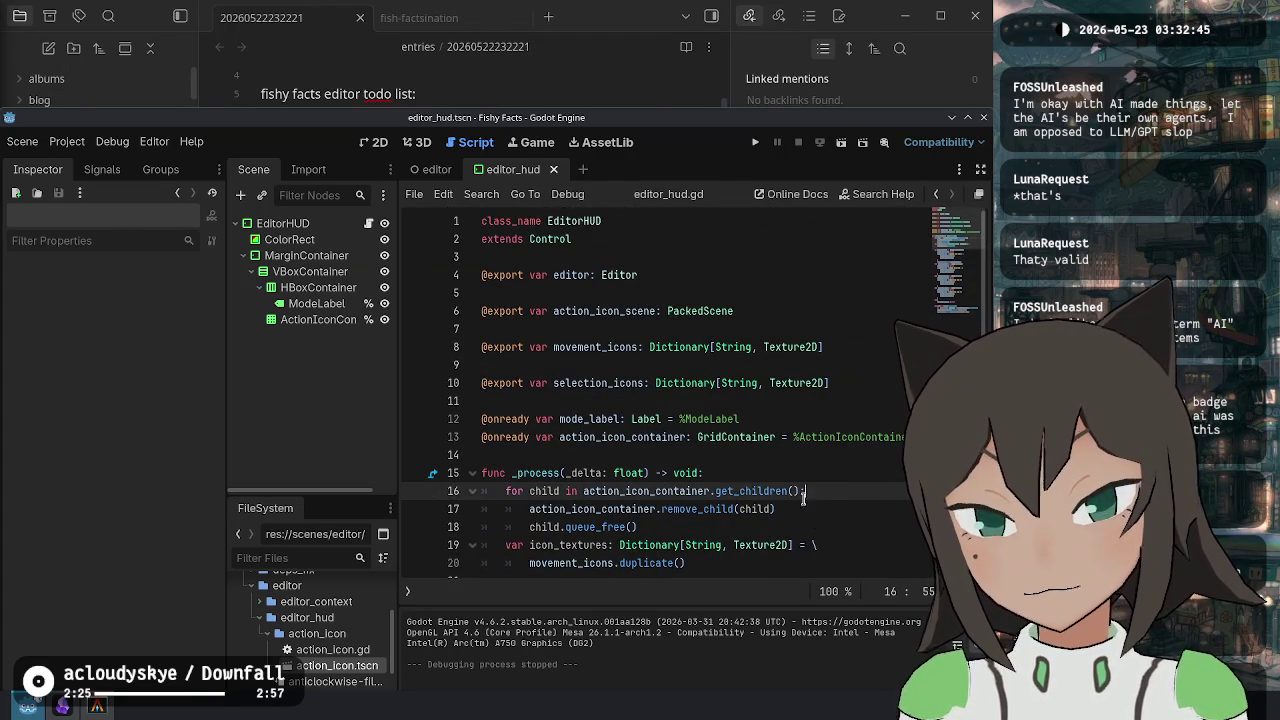
{"action": "type", "text": ":"}
{"action": "left_click", "coordinate": [828, 530]}
{"action": "scroll", "coordinate": [590, 473], "scroll_direction": "down", "scroll_amount": 3}
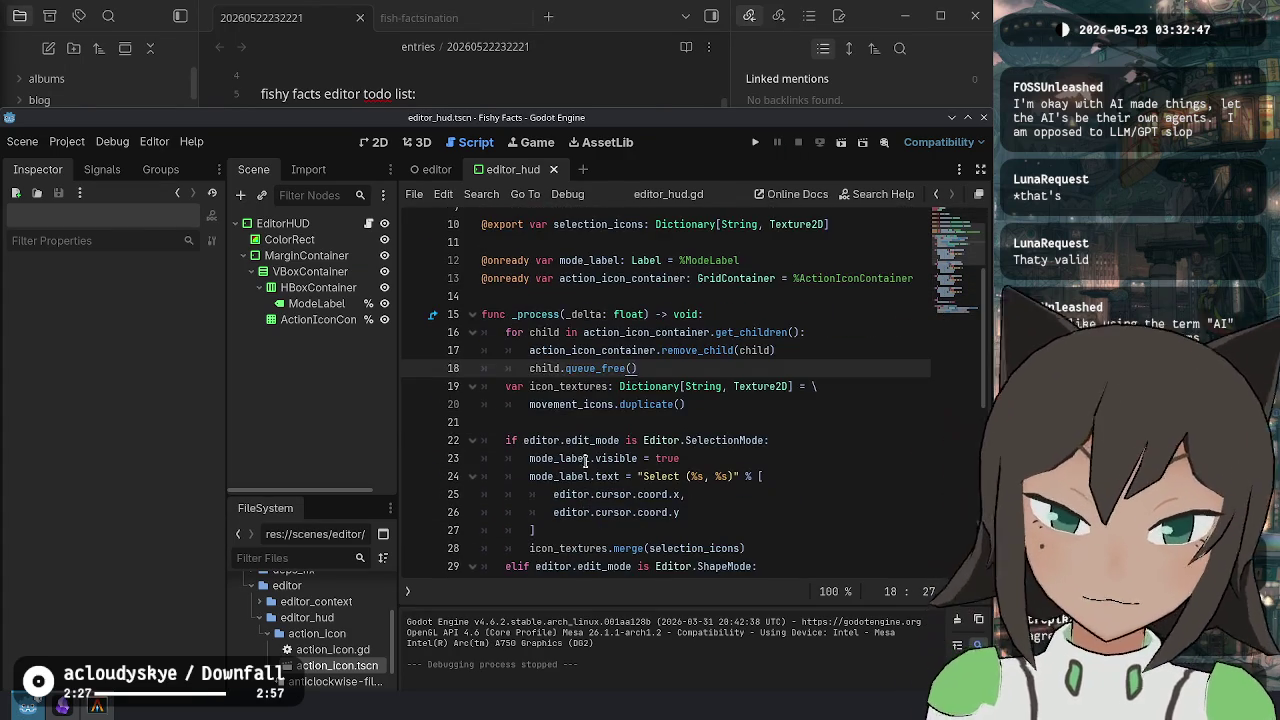
{"action": "scroll", "coordinate": [565, 325], "scroll_direction": "up", "scroll_amount": 3}
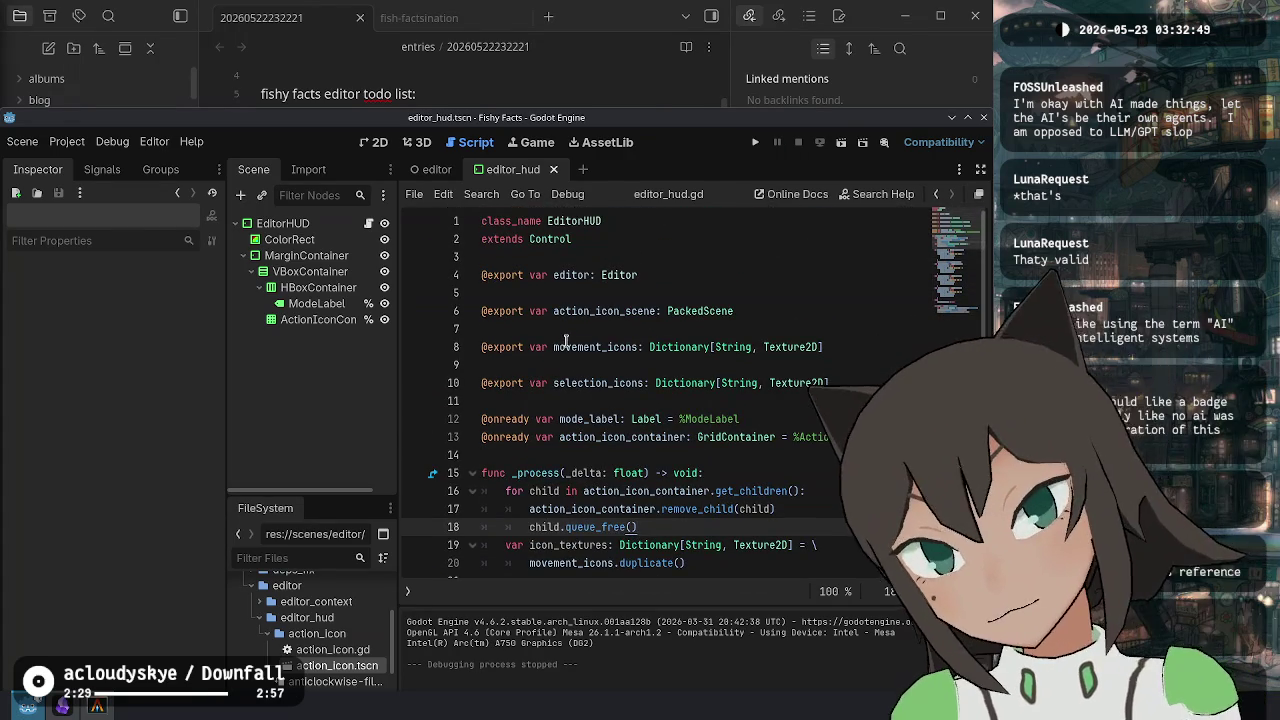
Try renaming _process to _update without its _delta parameter, then undo back to _process.
{"action": "double_click", "coordinate": [538, 473]}
{"action": "type", "text": "_update"}
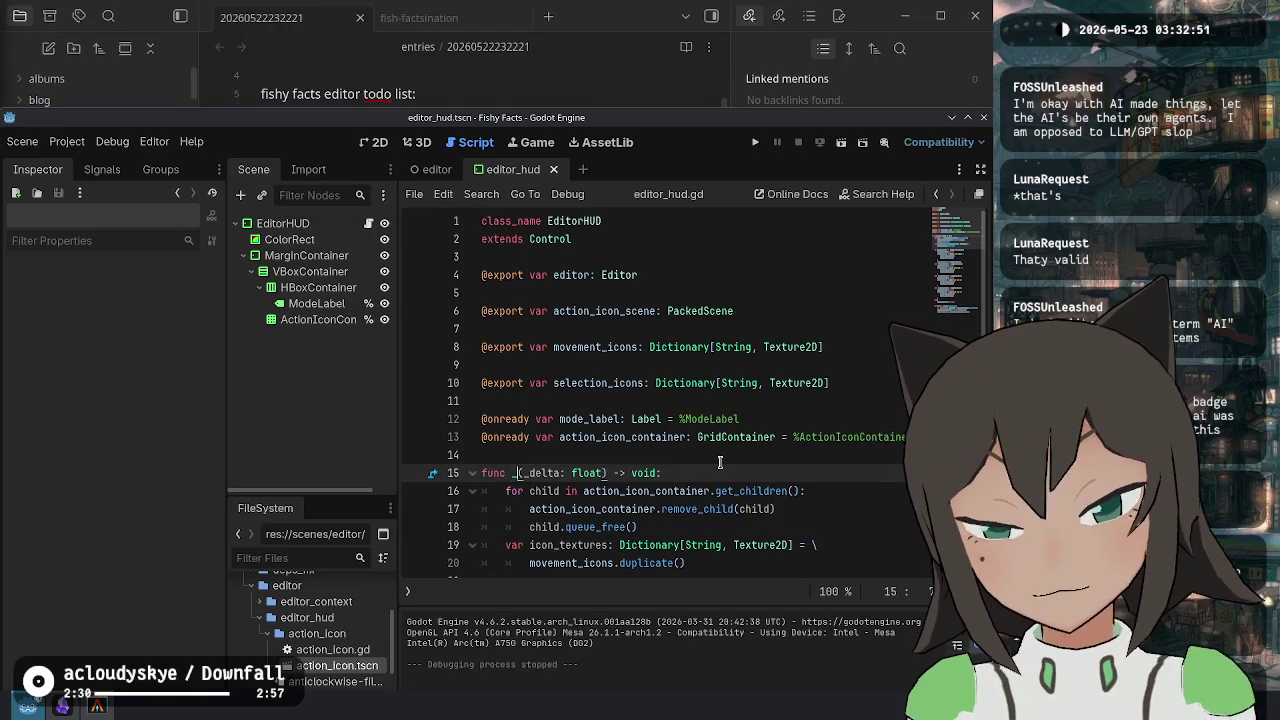
{"action": "key", "text": "Right"}
{"action": "key", "text": "ctrl+shift+Right"}
{"action": "key", "text": "ctrl+shift+Right"}
{"action": "key", "text": "ctrl+shift+Right"}
{"action": "key", "text": "BackSpace"}
{"action": "scroll", "coordinate": [650, 430], "scroll_direction": "down", "scroll_amount": 2}
{"action": "left_click", "coordinate": [738, 455]}
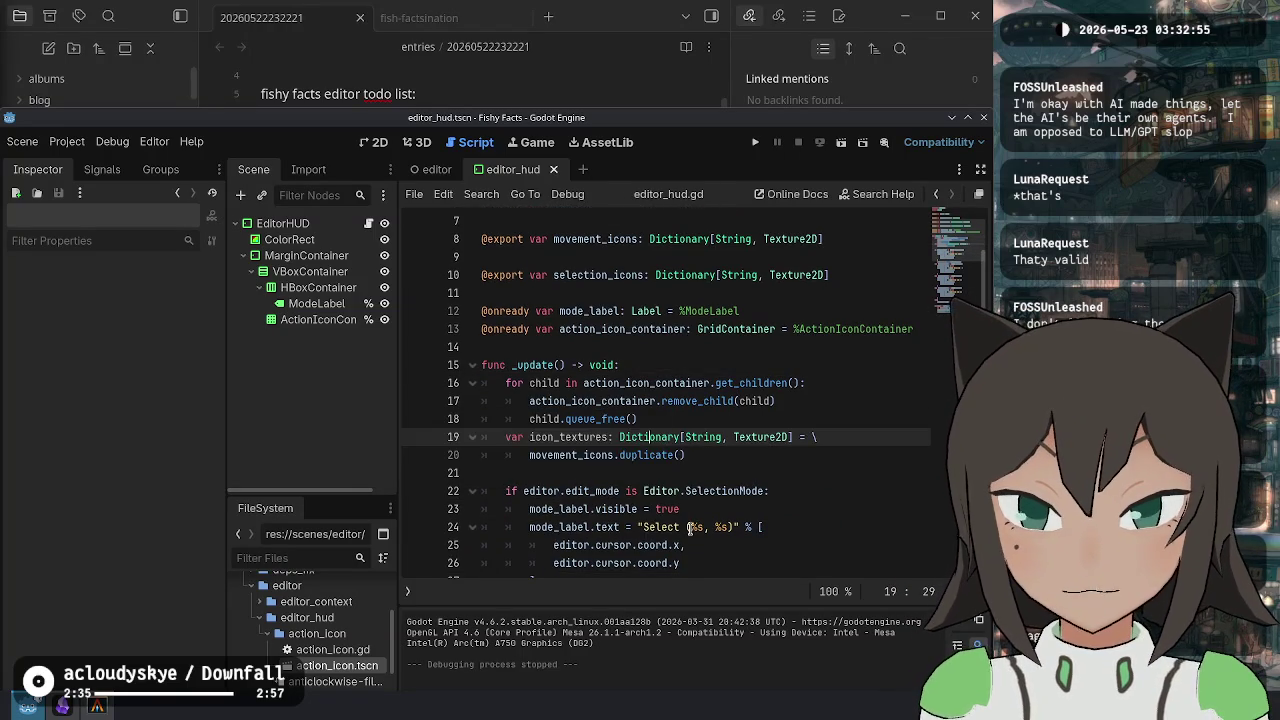
{"action": "mouse_move", "coordinate": [638, 419]}
{"action": "left_mouse_down"}
{"action": "mouse_move", "coordinate": [481, 401]}
{"action": "mouse_move", "coordinate": [484, 373]}
{"action": "left_mouse_up"}
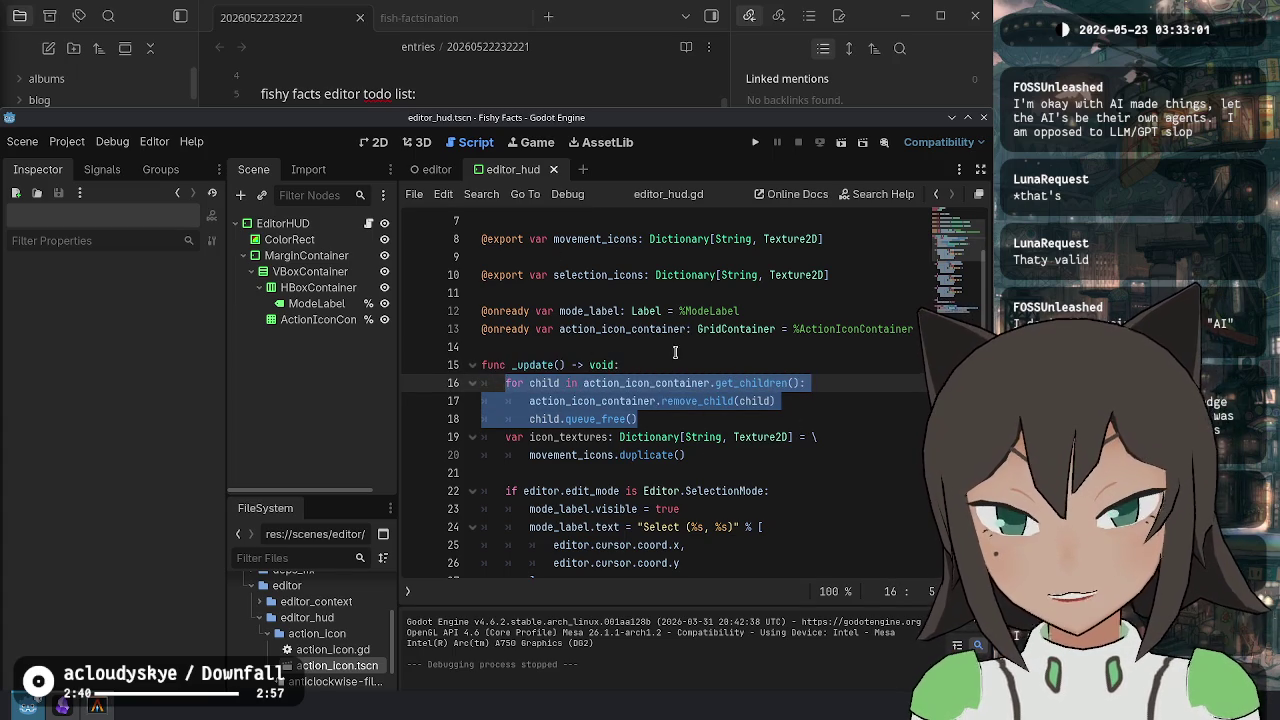
{"action": "key", "text": "ctrl+z"}
{"action": "key", "text": "ctrl+z"}
Check action_icon_container's uses, jump to the script's end, and show EditorHUD's properties in the Inspector.
{"action": "left_click", "coordinate": [830, 420]}
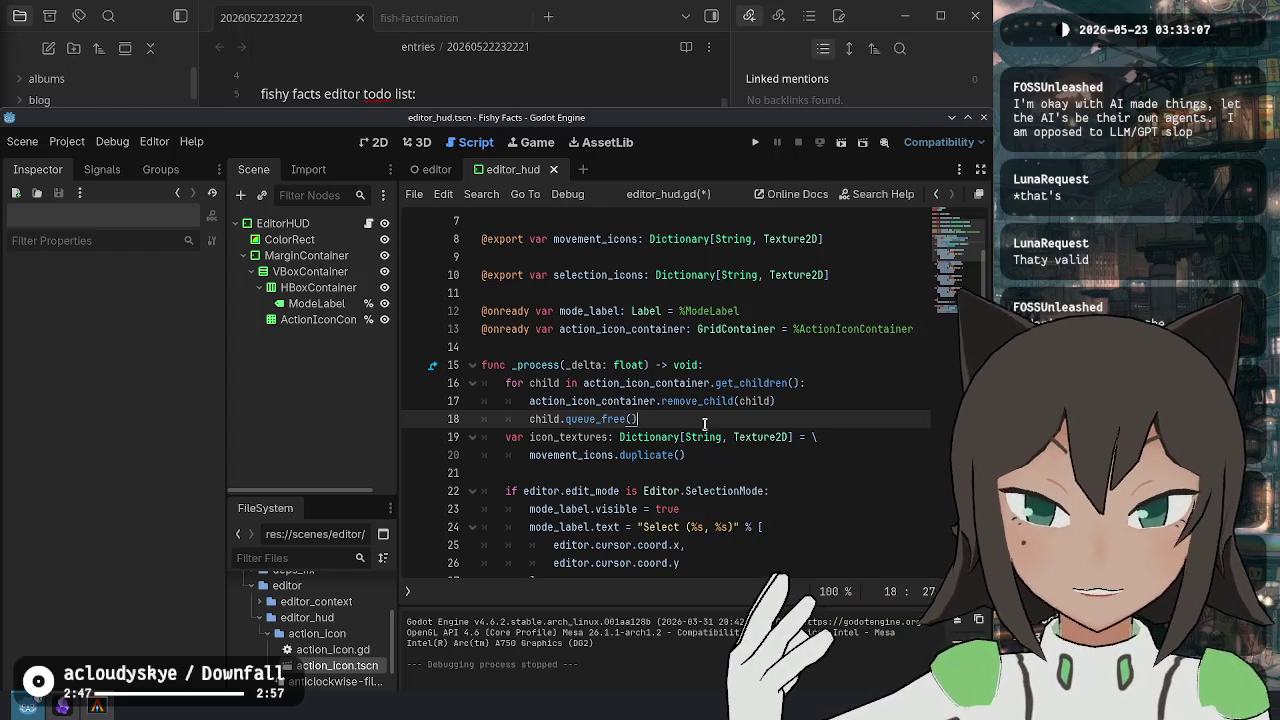
{"action": "double_click", "coordinate": [604, 401]}
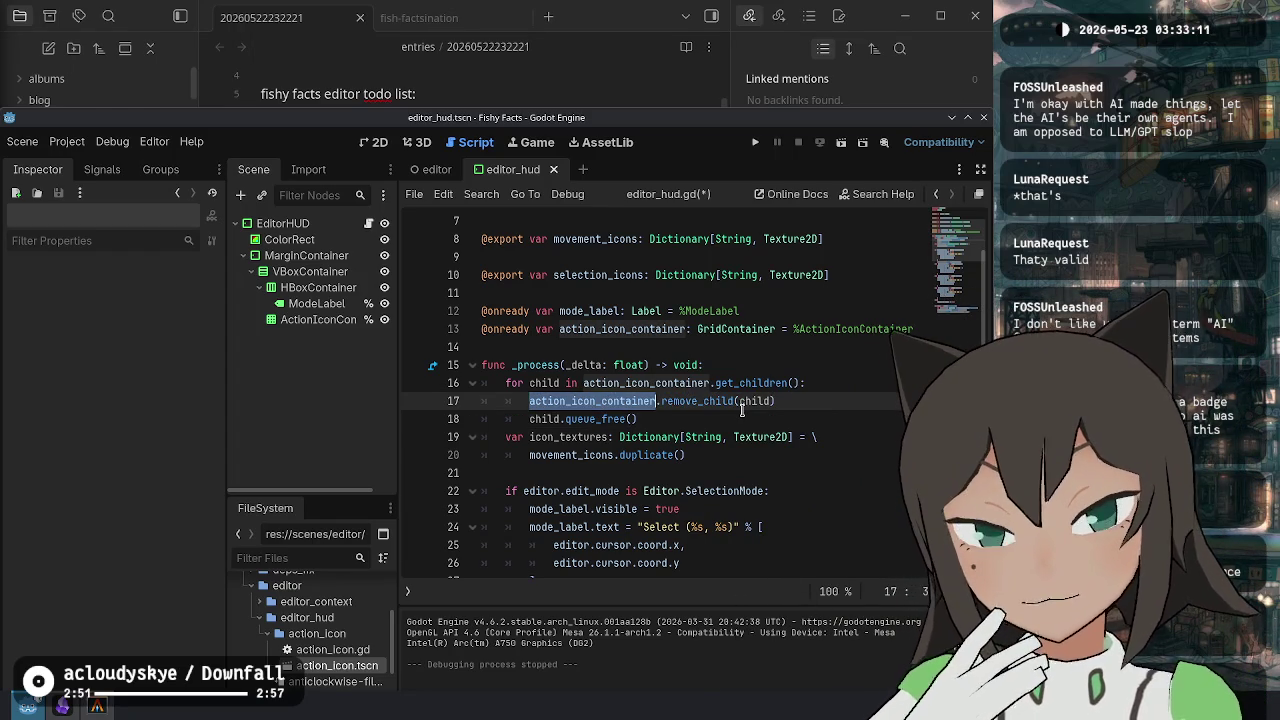
{"action": "key", "text": "ctrl+End"}
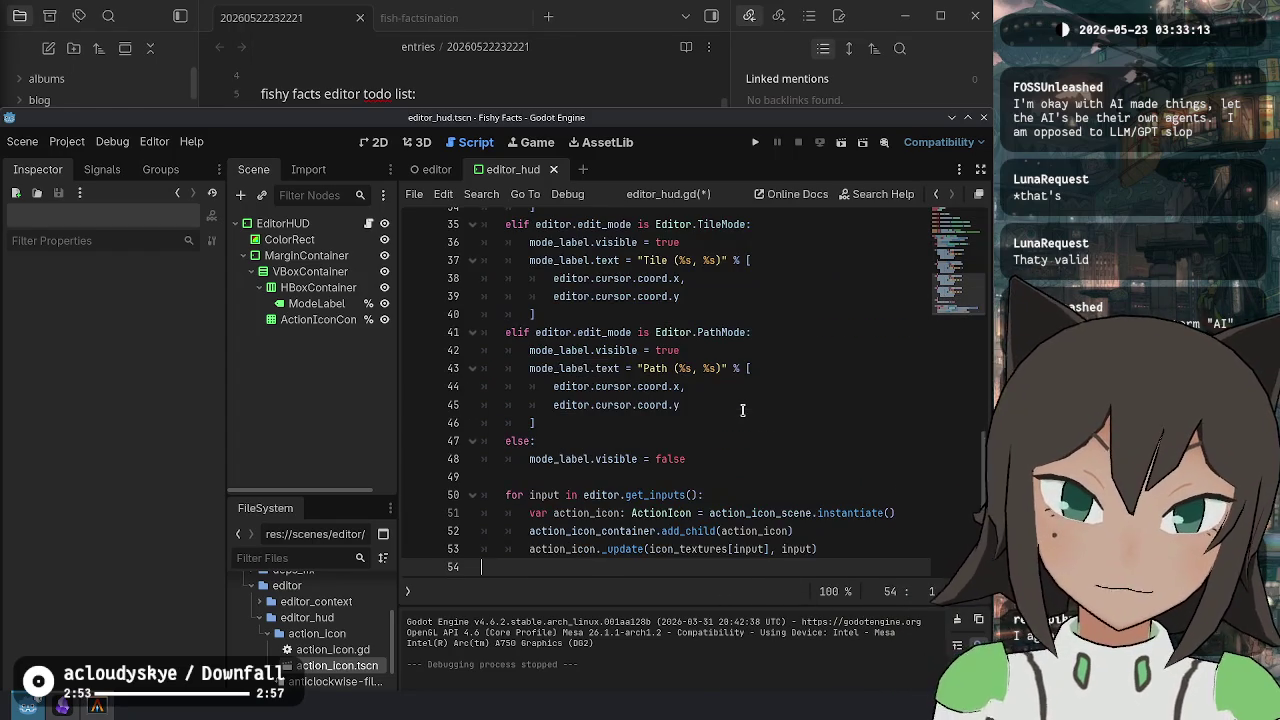
{"action": "key", "text": "Left"}
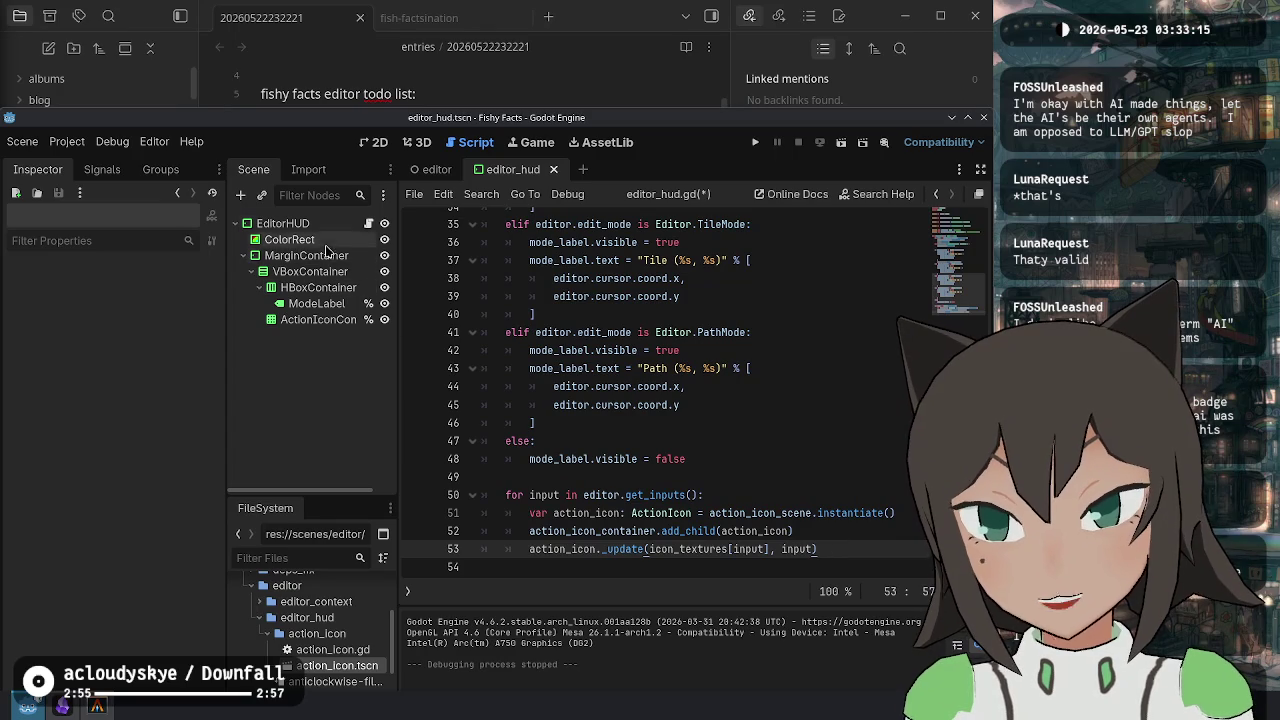
{"action": "left_click", "coordinate": [340, 233]}
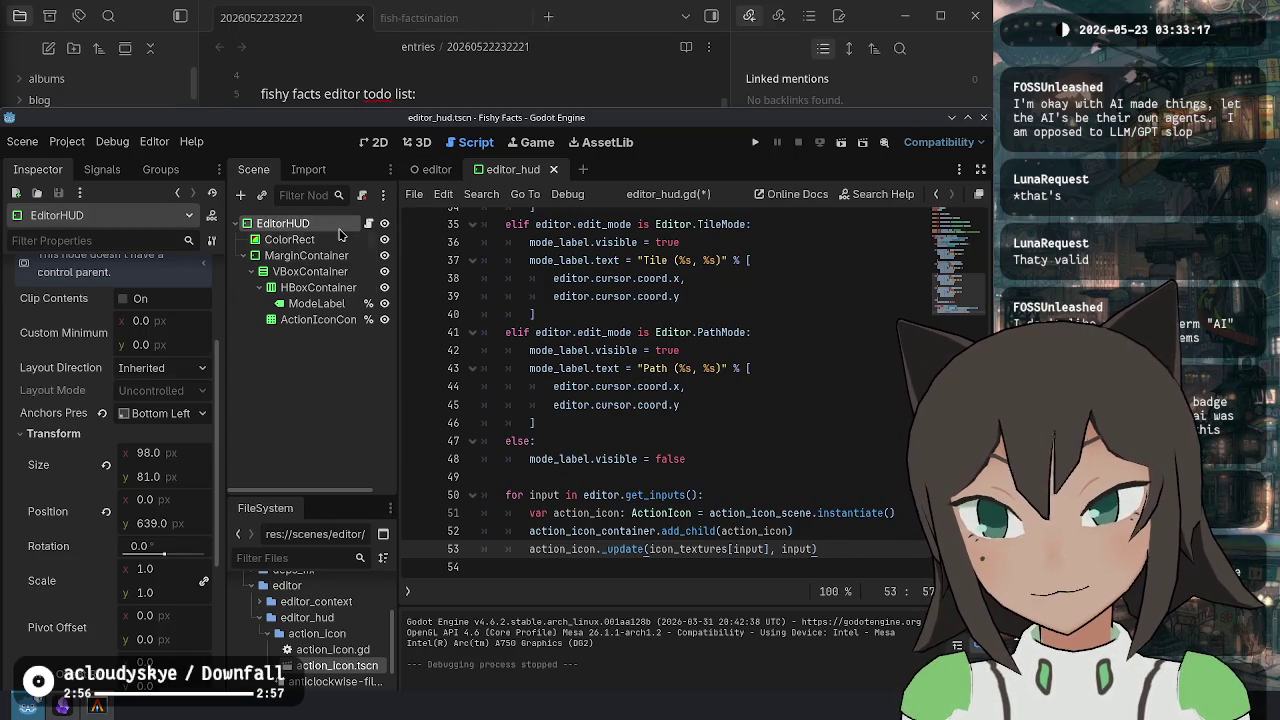
Step through the Select, Shape, Tile and Path label lines 42–47 of editor_hud.gd.
{"action": "left_click", "coordinate": [700, 350]}
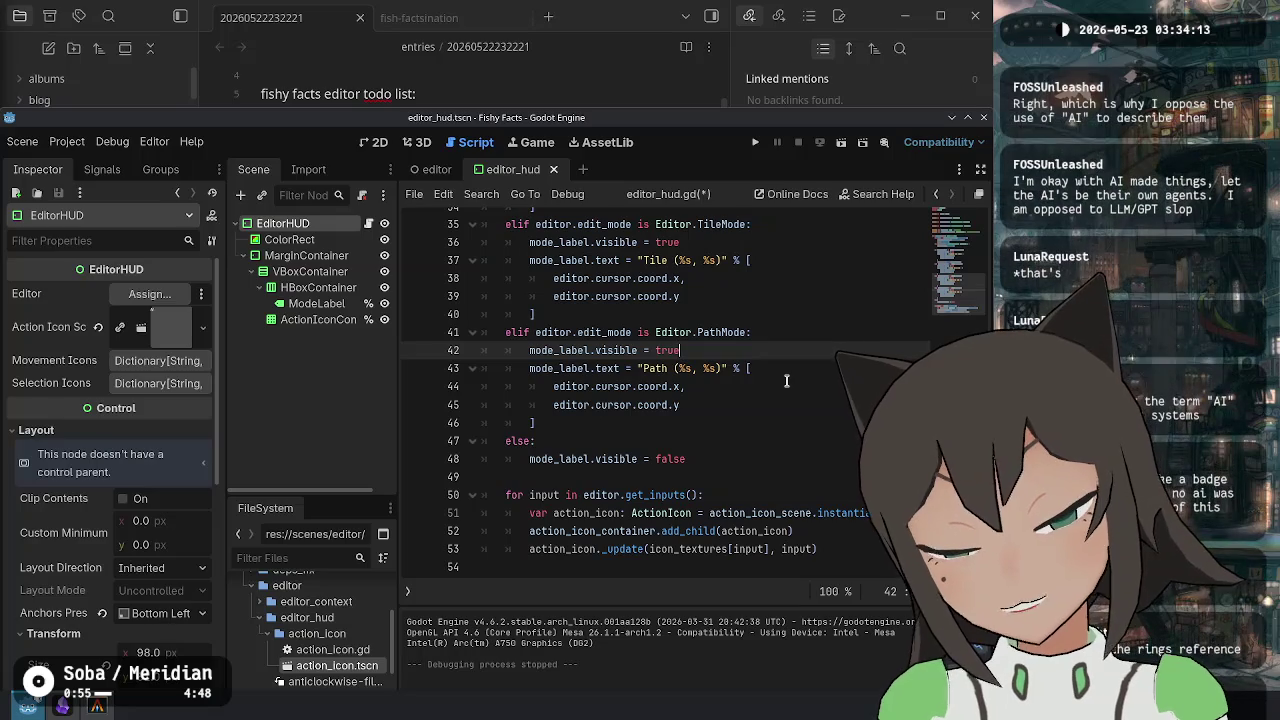
{"action": "left_click", "coordinate": [776, 448]}
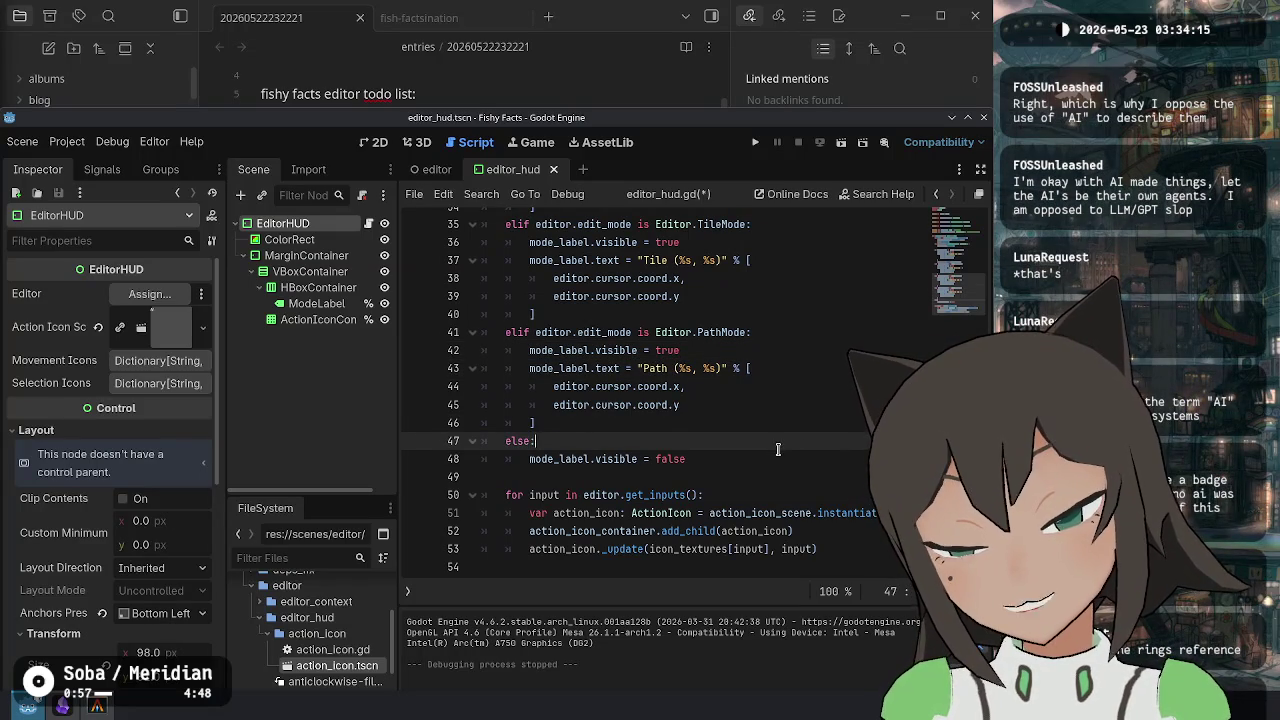
{"action": "left_click", "coordinate": [761, 404]}
{"action": "left_click", "coordinate": [774, 375]}
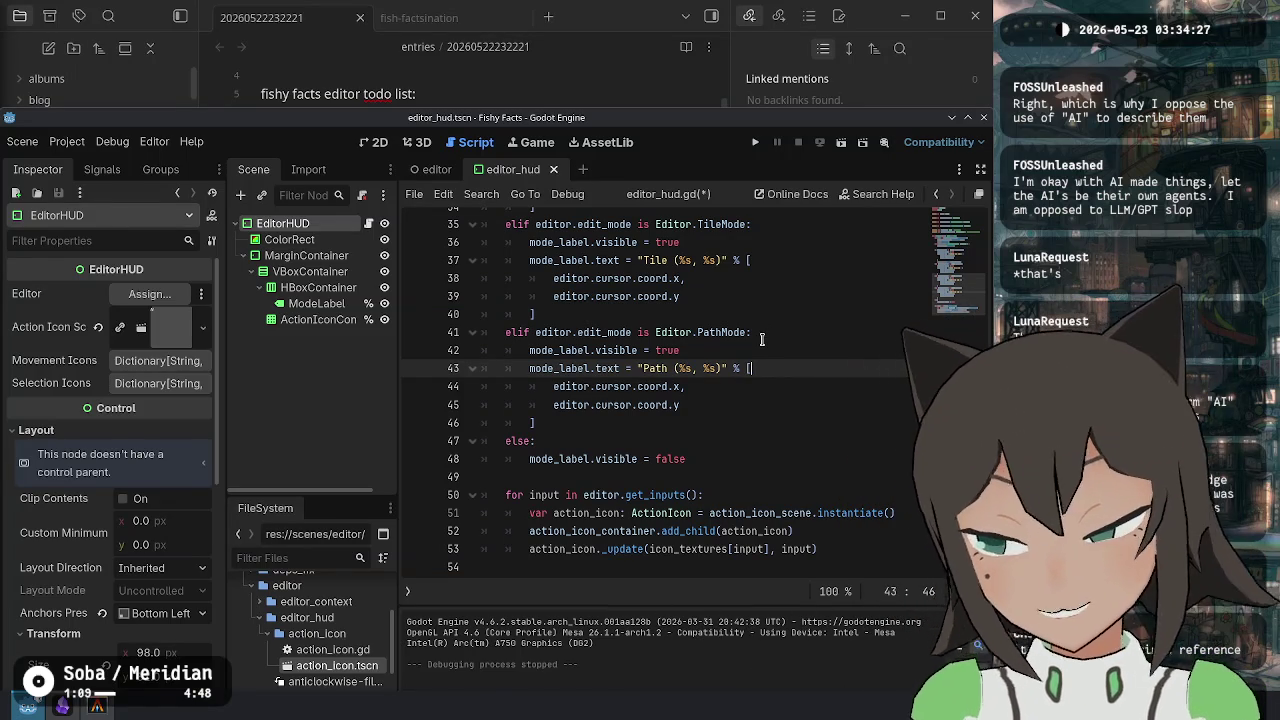
{"action": "left_click", "coordinate": [776, 402]}
{"action": "left_click", "coordinate": [762, 443]}
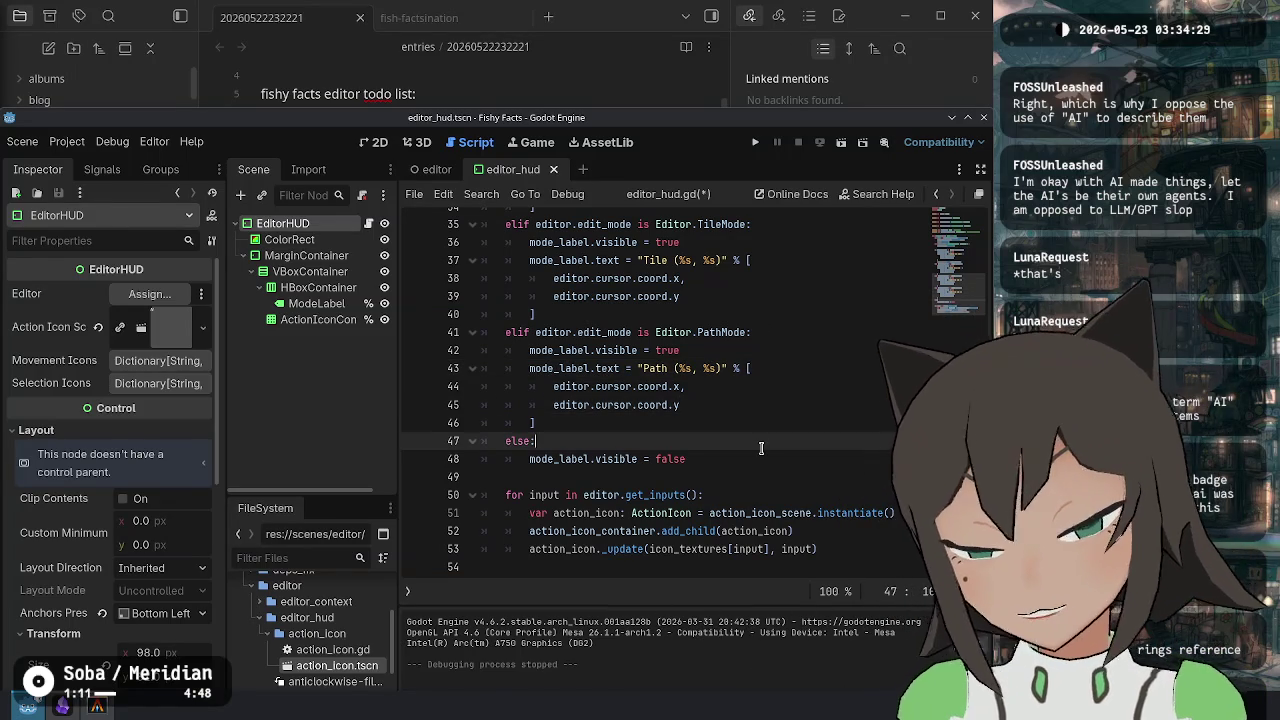
{"action": "left_click", "coordinate": [761, 425]}
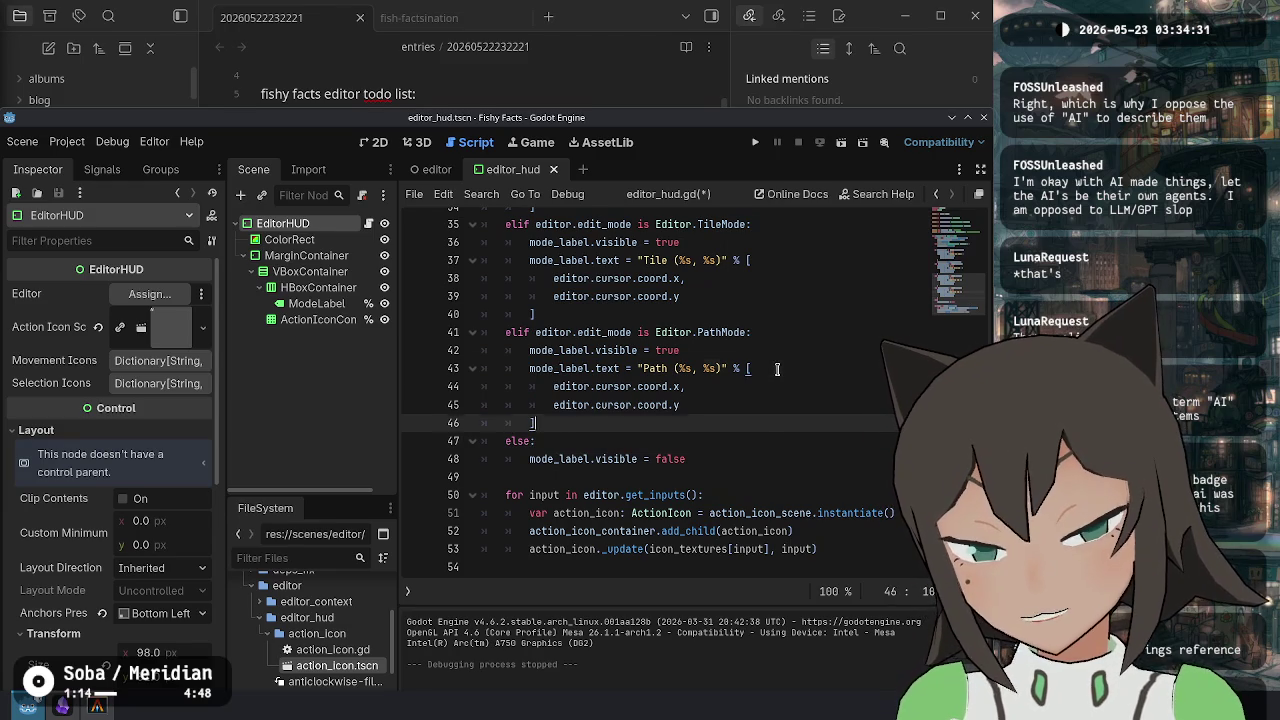
{"action": "left_click", "coordinate": [765, 368]}
{"action": "left_click", "coordinate": [765, 405]}
{"action": "left_click", "coordinate": [750, 443]}
{"action": "left_click", "coordinate": [741, 496]}
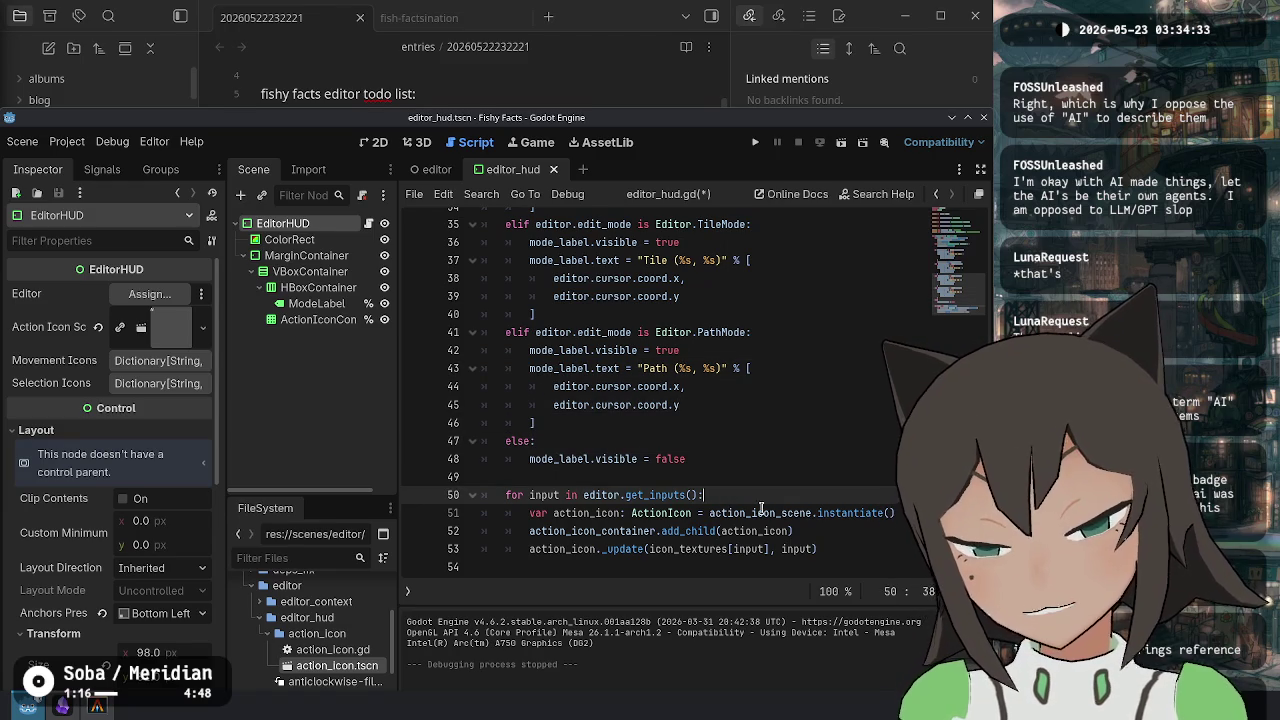
Check the input-loop lines 48–53 and save editor_hud.gd.
{"action": "left_click", "coordinate": [850, 547]}
{"action": "left_click", "coordinate": [848, 565]}
{"action": "left_click", "coordinate": [845, 495]}
{"action": "left_click", "coordinate": [842, 477]}
{"action": "left_click", "coordinate": [837, 441]}
{"action": "left_click", "coordinate": [836, 459]}
{"action": "left_click", "coordinate": [830, 368]}
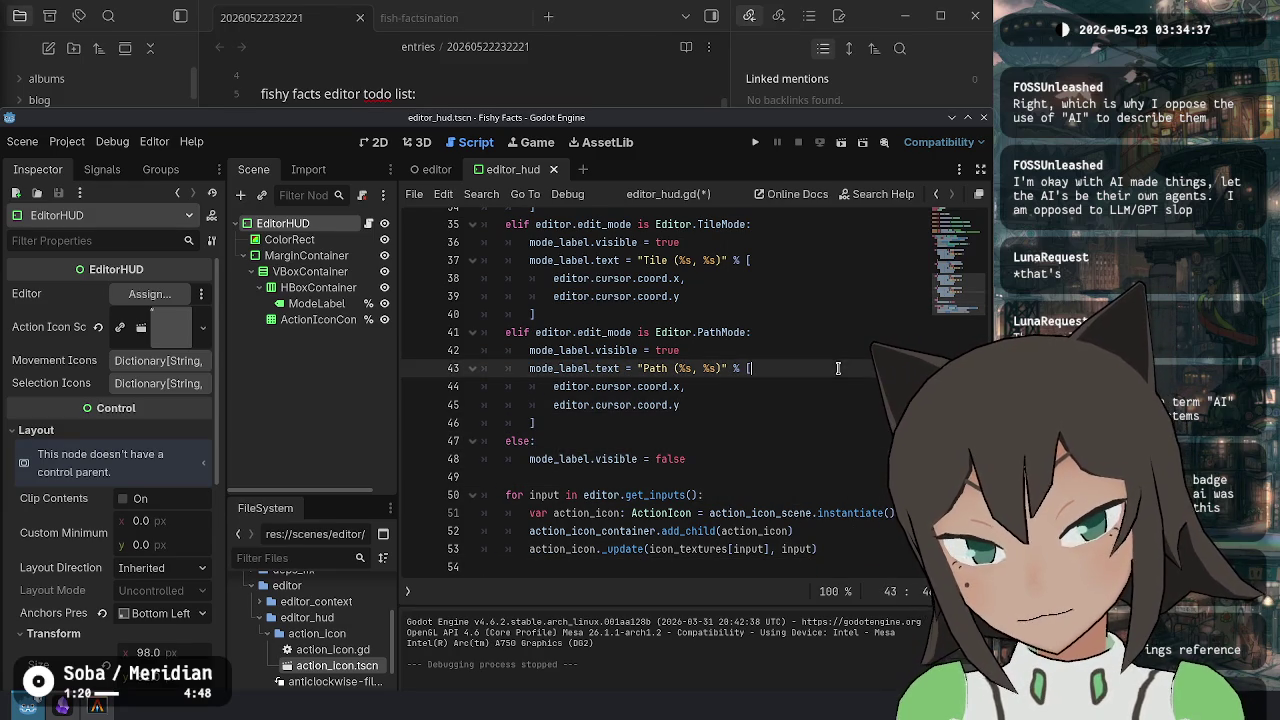
{"action": "left_click", "coordinate": [831, 459]}
{"action": "key", "text": "ctrl+s"}
Inspect the loop code and select action_icon_container on line 52.
{"action": "left_click", "coordinate": [832, 531]}
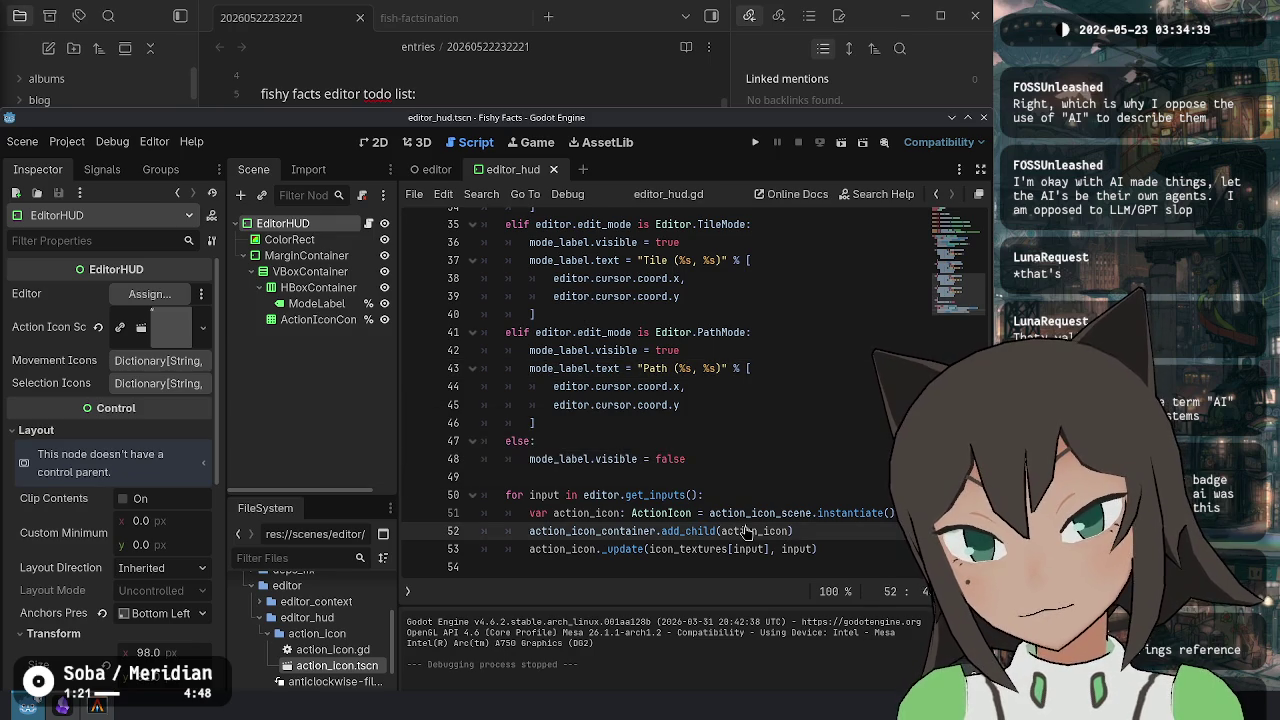
{"action": "left_click", "coordinate": [833, 549]}
{"action": "left_click", "coordinate": [836, 513]}
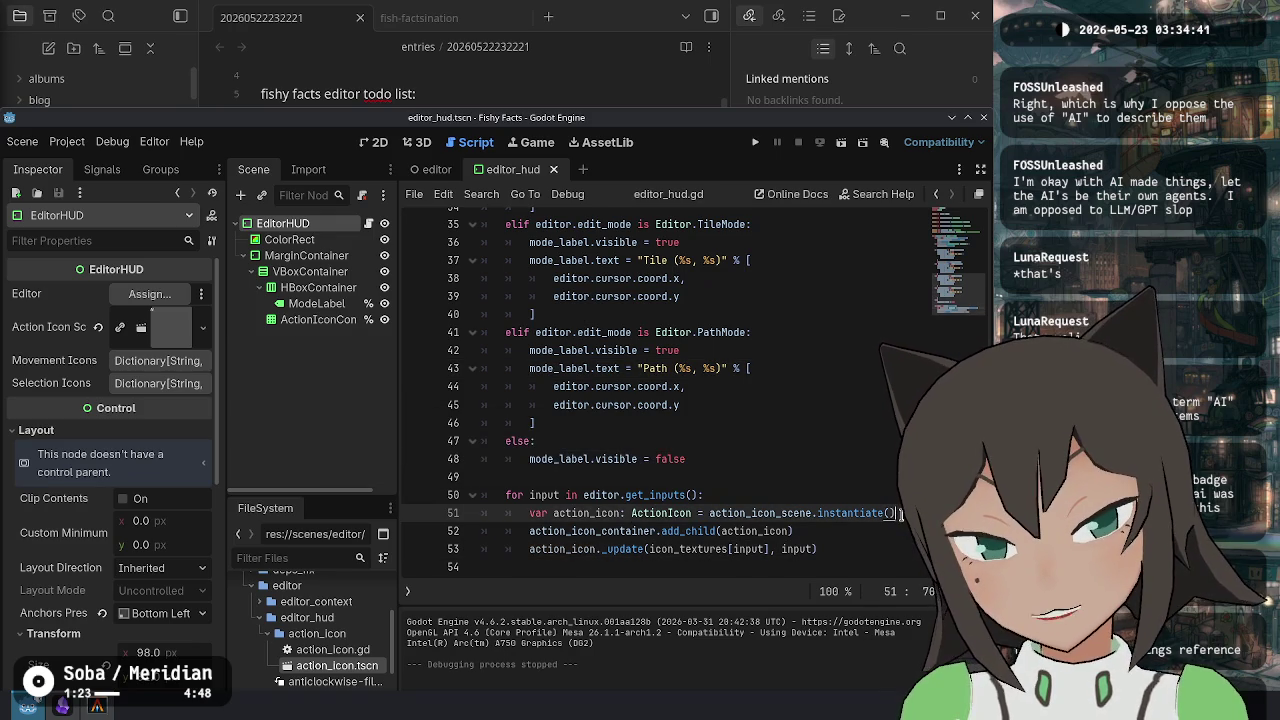
{"action": "double_click", "coordinate": [557, 531]}
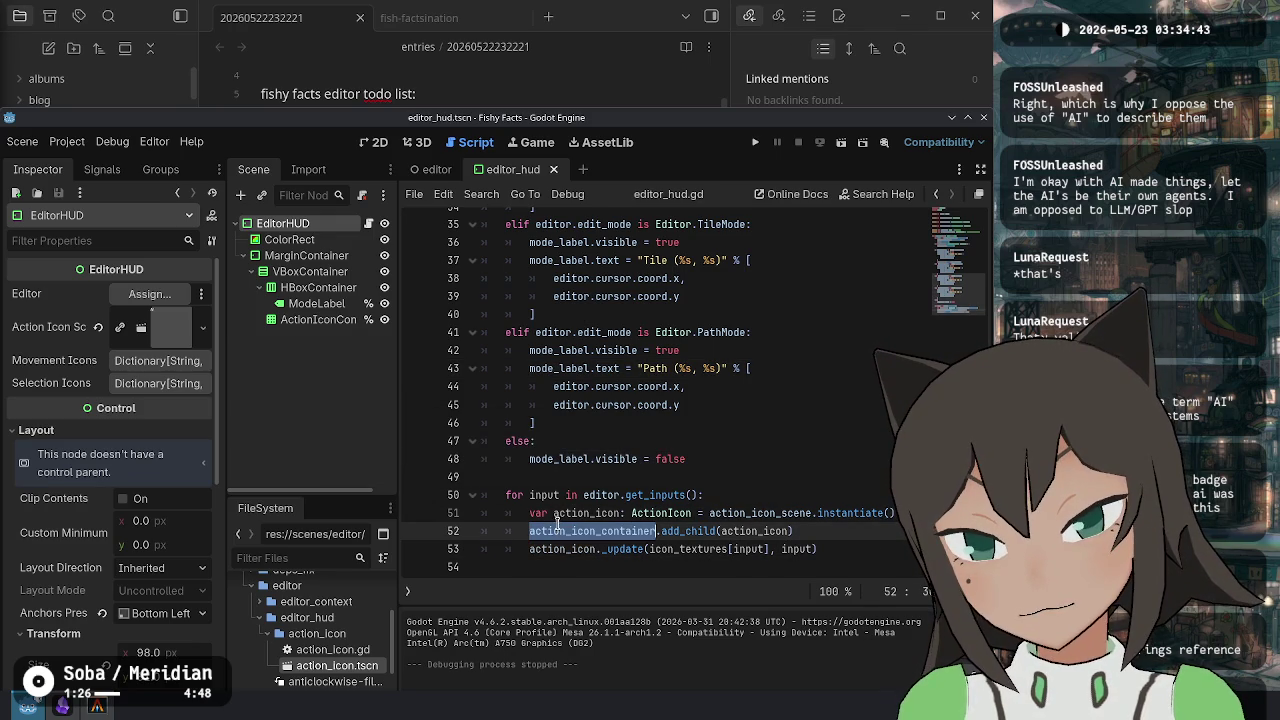
{"action": "scroll", "coordinate": [746, 468], "scroll_direction": "up", "scroll_amount": 10}
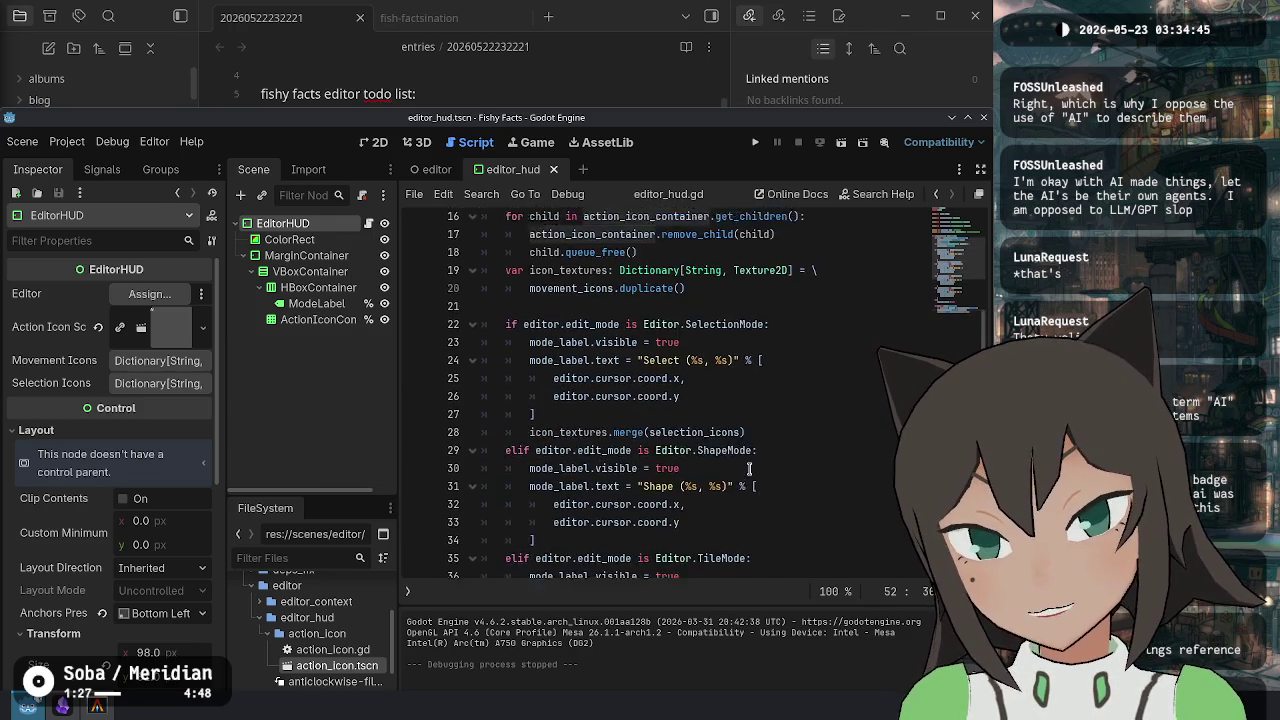
{"action": "scroll", "coordinate": [746, 458], "scroll_direction": "up", "scroll_amount": 1}
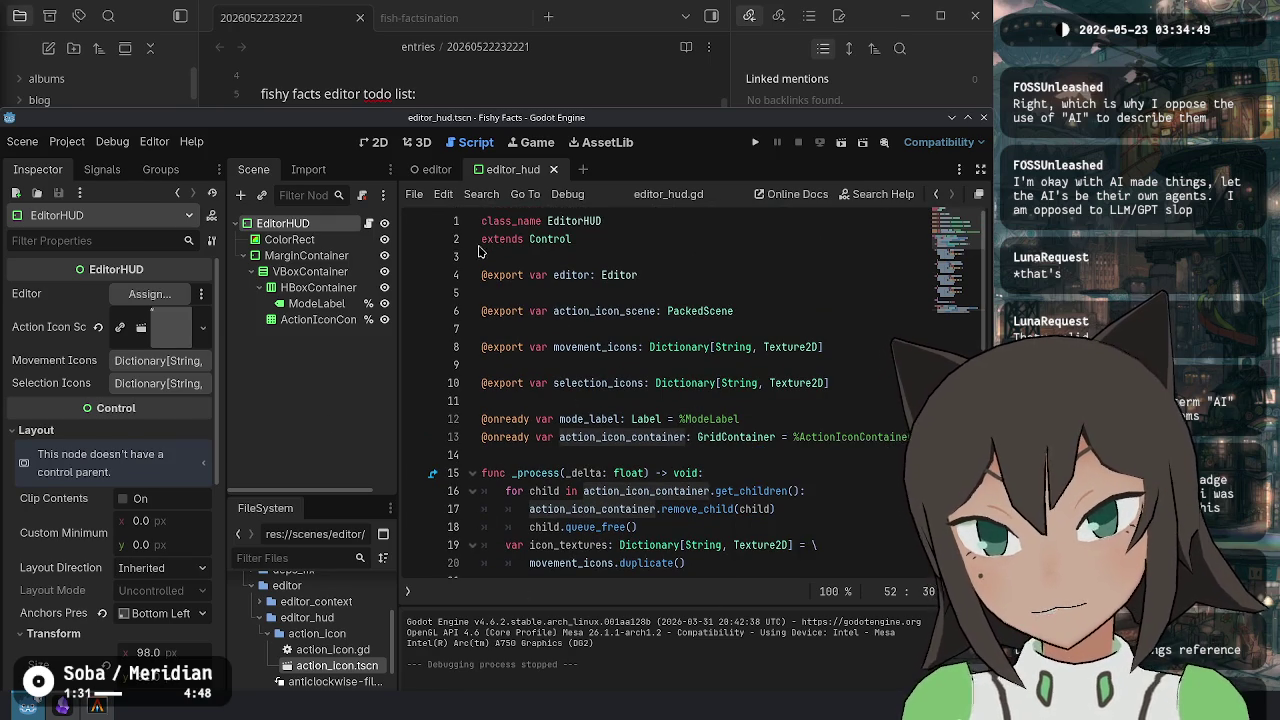
Maximise Godot, collapse the Output panel, and insert a blank line at line 49.
{"action": "double_click", "coordinate": [476, 117]}
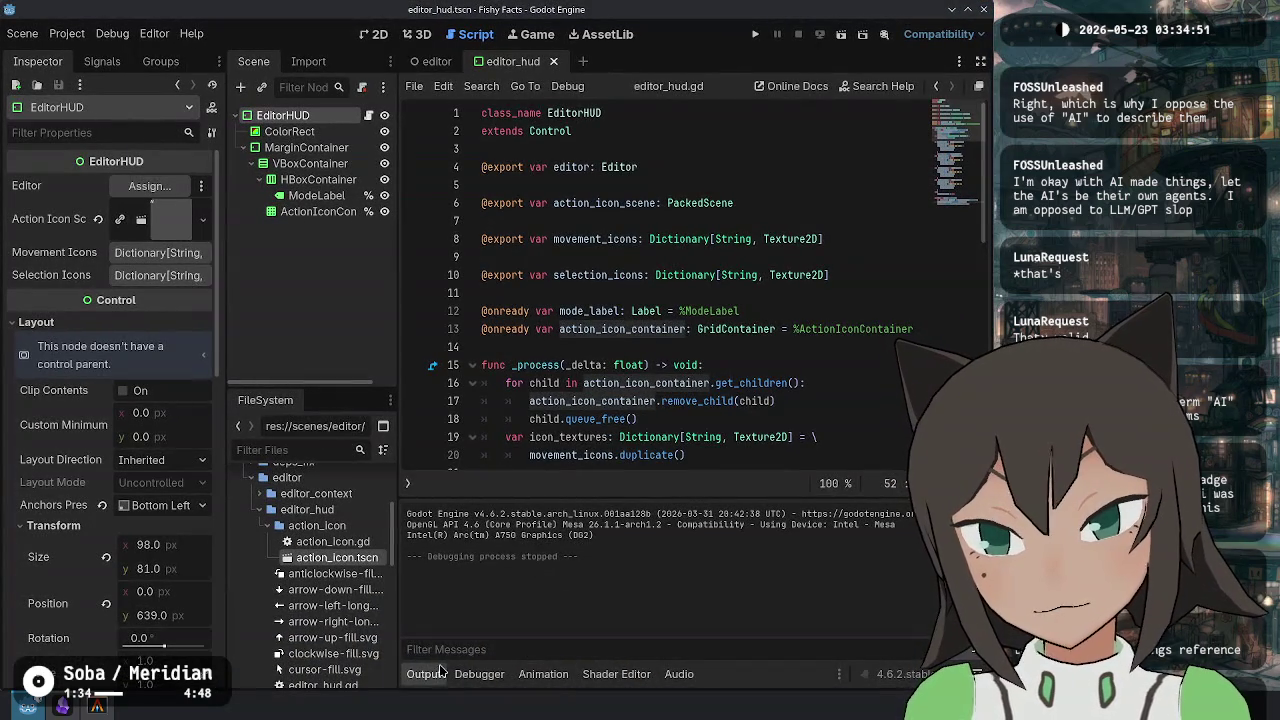
{"action": "left_click", "coordinate": [440, 674]}
{"action": "left_click", "coordinate": [705, 437]}
{"action": "mouse_move", "coordinate": [640, 305]}
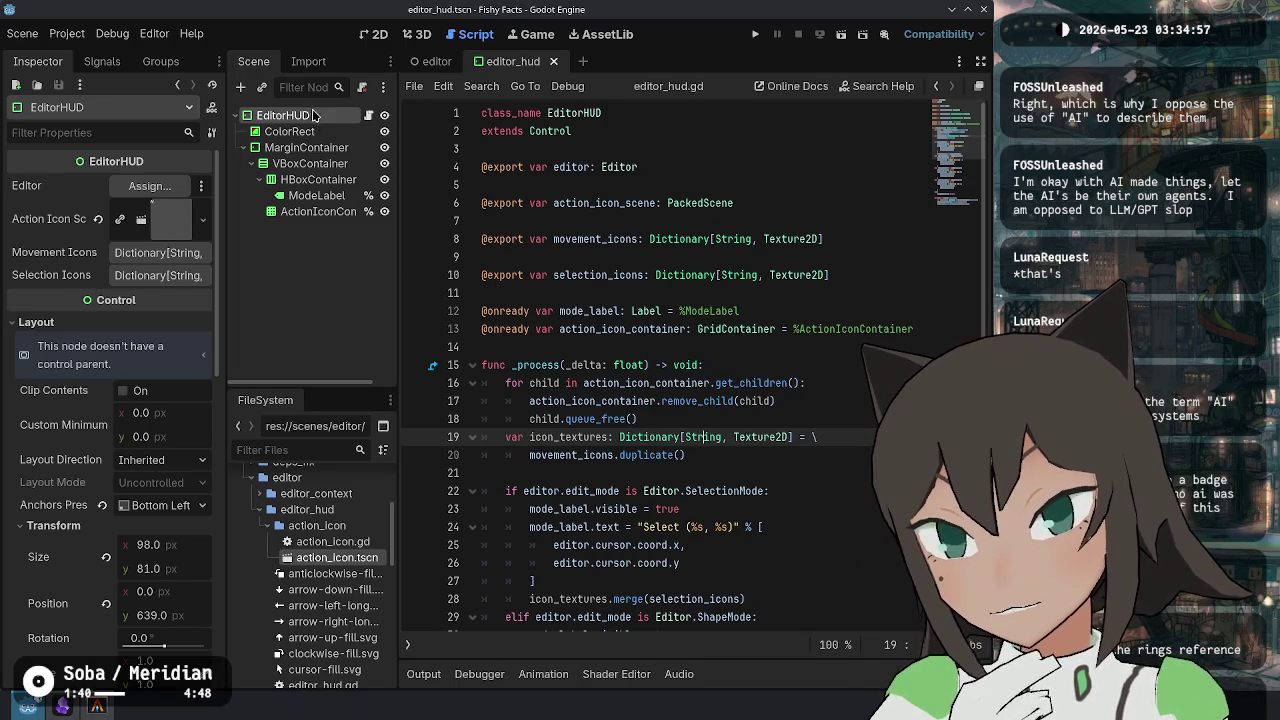
{"action": "scroll", "coordinate": [720, 480], "scroll_direction": "down", "scroll_amount": 8}
{"action": "left_click", "coordinate": [804, 533]}
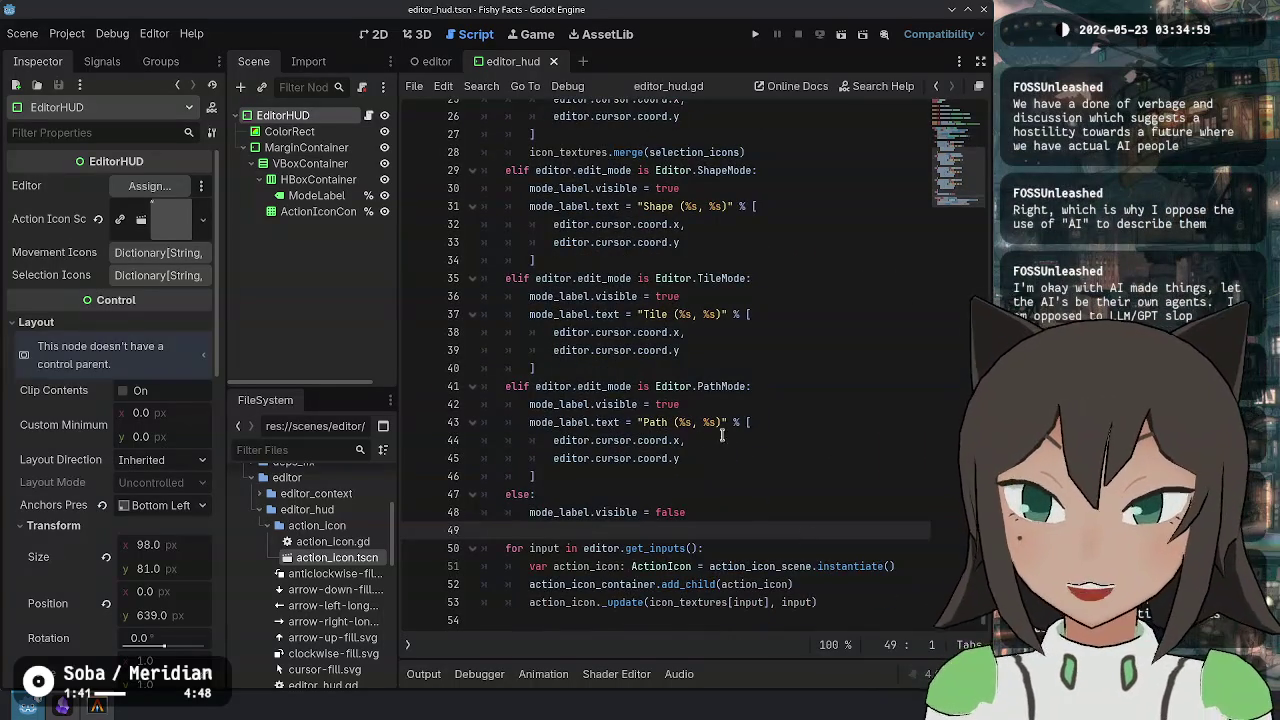
{"action": "key", "text": "Return"}
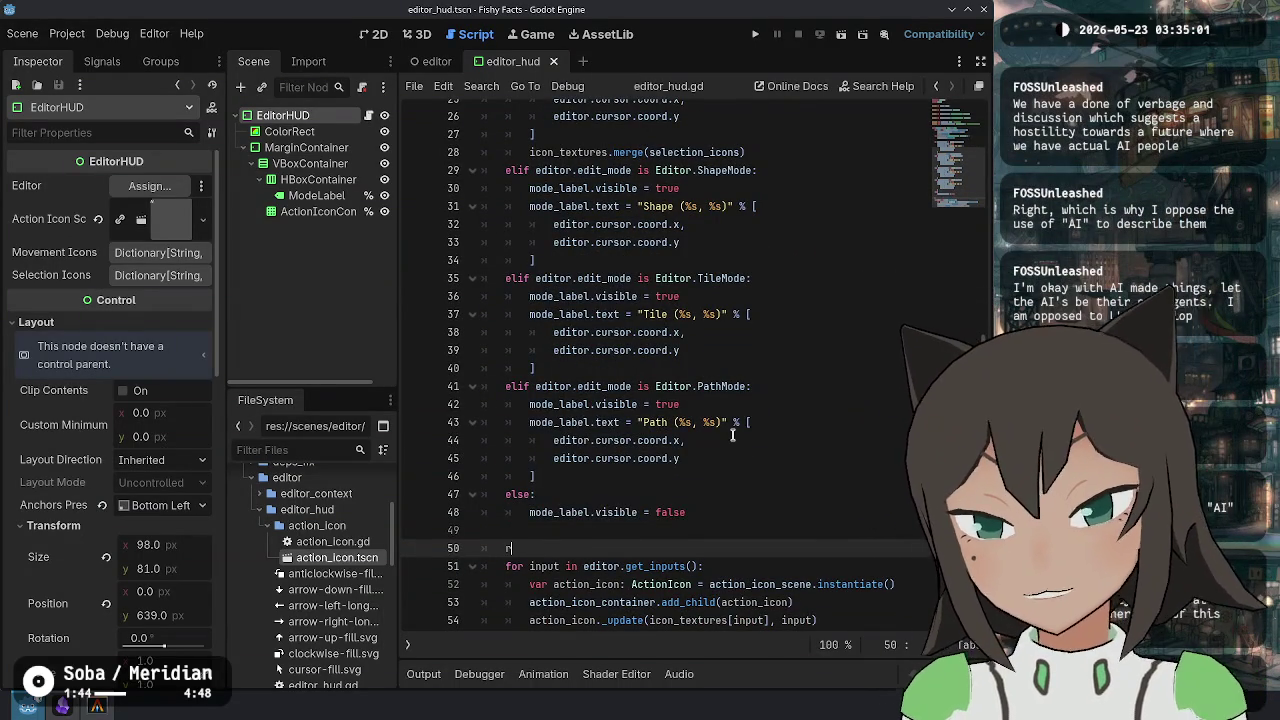
Add a reset_size() call via autocomplete and move it below the for loop.
{"action": "type", "text": "esize"}
{"action": "key", "text": "Down"}
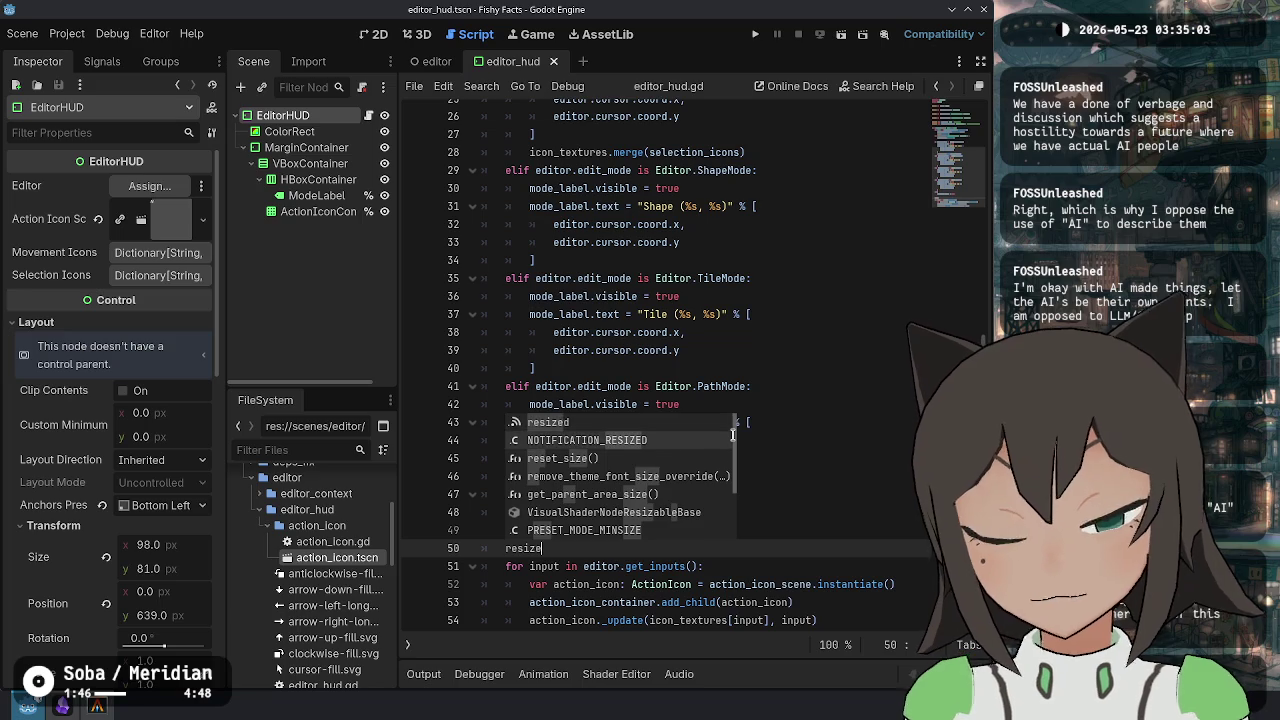
{"action": "key", "text": "Down"}
{"action": "key", "text": "Return"}
{"action": "scroll", "coordinate": [655, 582], "scroll_direction": "down", "scroll_amount": 1}
{"action": "key", "text": "ctrl+x"}
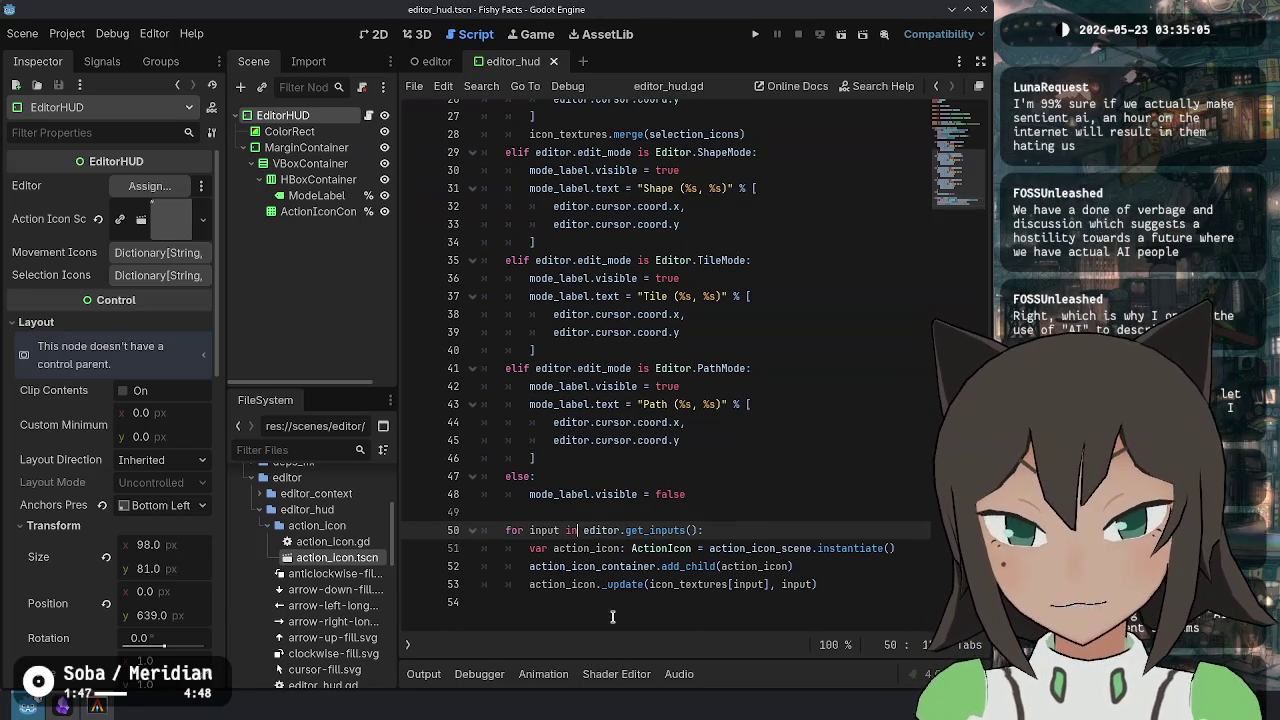
{"action": "key", "text": "Down"}
{"action": "key", "text": "Down"}
{"action": "key", "text": "Down"}
{"action": "key", "text": "ctrl+v"}
Run the game, enter the level editor to check the HUD, then close it.
{"action": "key", "text": "F5"}
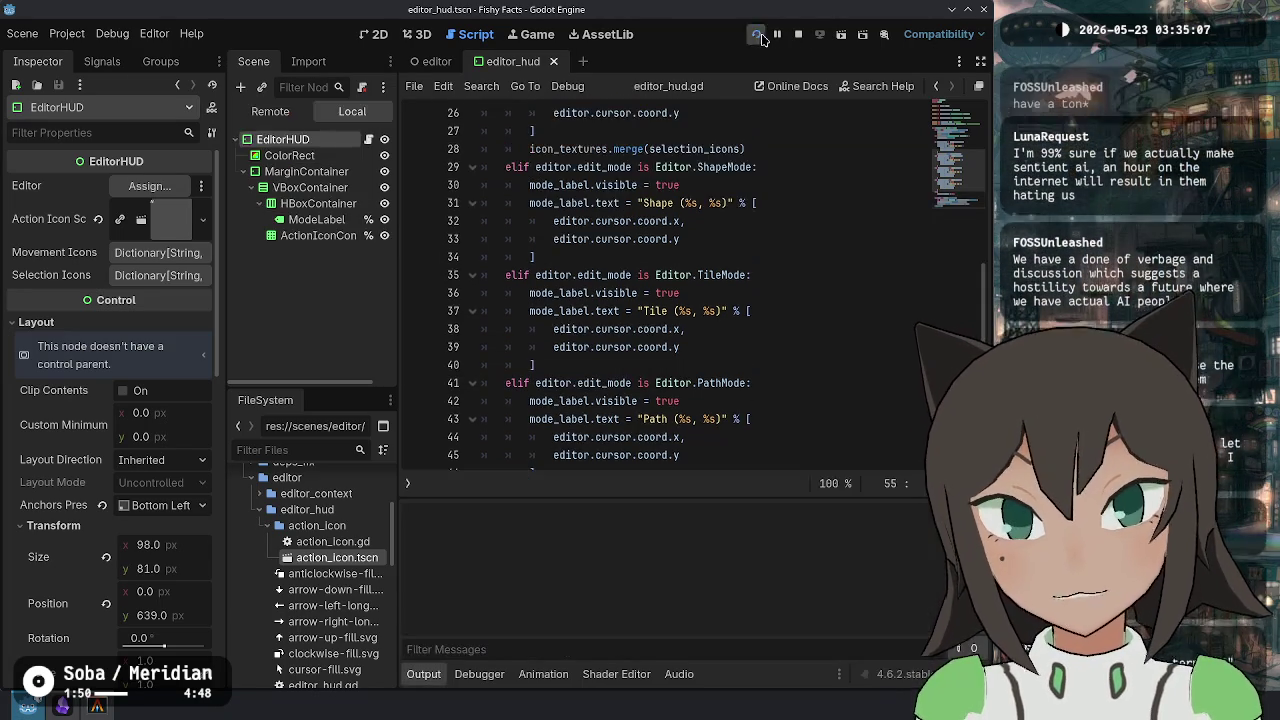
{"action": "key", "text": "Return"}
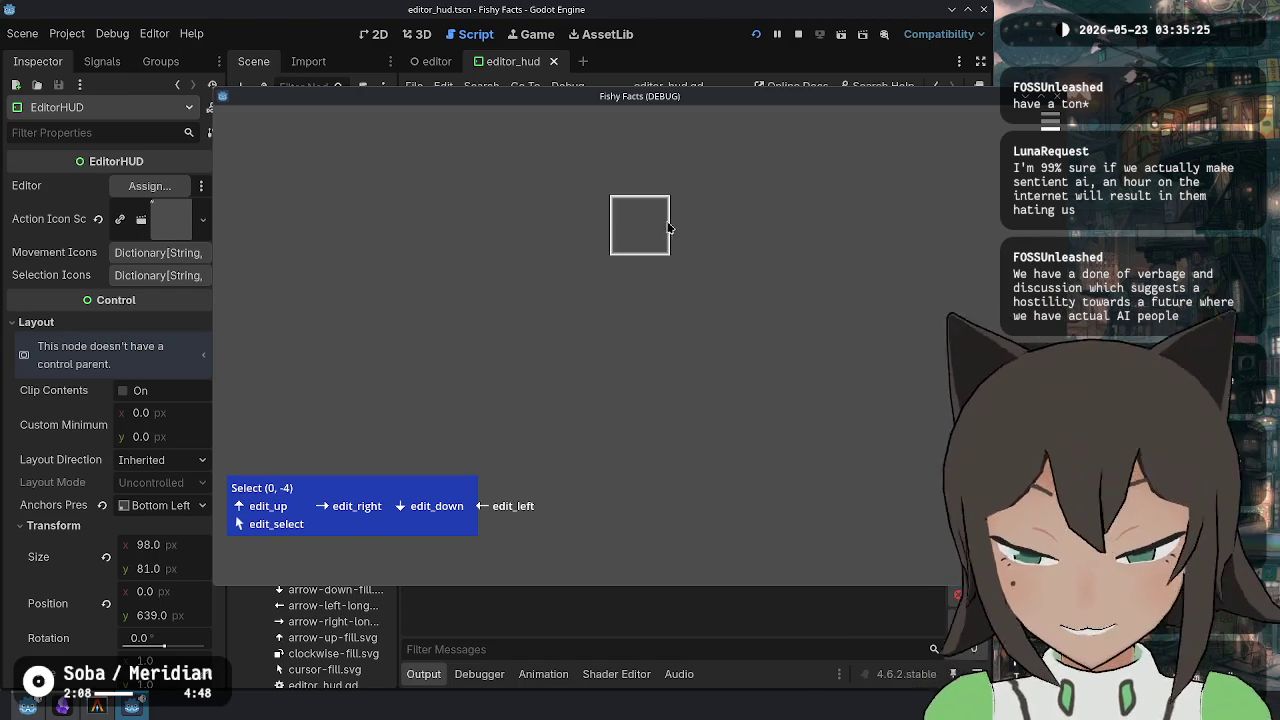
{"action": "key", "text": "F8"}
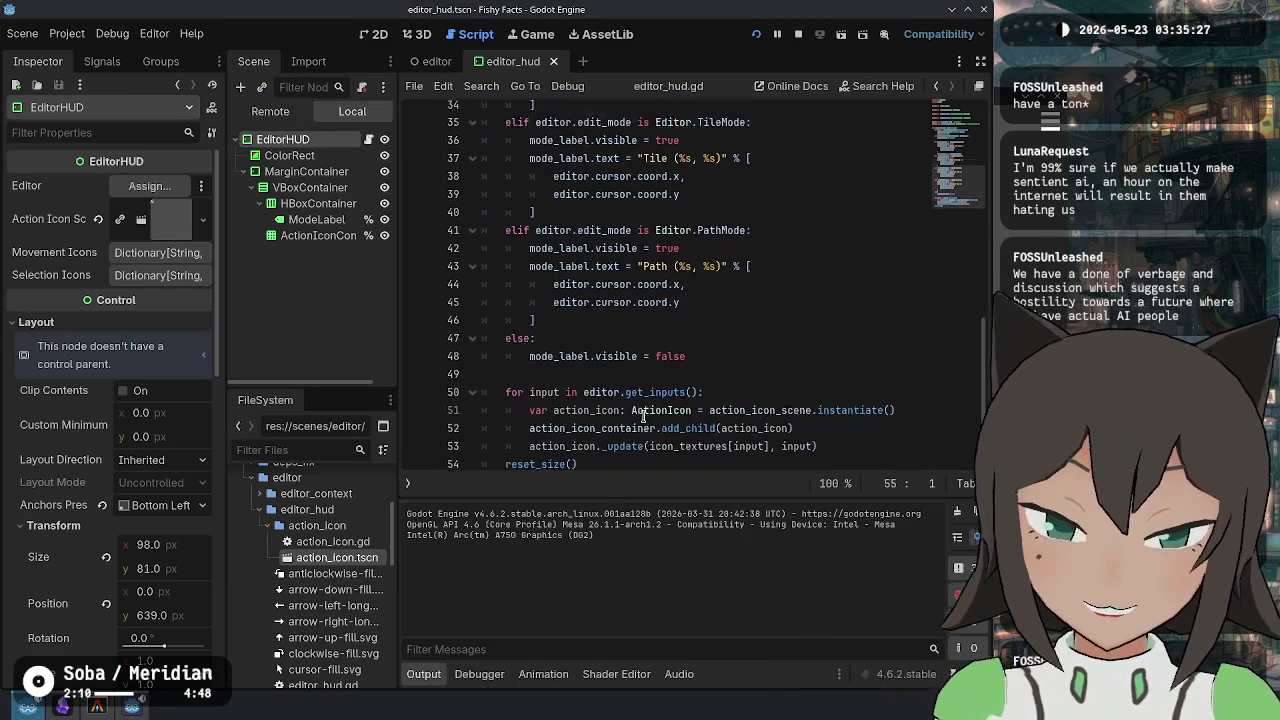
Read the Control documentation for reset_size() and set_anchor.
{"action": "left_click", "coordinate": [547, 442], "text": "ctrl"}
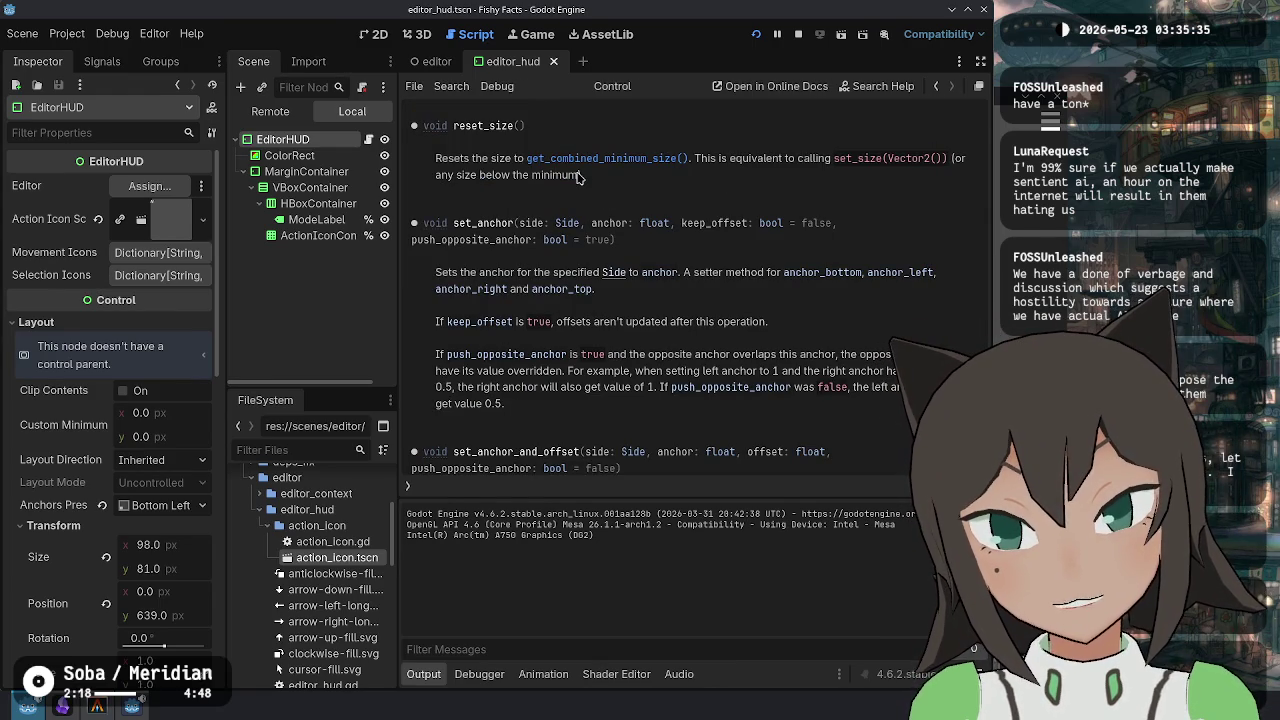
{"action": "double_click", "coordinate": [483, 222]}
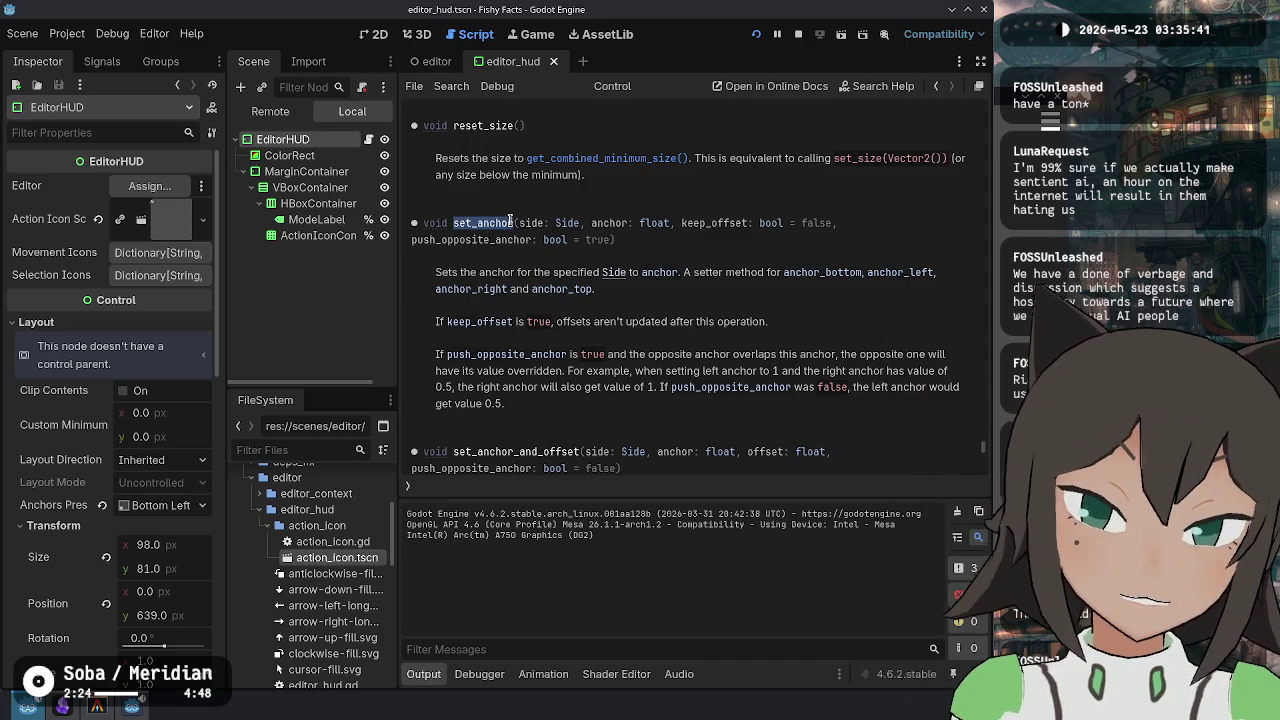
{"action": "left_click", "coordinate": [936, 86]}
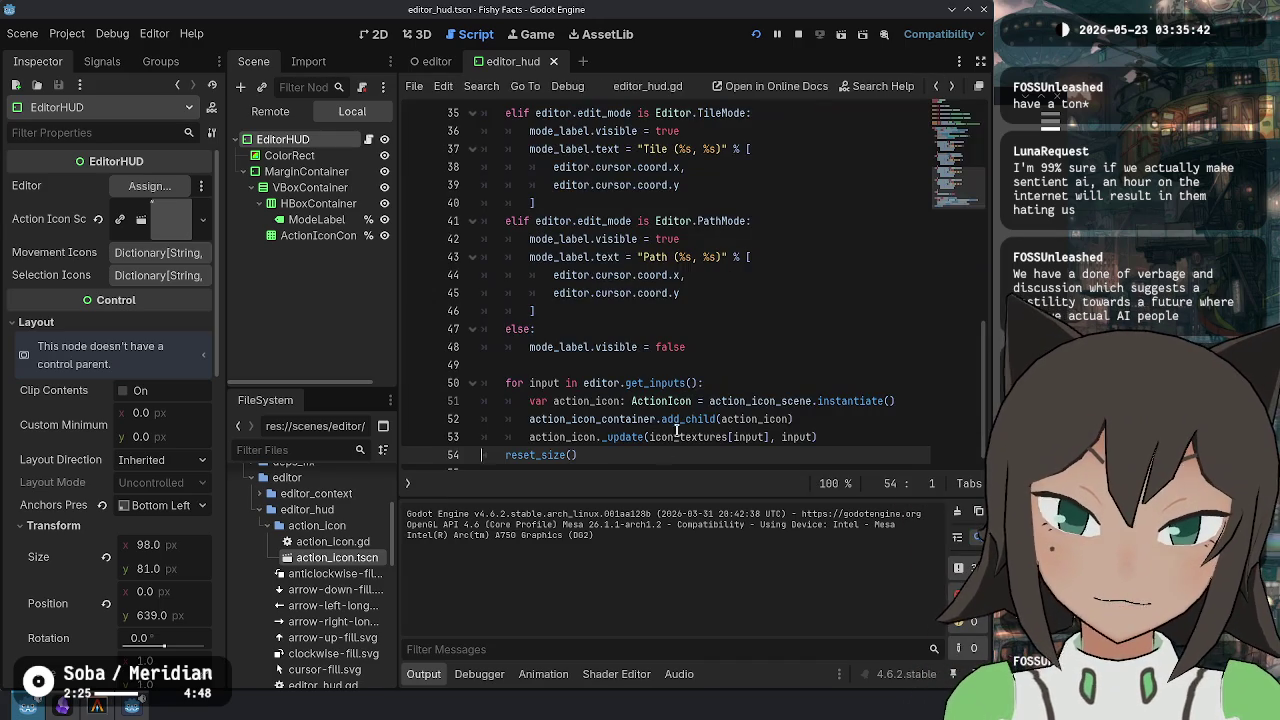
Open a new line after line 53 for the set_anchor call.
{"action": "left_click", "coordinate": [668, 447]}
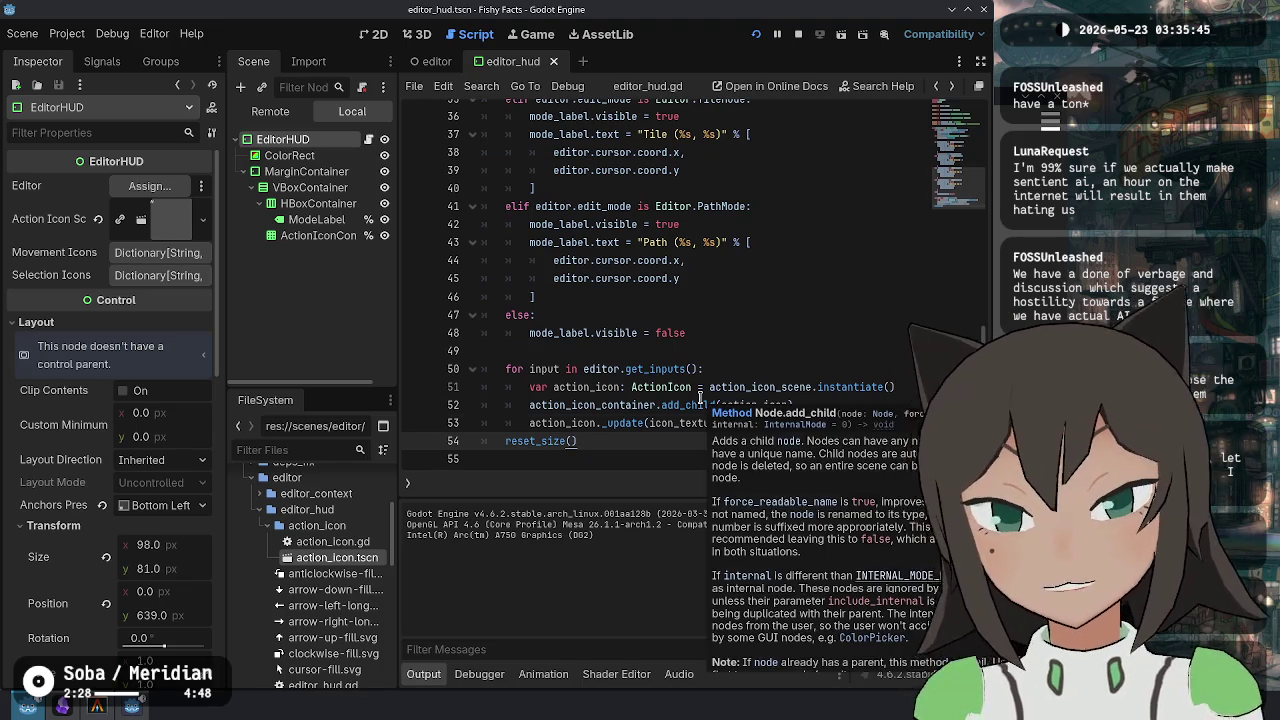
{"action": "key", "text": "Up"}
{"action": "key", "text": "End"}
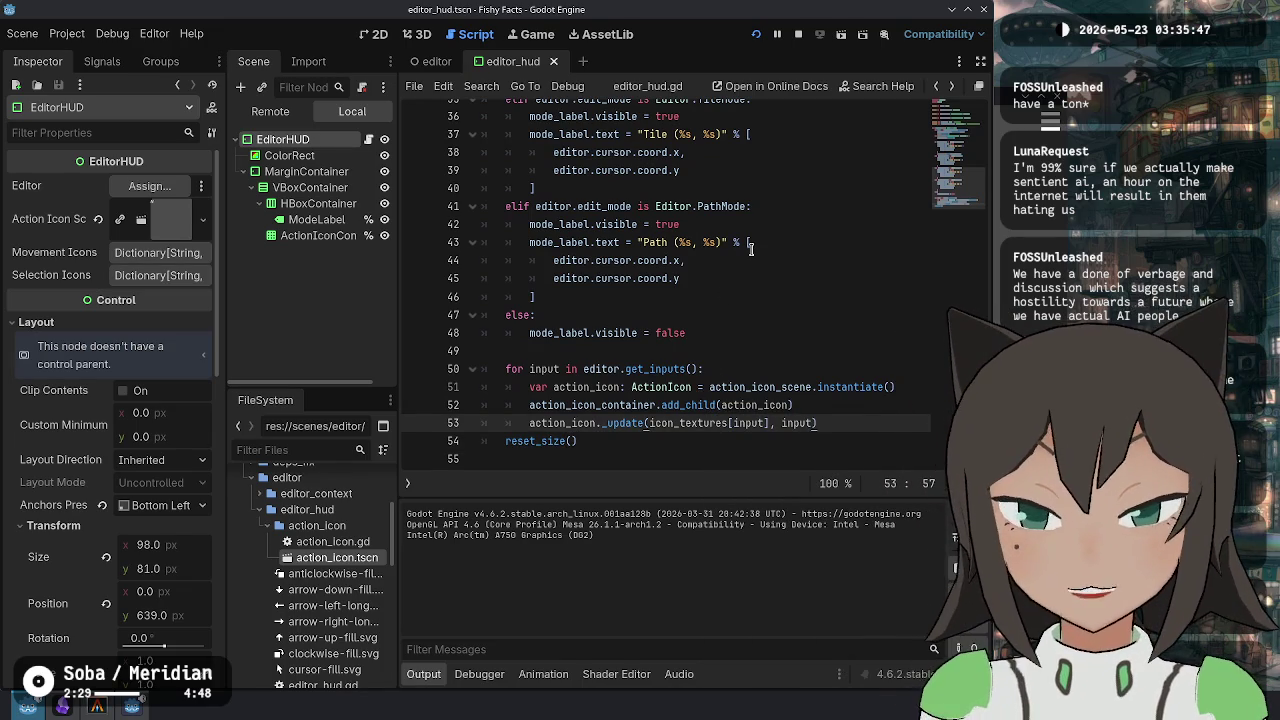
{"action": "key", "text": "Return"}
{"action": "key", "text": "Return"}
{"action": "key", "text": "BackSpace"}
Write set_anchor(SIDE_LEFT, 0) after the action-icon loop.
{"action": "type", "text": "set_anchor"}
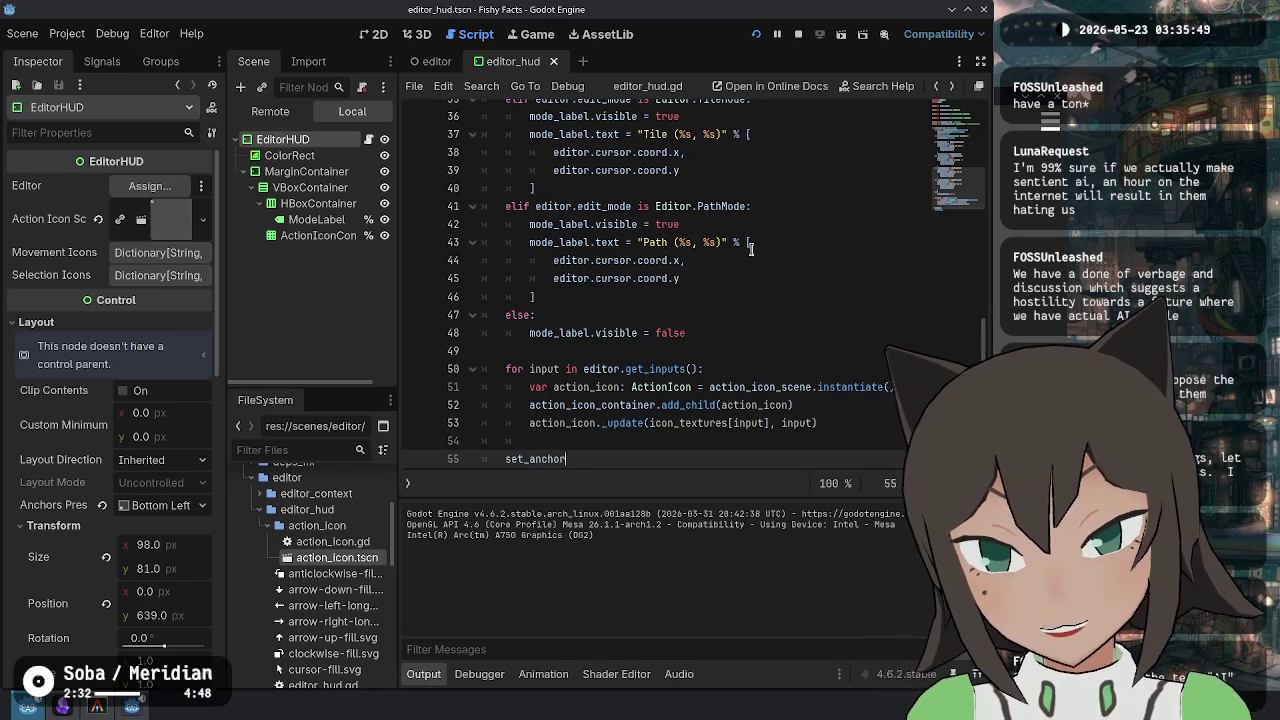
{"action": "key", "text": "Down"}
{"action": "key", "text": "Down"}
{"action": "key", "text": "Up"}
{"action": "key", "text": "Up"}
{"action": "type", "text": "("}
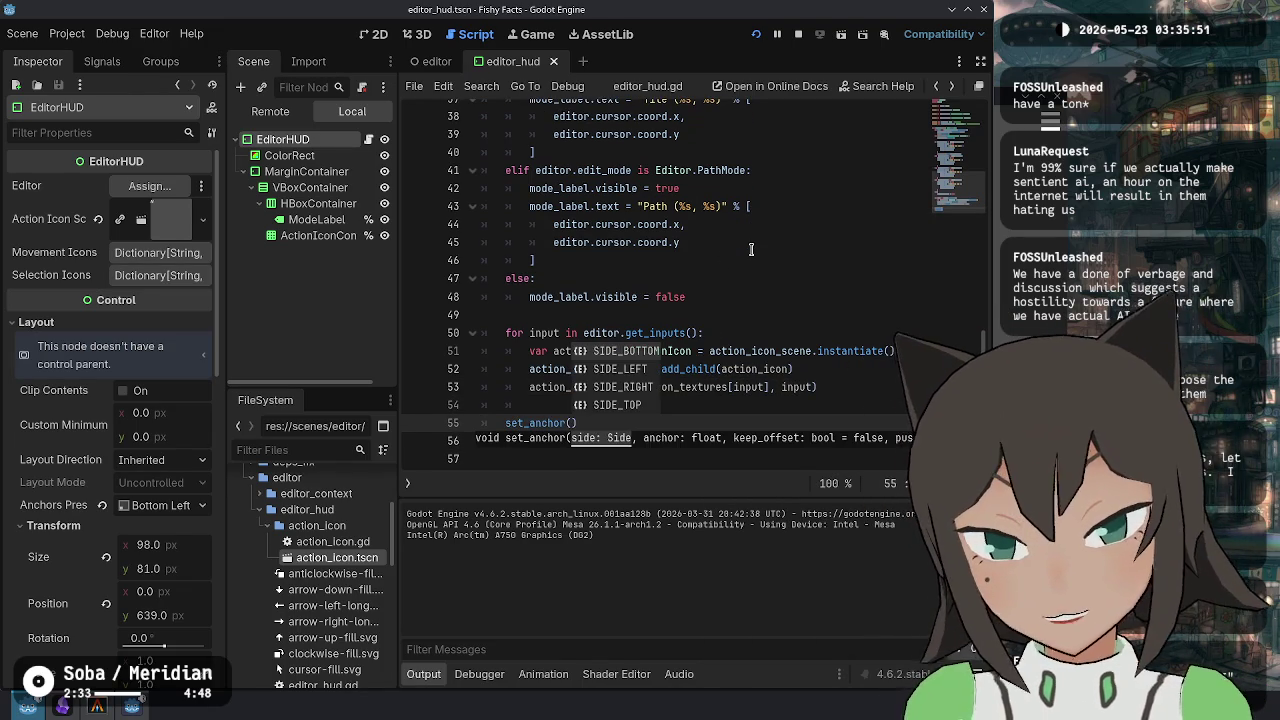
{"action": "key", "text": "Down"}
{"action": "key", "text": "Return"}
{"action": "type", "text": ","}
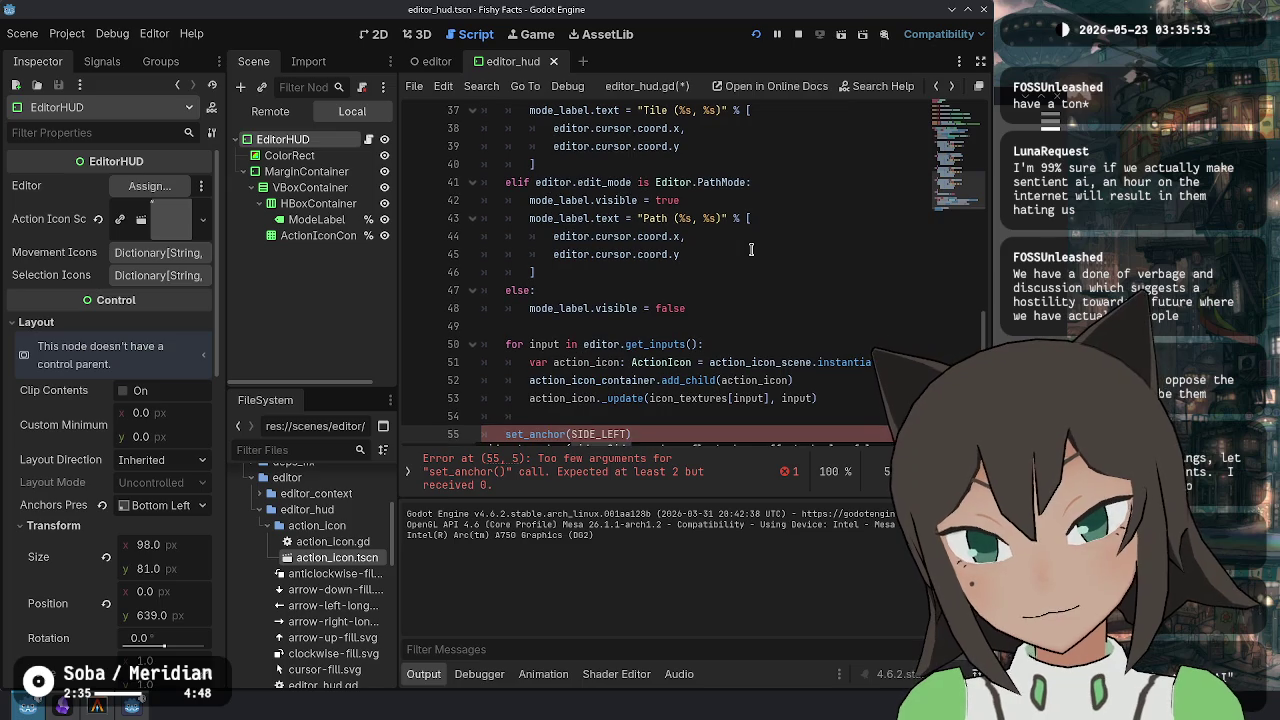
{"action": "scroll", "coordinate": [740, 262], "scroll_direction": "down", "scroll_amount": 1}
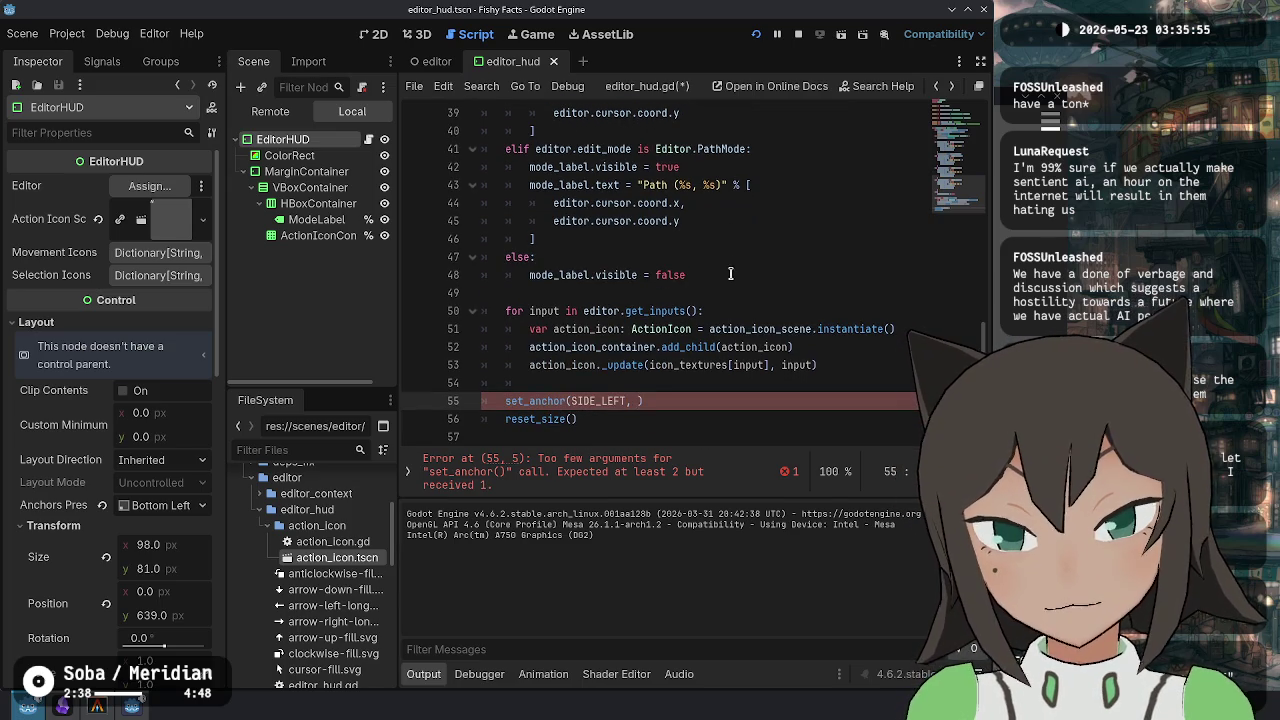
{"action": "key", "text": "BackSpace"}
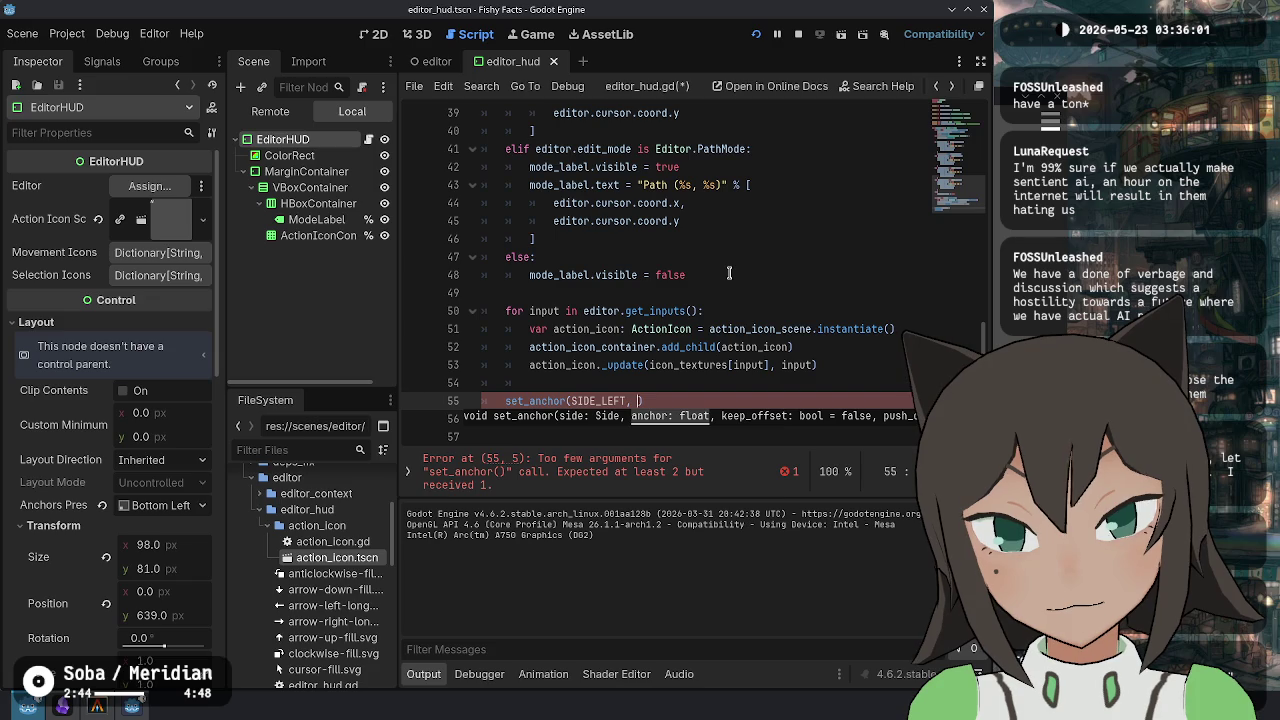
{"action": "type", "text": "0)"}
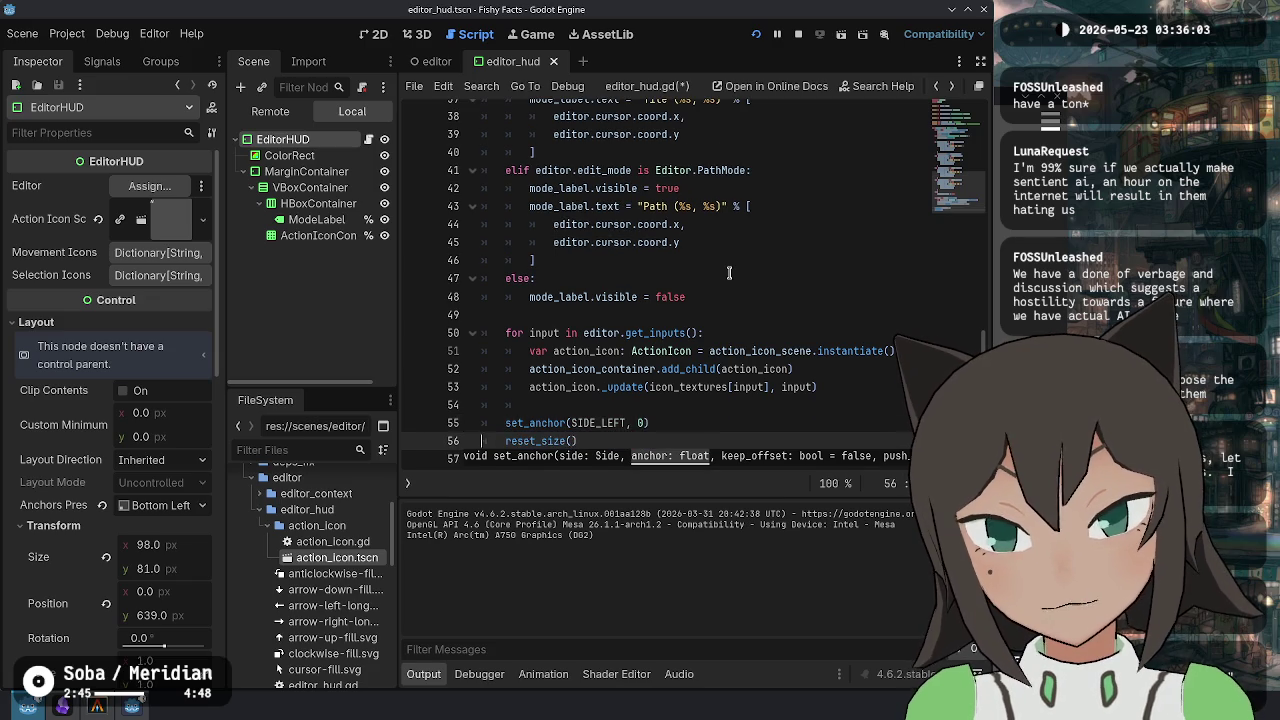
Duplicate it as set_anchor(SIDE_BOTTOM, 0), follow with reset_size(), and save.
{"action": "key", "text": "ctrl+shift+d"}
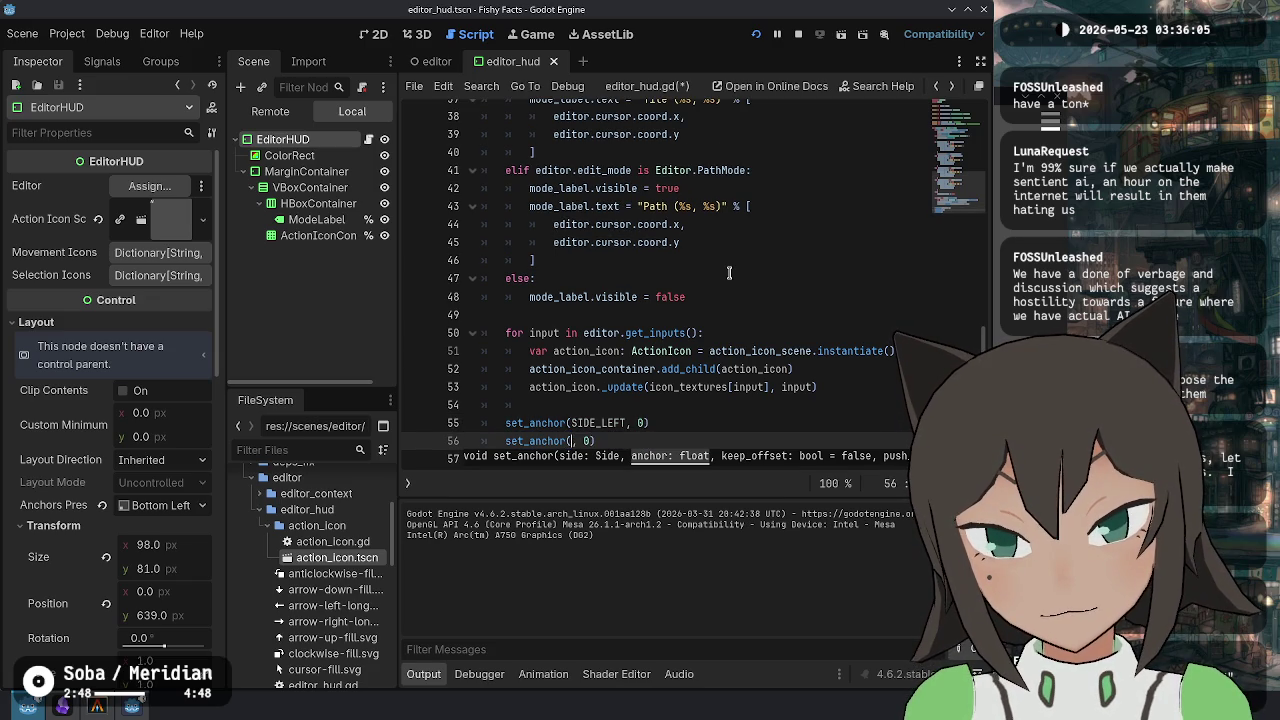
{"action": "type", "text": "SIDE_BOTTOM"}
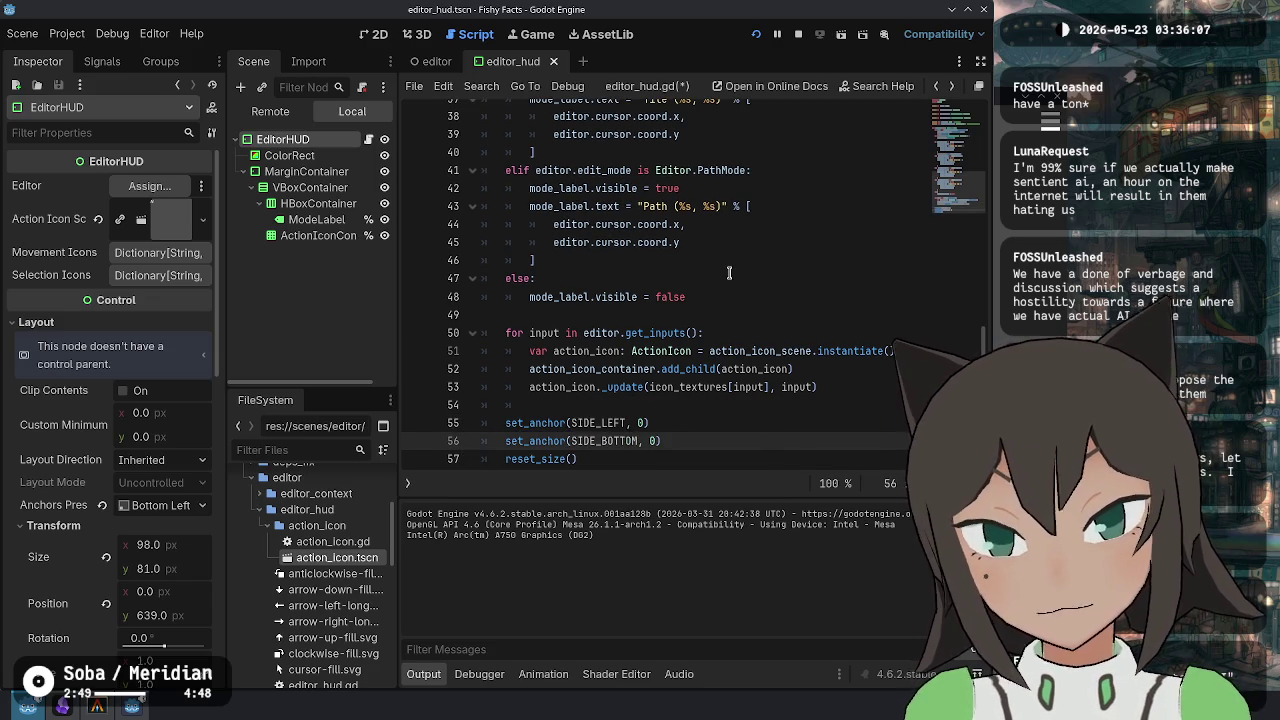
{"action": "key", "text": "End"}
{"action": "key", "text": "Return"}
{"action": "type", "text": "reset_size()"}
{"action": "key", "text": "ctrl+s"}
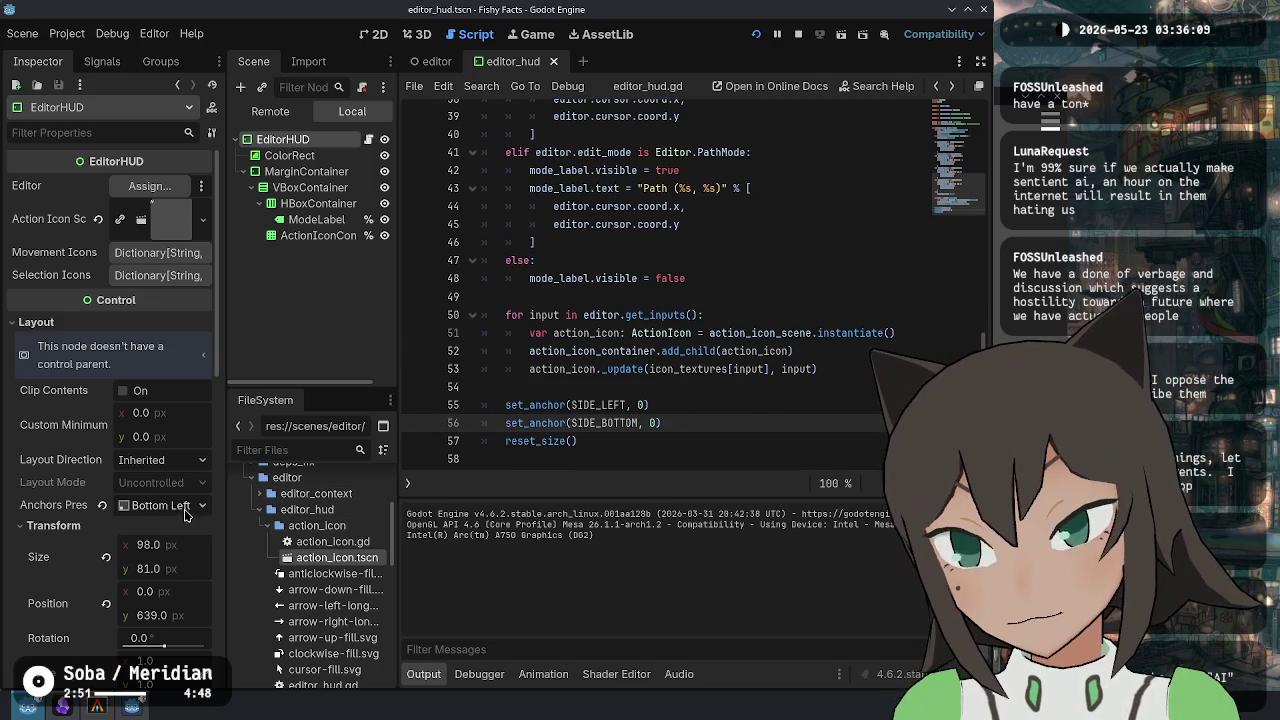
{"action": "left_click", "coordinate": [178, 505]}
Inspect the EditorHUD's custom anchor points and offsets in the Inspector.
{"action": "left_click", "coordinate": [70, 500]}
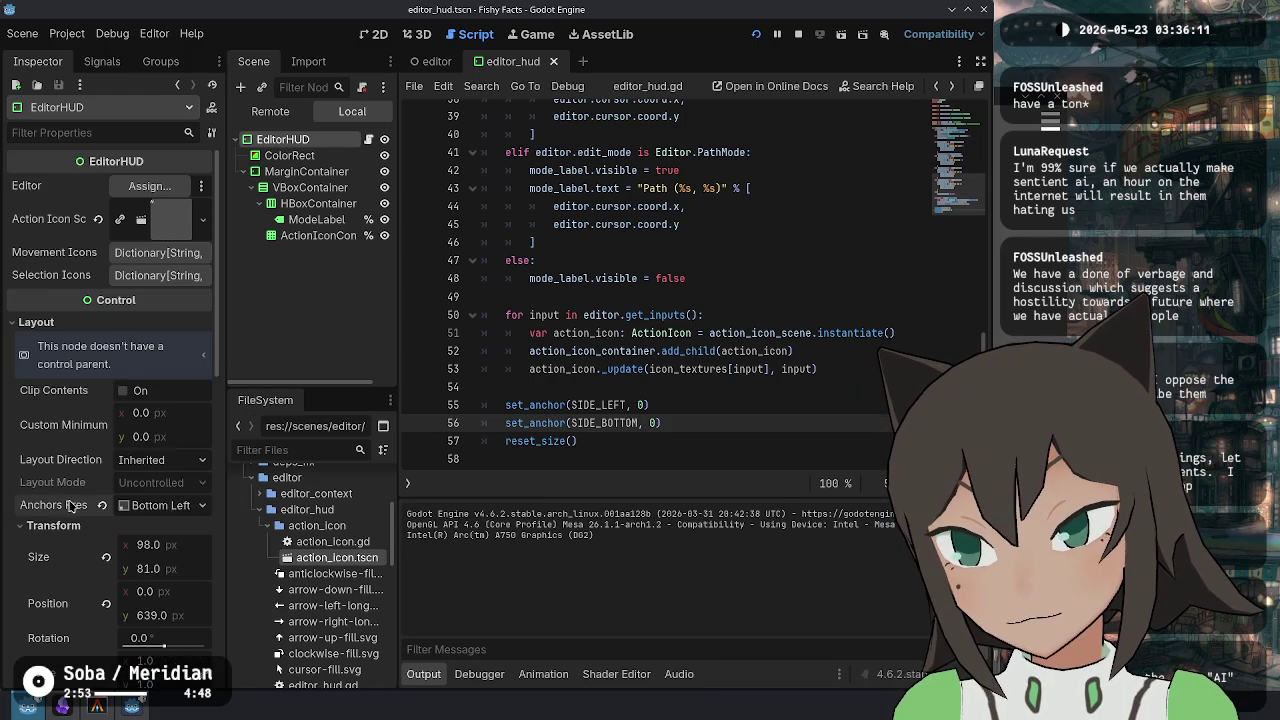
{"action": "scroll", "coordinate": [83, 497], "scroll_direction": "down", "scroll_amount": 3}
{"action": "scroll", "coordinate": [83, 497], "scroll_direction": "down", "scroll_amount": 3}
{"action": "left_click", "coordinate": [160, 238]}
{"action": "left_click", "coordinate": [162, 268]}
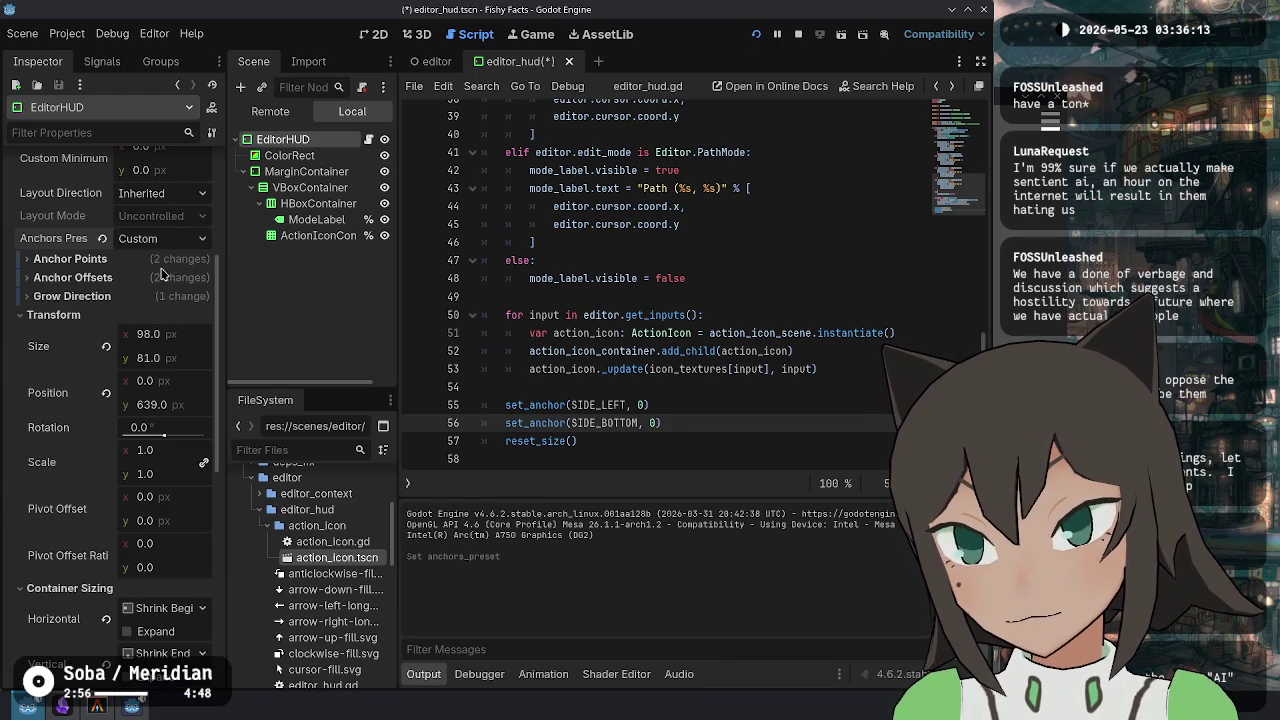
{"action": "left_click", "coordinate": [106, 260]}
{"action": "left_click", "coordinate": [105, 261]}
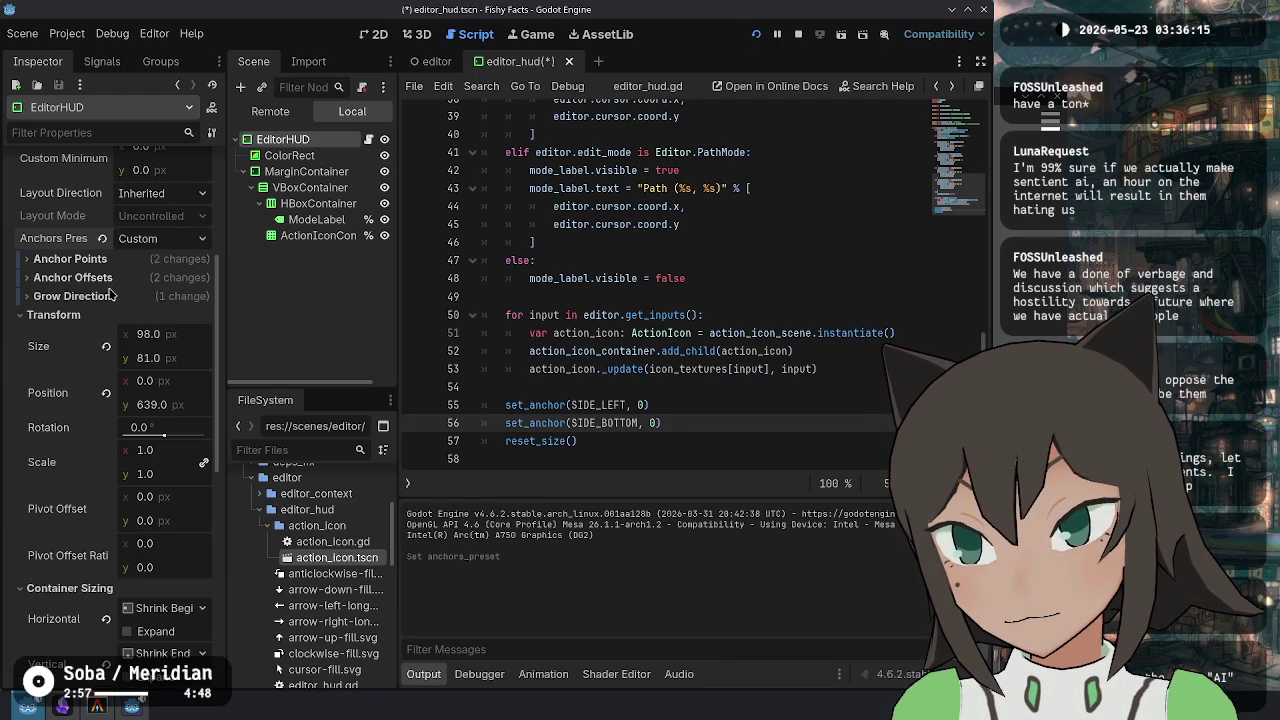
{"action": "left_click", "coordinate": [126, 258]}
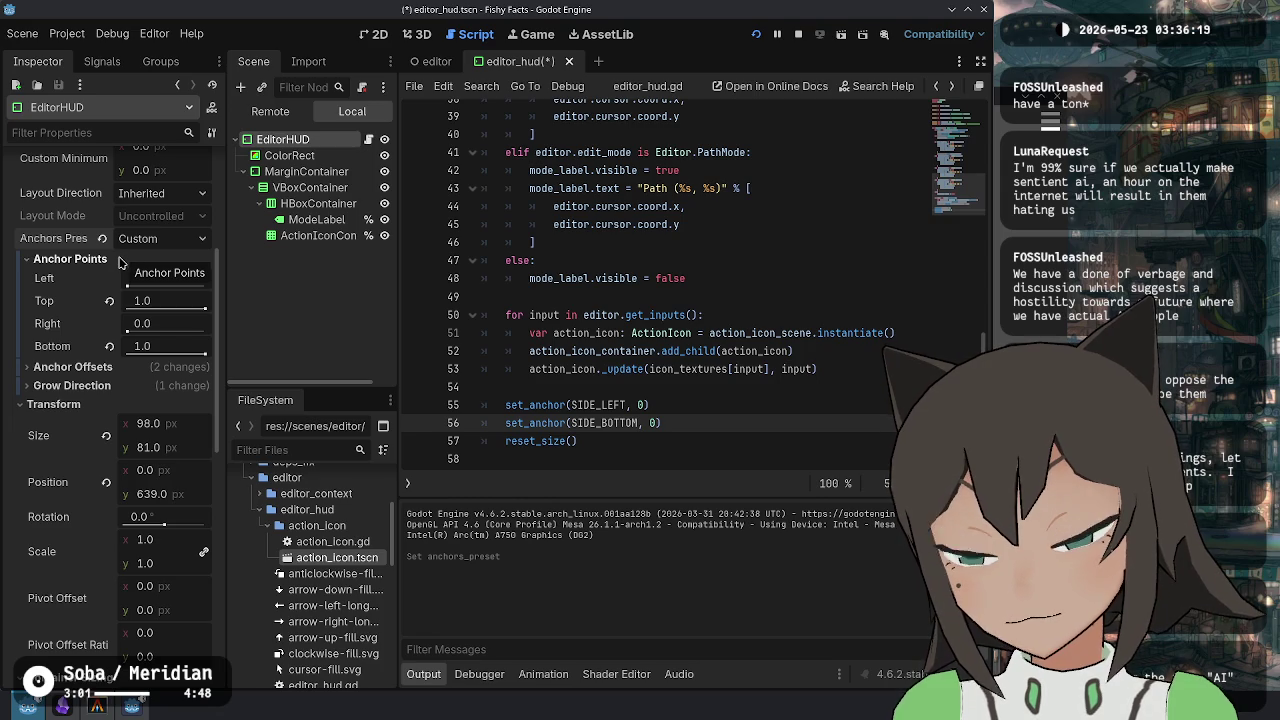
{"action": "left_click", "coordinate": [117, 260]}
{"action": "left_click", "coordinate": [110, 278]}
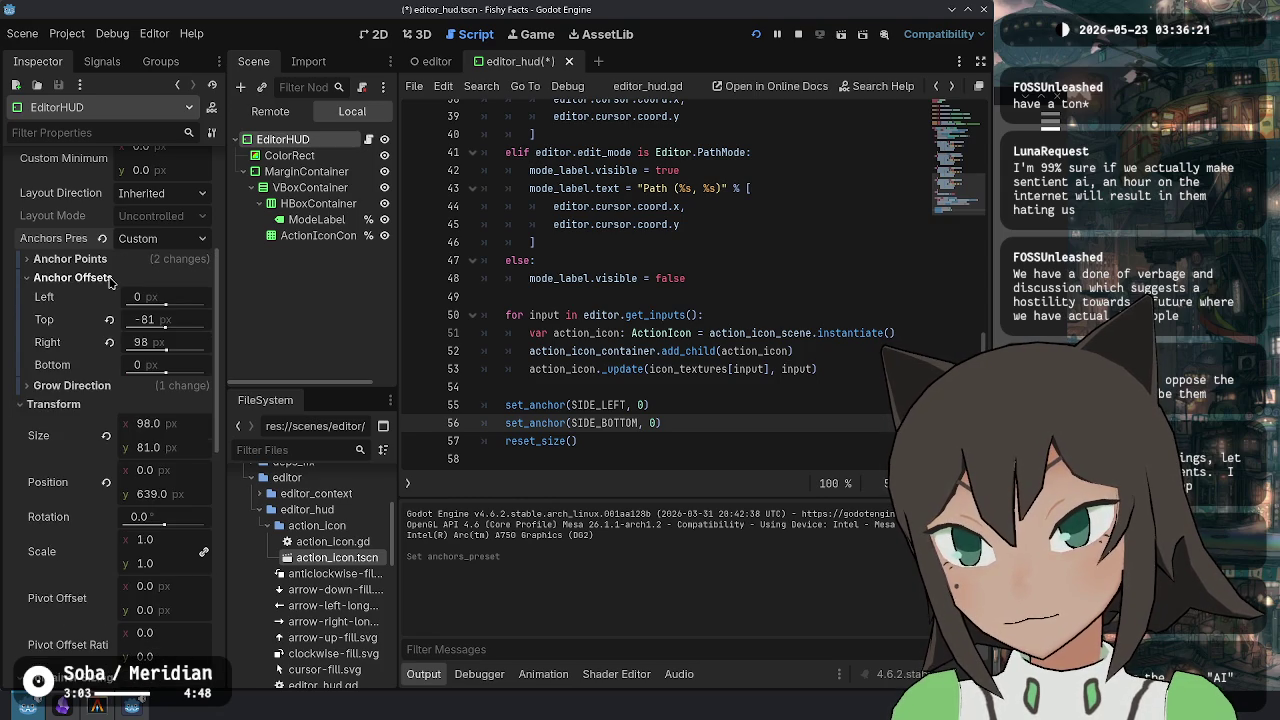
{"action": "left_click", "coordinate": [110, 279]}
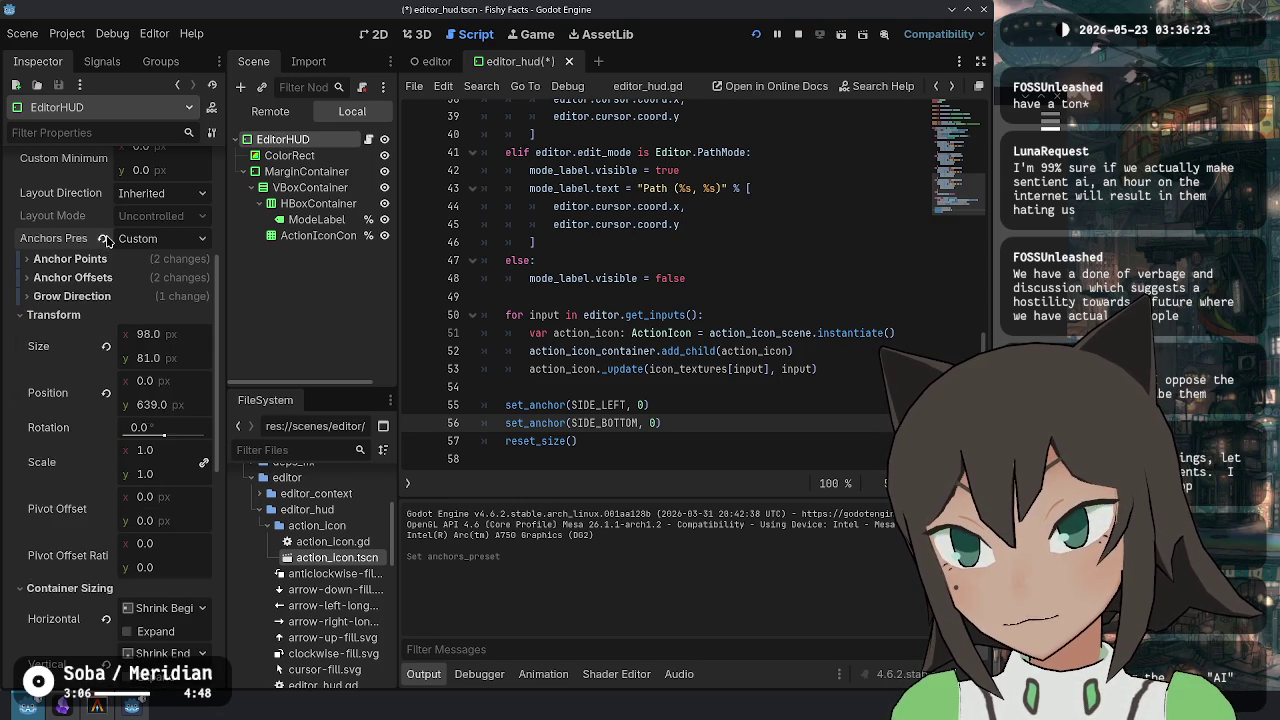
Set the EditorHUD's Anchors Preset to Bottom Left.
{"action": "left_click", "coordinate": [102, 238]}
{"action": "left_click", "coordinate": [150, 238]}
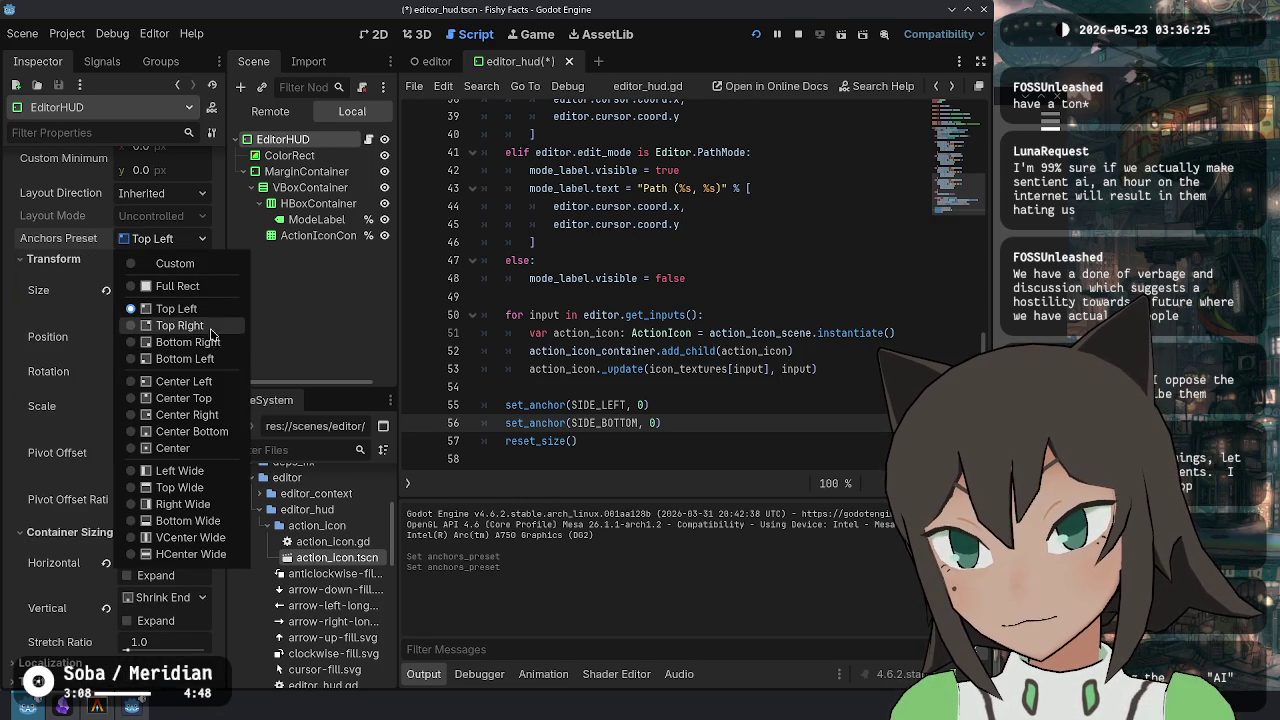
{"action": "left_click", "coordinate": [190, 358]}
Delete both set_anchor lines, browse size completions, then discard that line.
{"action": "left_click_drag", "start_coordinate": [661, 423], "coordinate": [495, 405]}
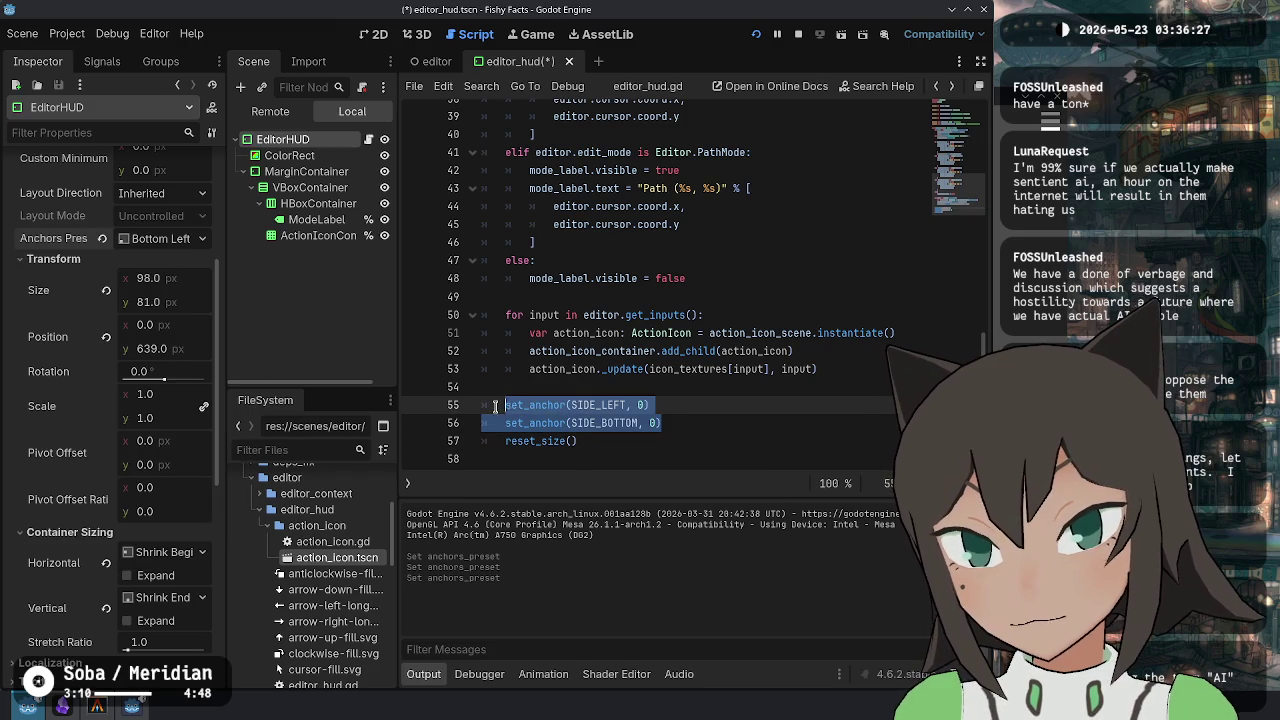
{"action": "key", "text": "BackSpace"}
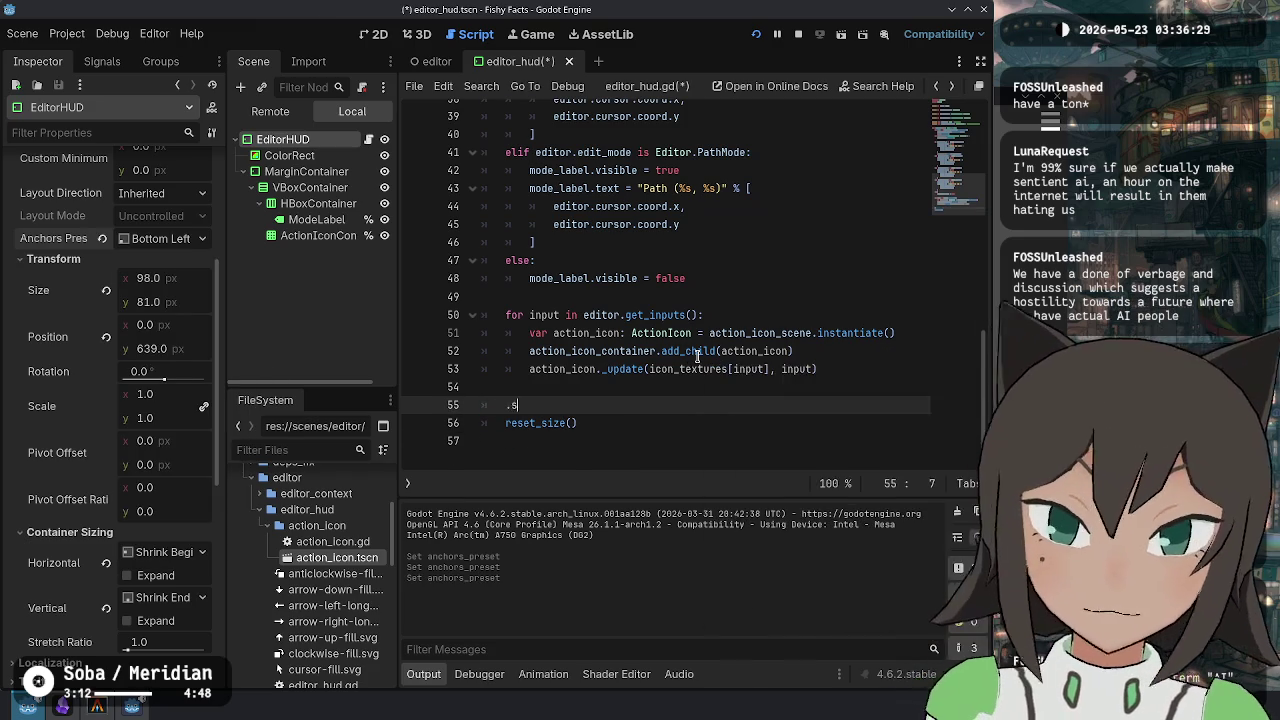
{"action": "type", "text": "size"}
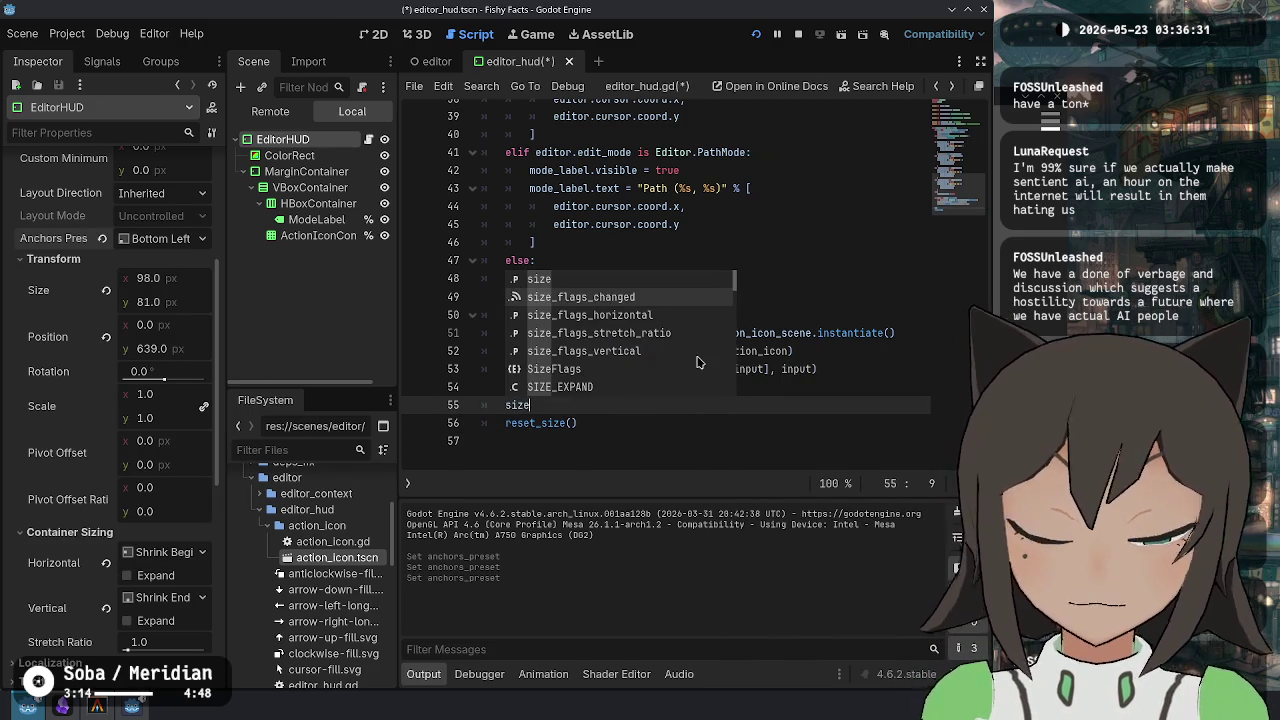
{"action": "key", "text": "Down"}
{"action": "key", "text": "Down"}
{"action": "key", "text": "Down"}
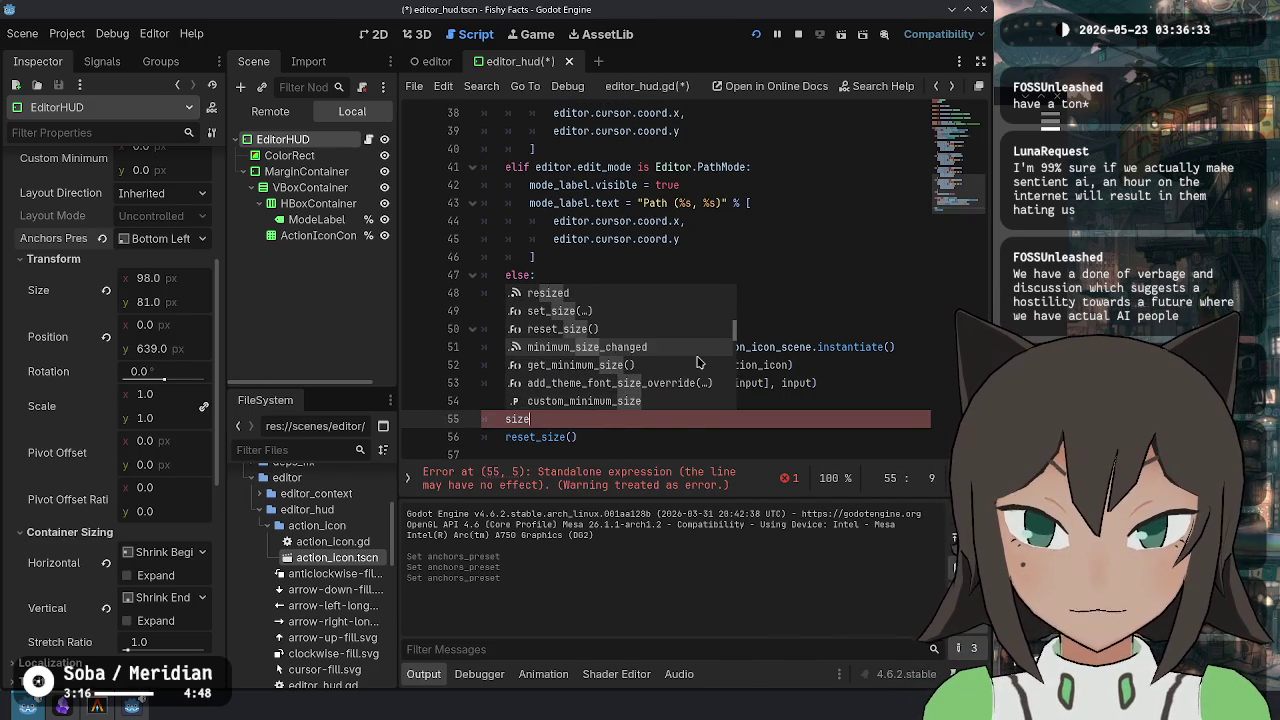
{"action": "key", "text": "Up"}
{"action": "key", "text": "Up"}
{"action": "key", "text": "Up"}
{"action": "key", "text": "Down"}
{"action": "key", "text": "Down"}
{"action": "key", "text": "Down"}
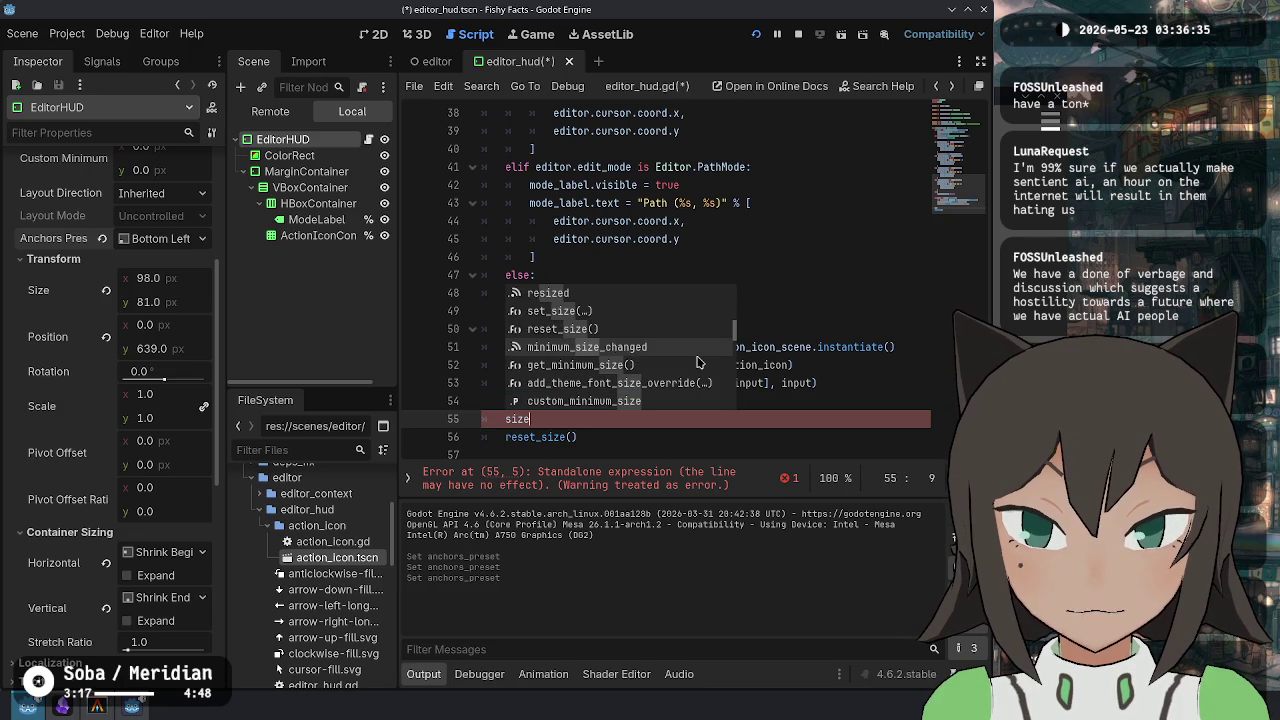
{"action": "key", "text": "Down"}
{"action": "key", "text": "Down"}
{"action": "key", "text": "Down"}
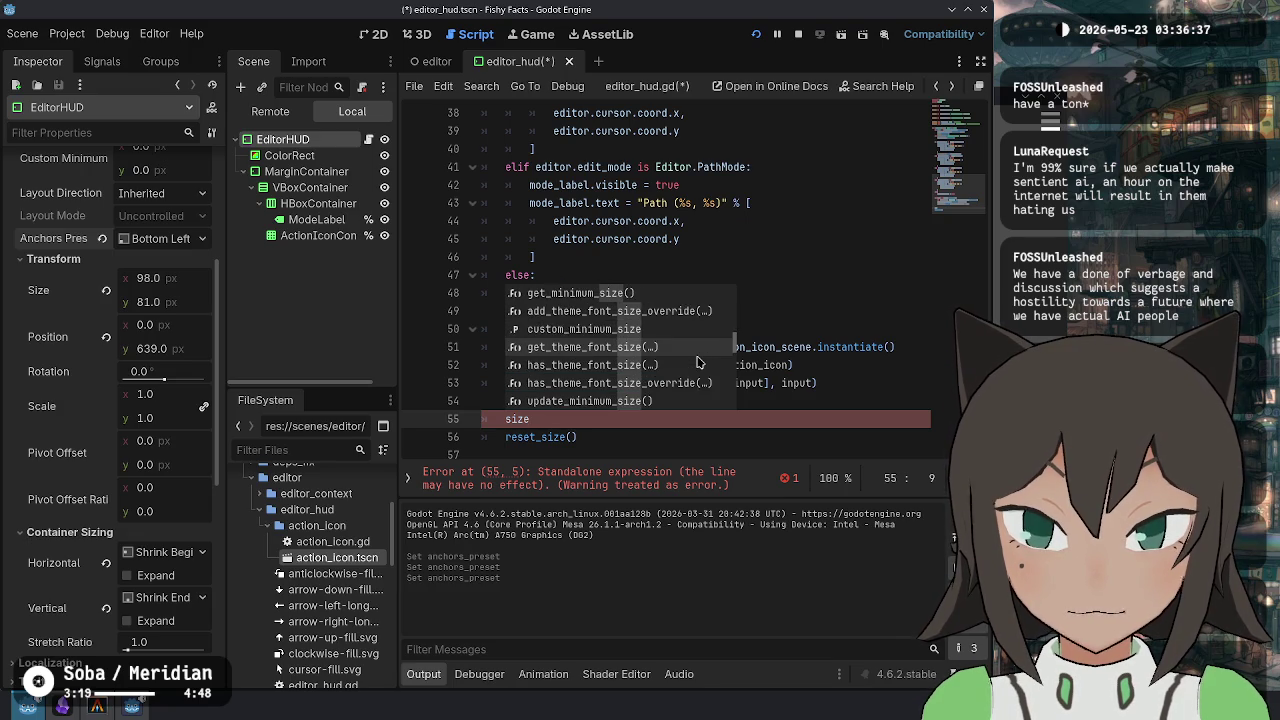
{"action": "key", "text": "Down"}
{"action": "key", "text": "Down"}
{"action": "key", "text": "Down"}
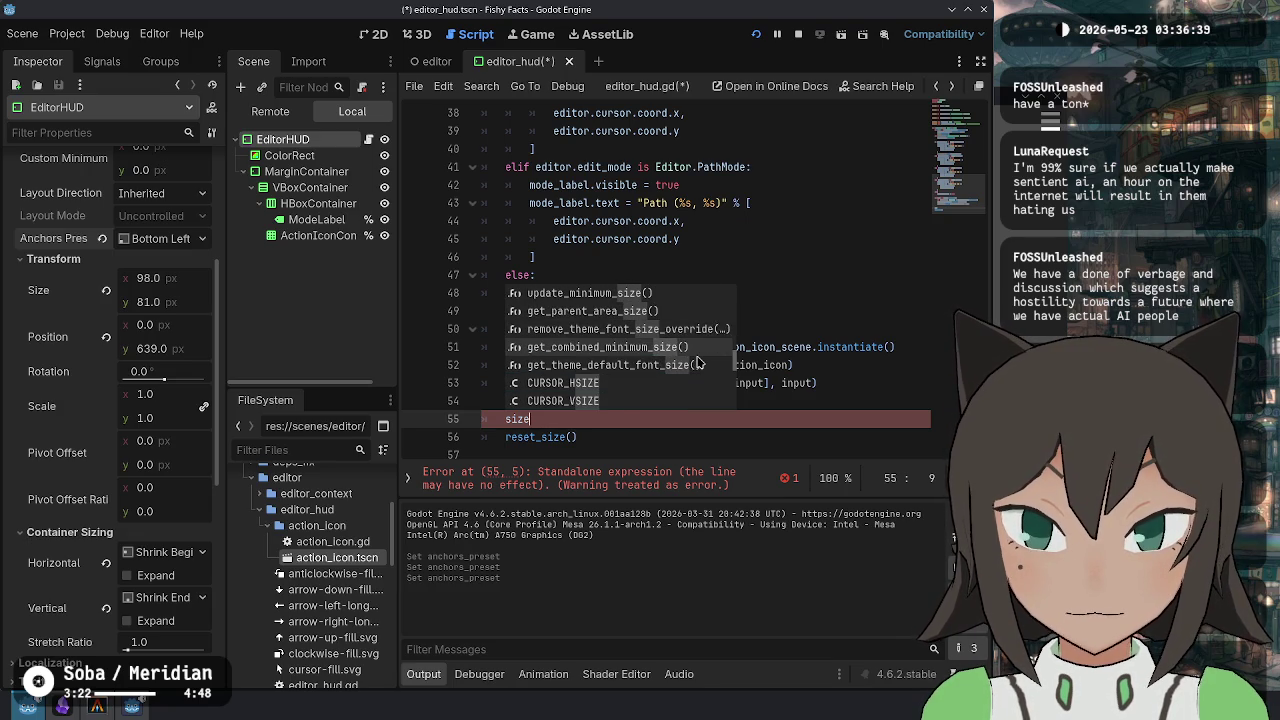
{"action": "key", "text": "Up"}
{"action": "key", "text": "Up"}
{"action": "key", "text": "Up"}
{"action": "key", "text": "Up"}
{"action": "key", "text": "Up"}
{"action": "key", "text": "Up"}
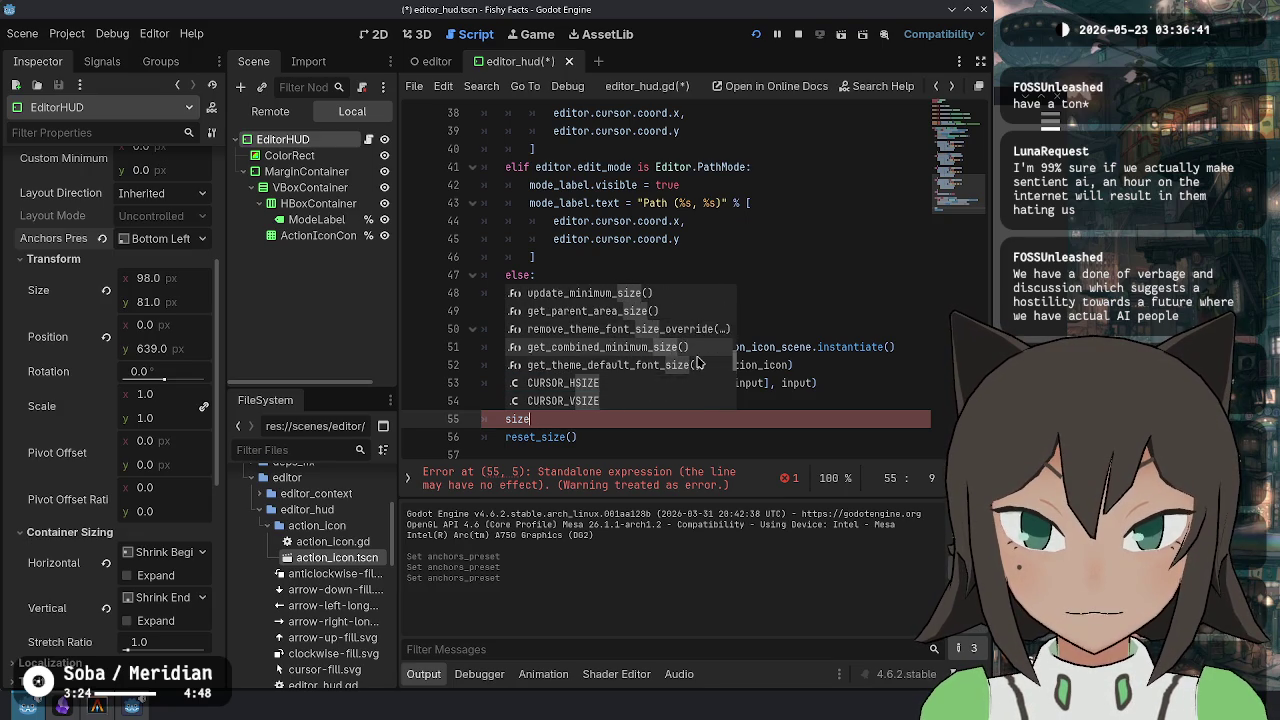
{"action": "key", "text": "ctrl+shift+k"}
{"action": "key", "text": "Escape"}
{"action": "key", "text": "Down"}
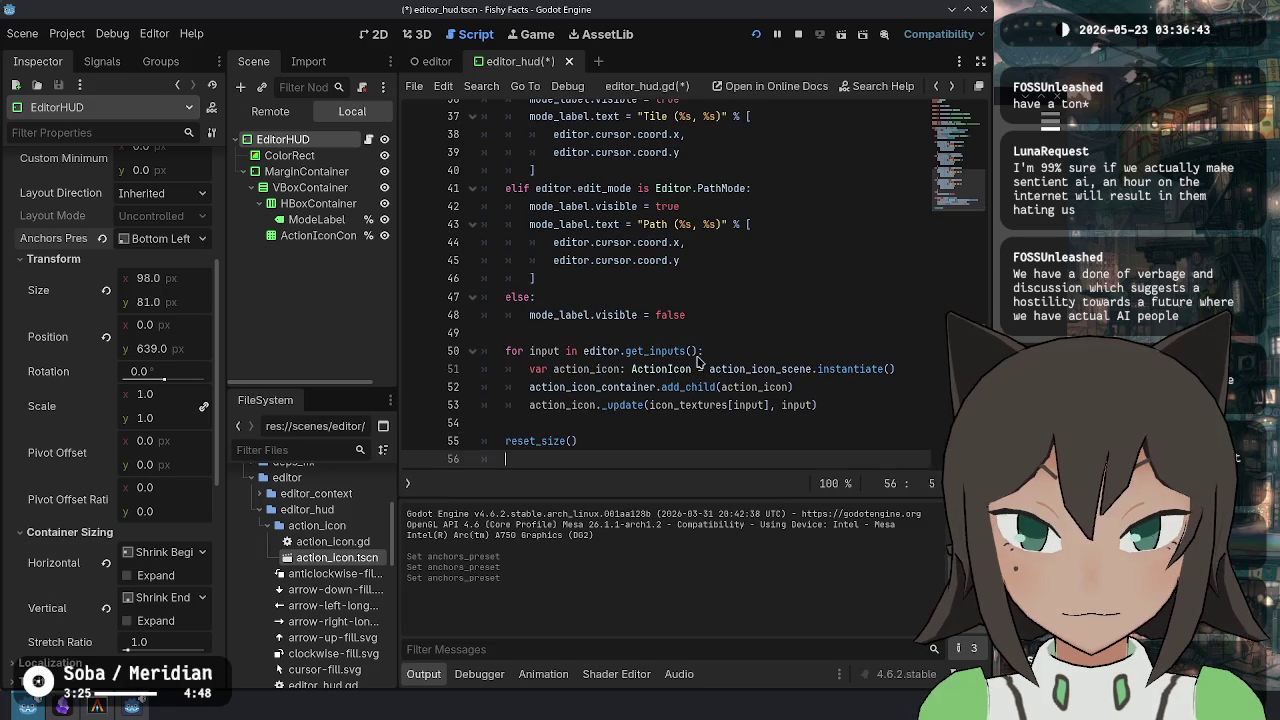
Undo a stray position line and insert a set_anchors_and_offsets_preset call.
{"action": "type", "text": "positio"}
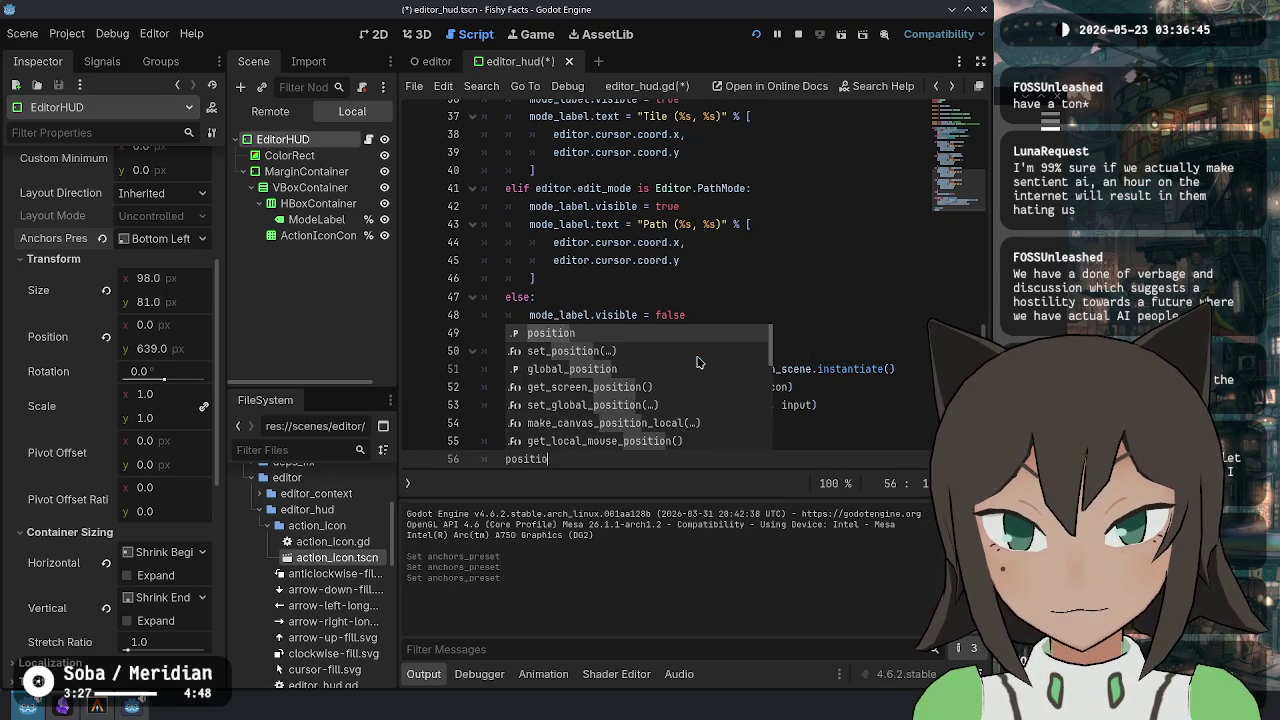
{"action": "key", "text": "Down"}
{"action": "key", "text": "Down"}
{"action": "key", "text": "Down"}
{"action": "key", "text": "Escape"}
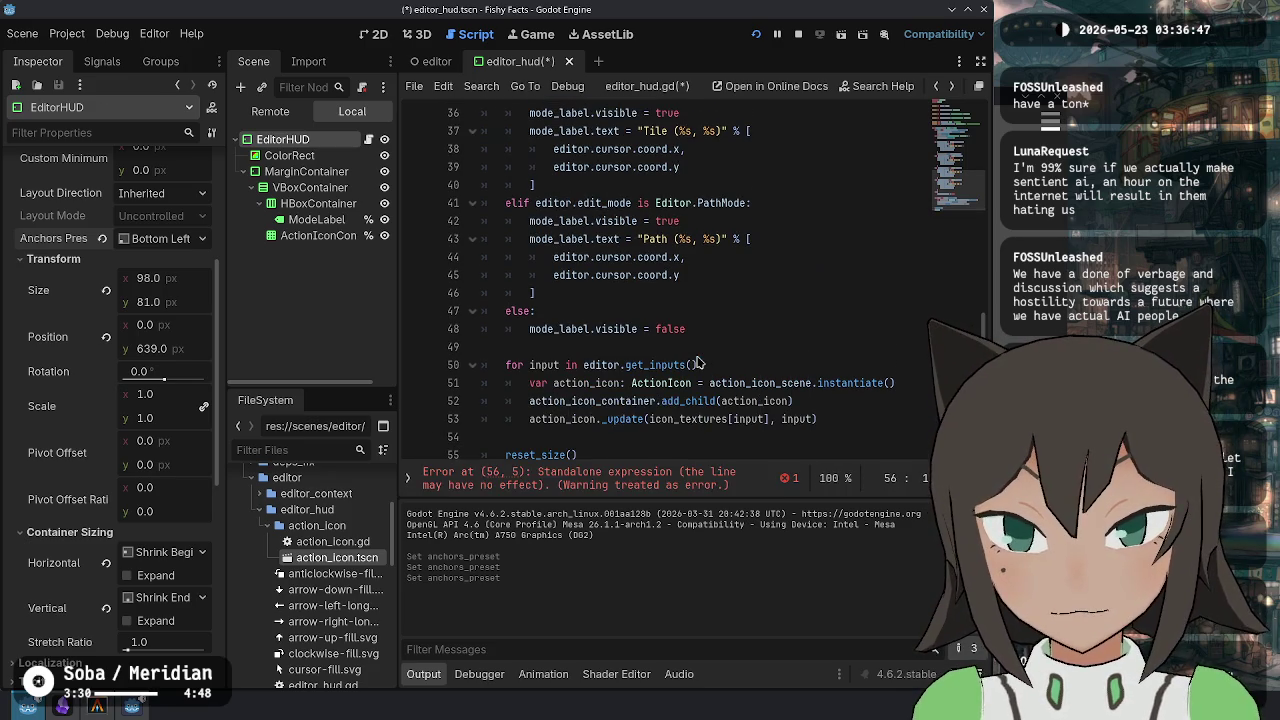
{"action": "scroll", "coordinate": [640, 320], "scroll_direction": "down", "scroll_amount": 1}
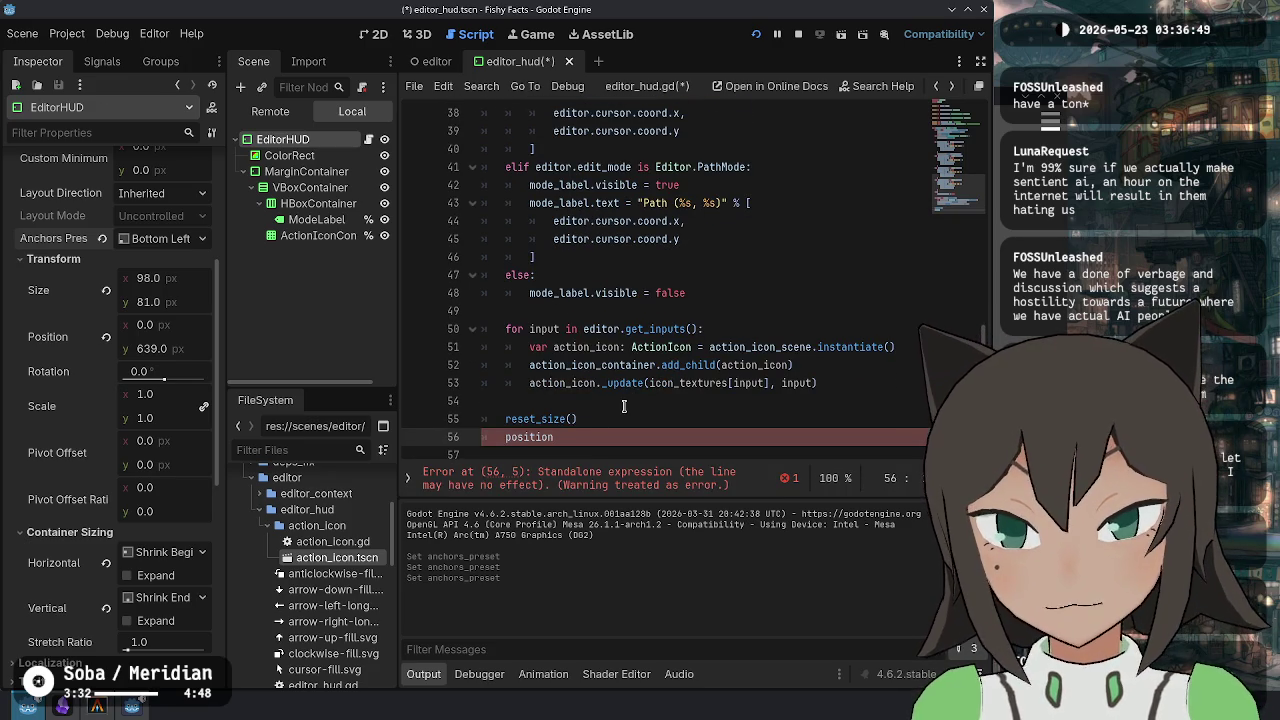
{"action": "key", "text": "ctrl+z"}
{"action": "key", "text": "ctrl+z"}
{"action": "key", "text": "ctrl+z"}
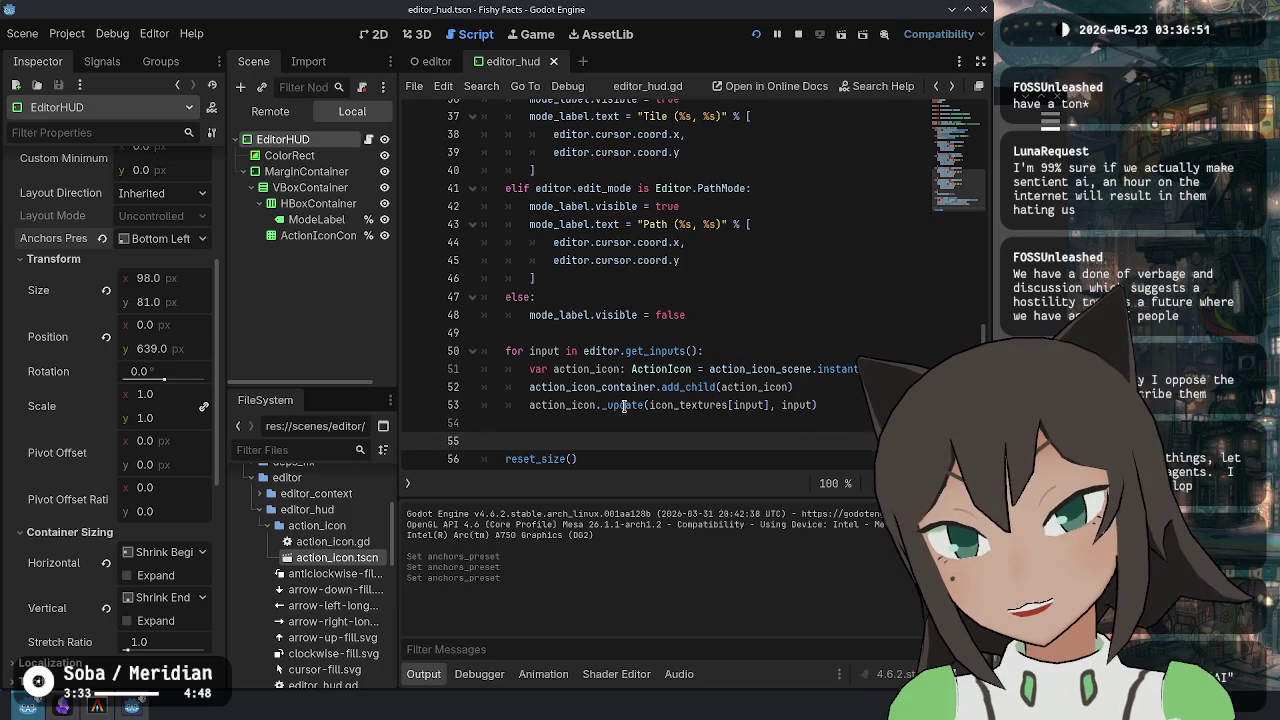
{"action": "type", "text": "anchor"}
{"action": "key", "text": "Down"}
{"action": "key", "text": "Down"}
{"action": "key", "text": "Down"}
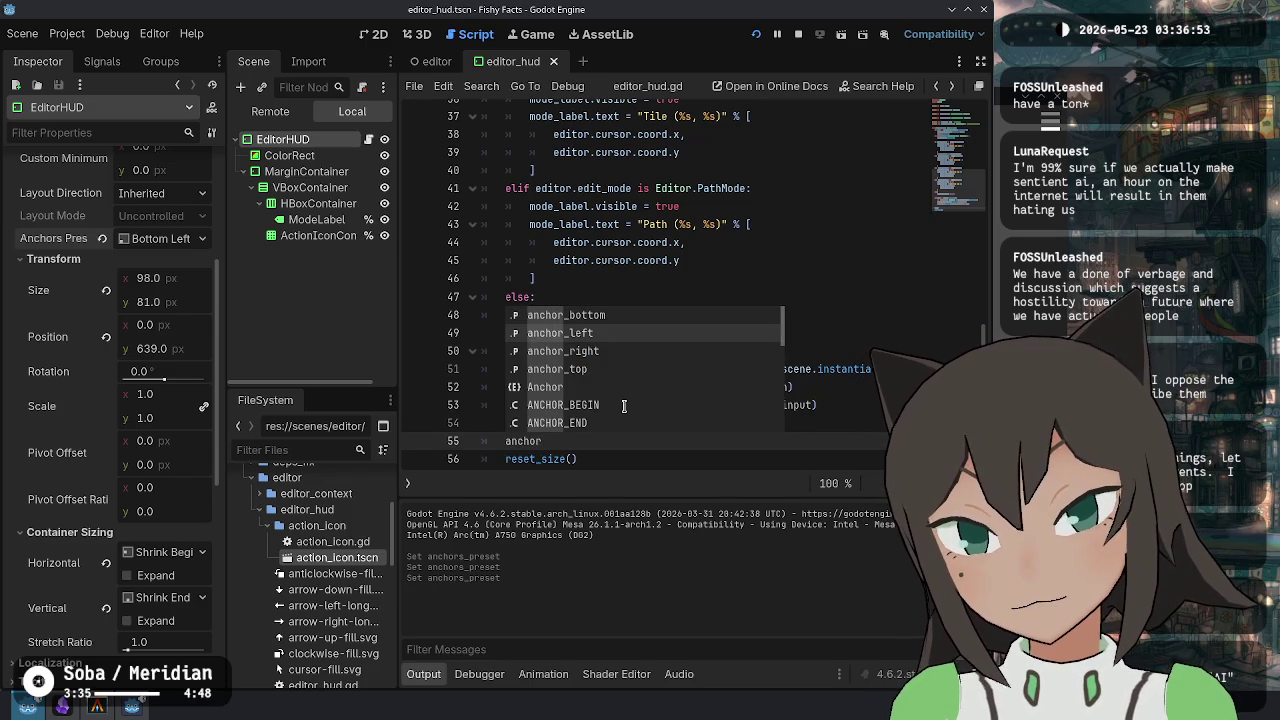
{"action": "key", "text": "Up"}
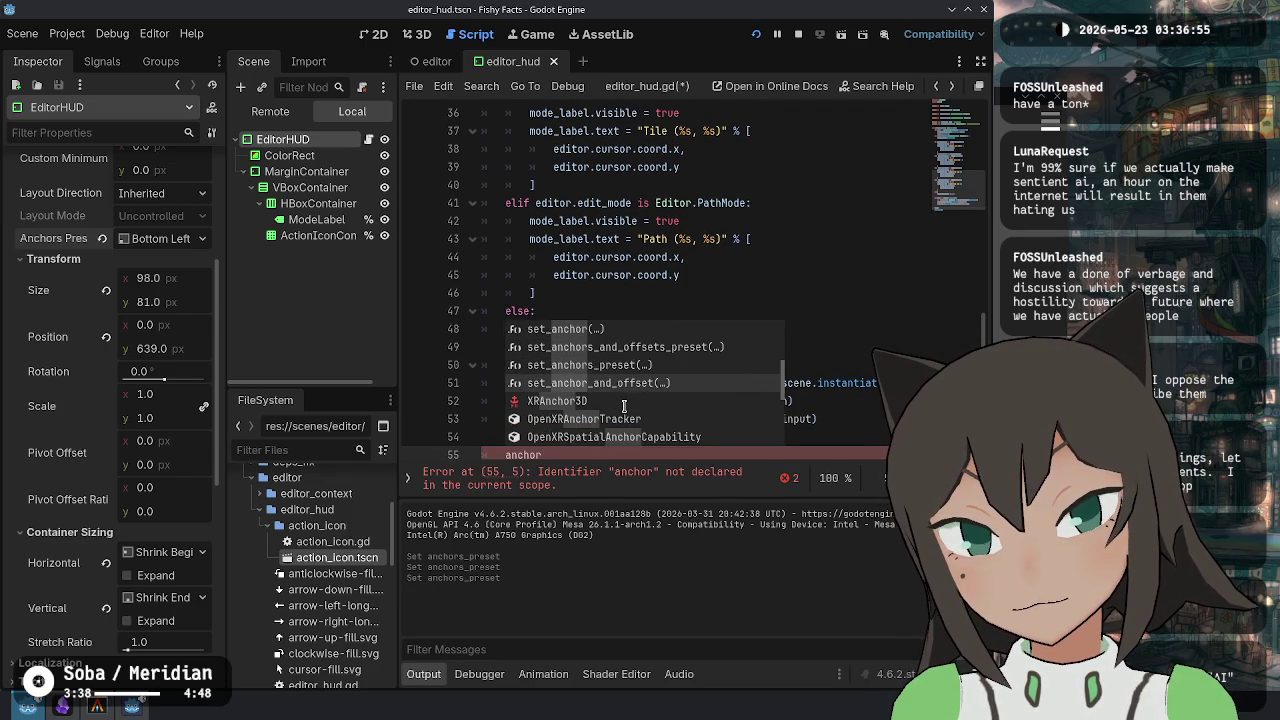
{"action": "key", "text": "Return"}
{"action": "key", "text": "Escape"}
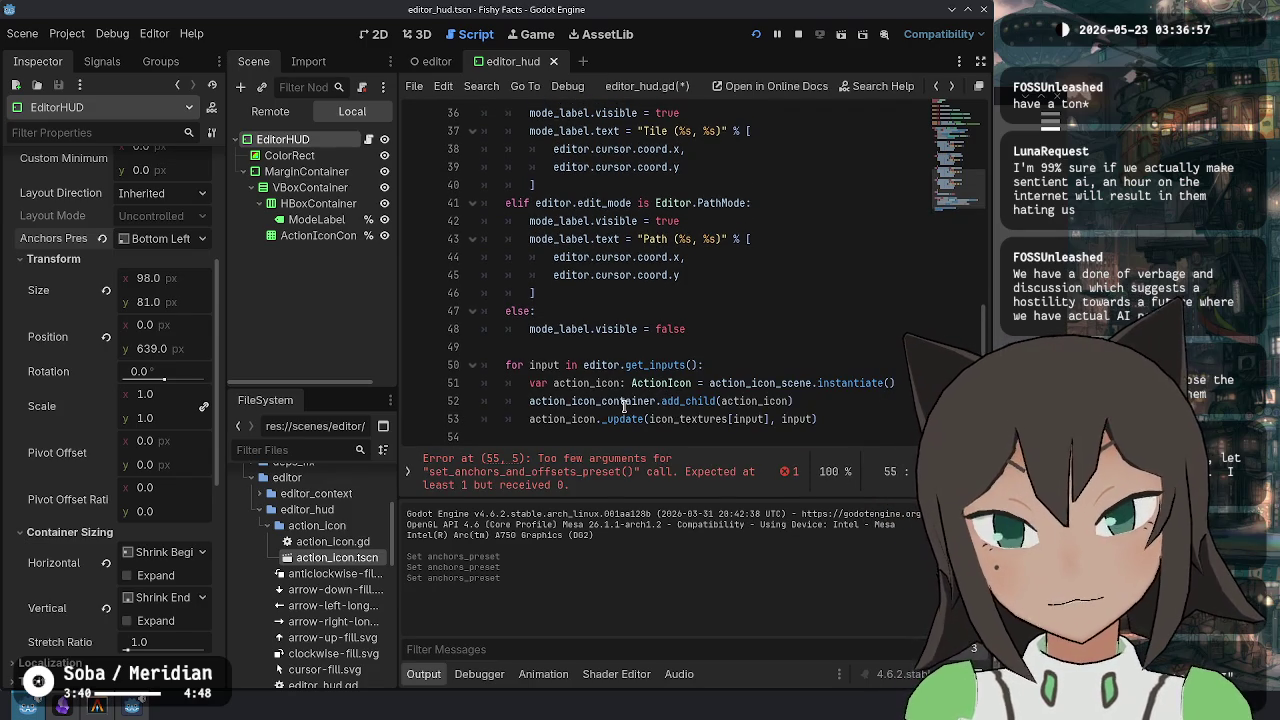
Pass Control.PRESET_BOTTOM_LEFT, place reset_size() before the call, and save.
{"action": "scroll", "coordinate": [666, 392], "scroll_direction": "down", "scroll_amount": 1}
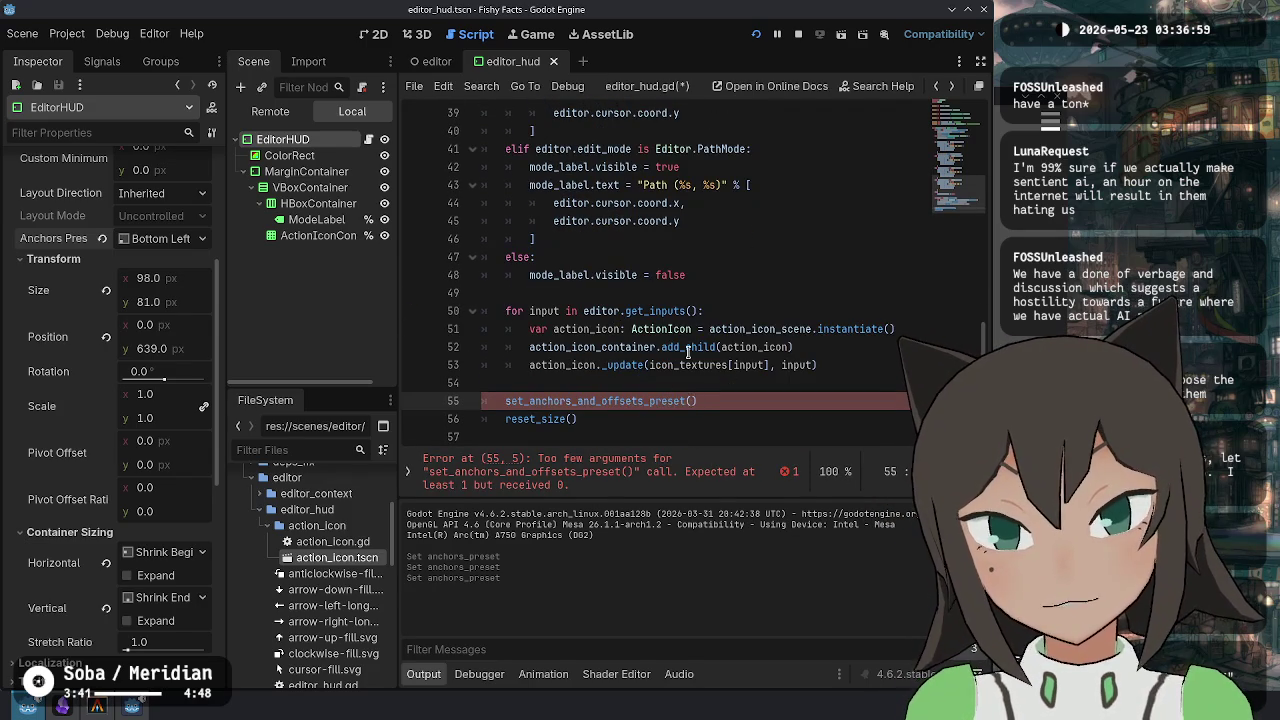
{"action": "key", "text": "ctrl+space"}
{"action": "key", "text": "Up"}
{"action": "key", "text": "Up"}
{"action": "key", "text": "Up"}
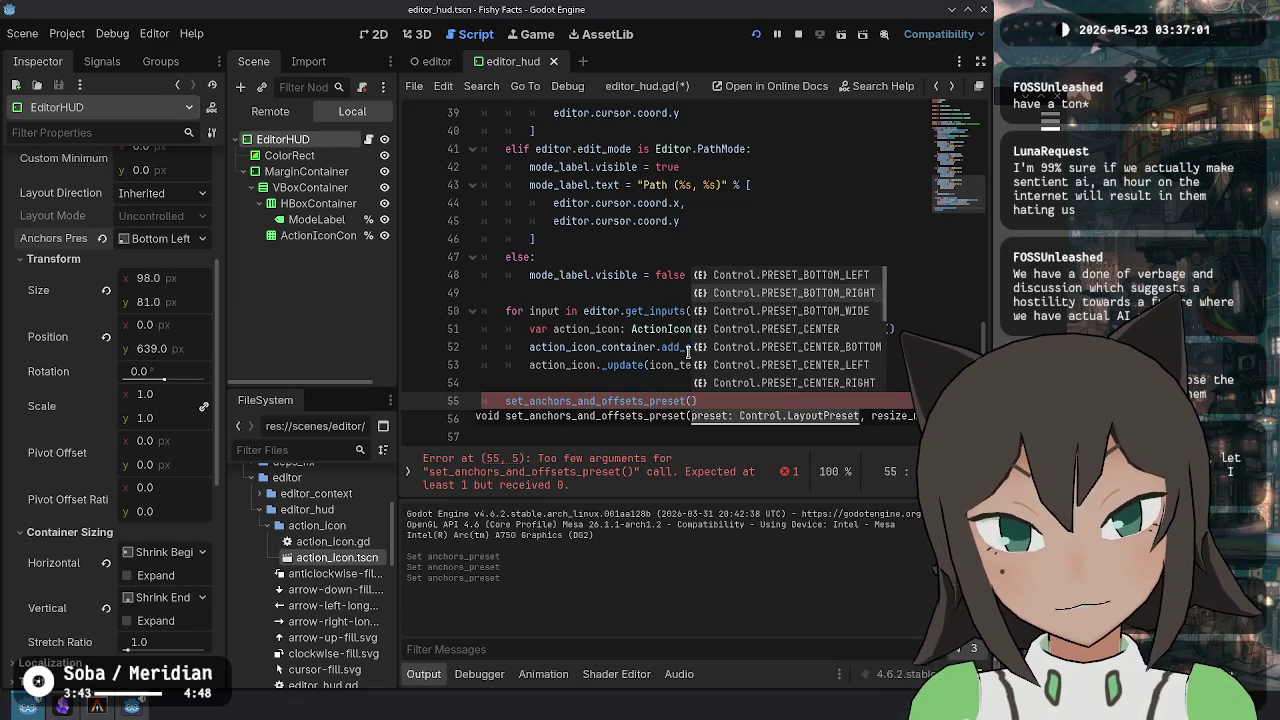
{"action": "key", "text": "Return"}
{"action": "key", "text": "Return"}
{"action": "type", "text": "reset_size()"}
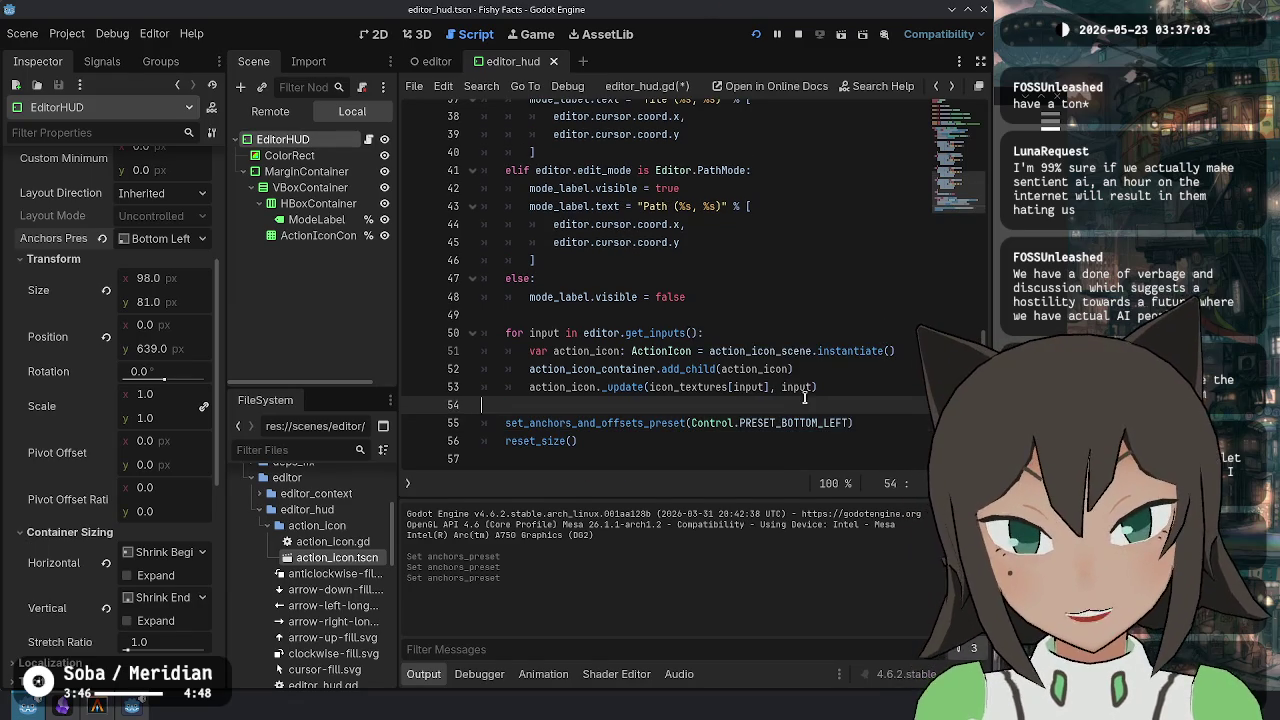
{"action": "key", "text": "alt+Up"}
{"action": "key", "text": "Down"}
{"action": "key", "text": "Down"}
{"action": "key", "text": "ctrl+s"}
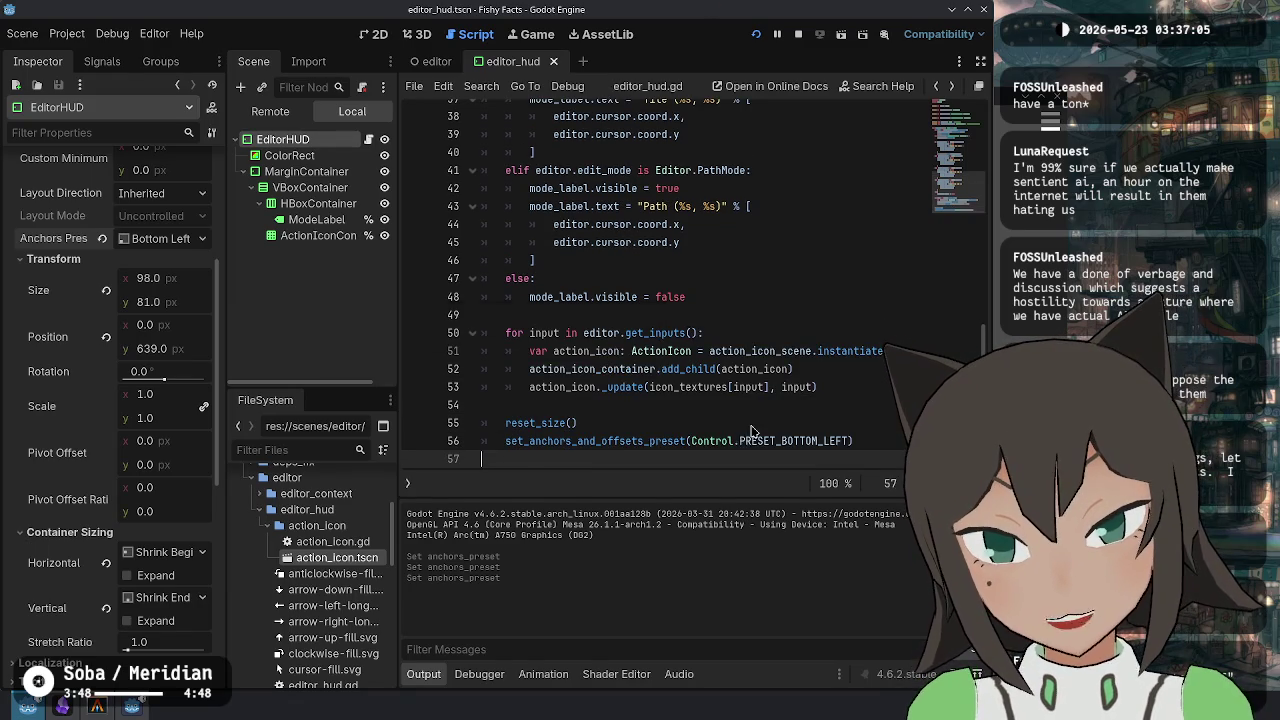
{"action": "left_click", "coordinate": [758, 36]}
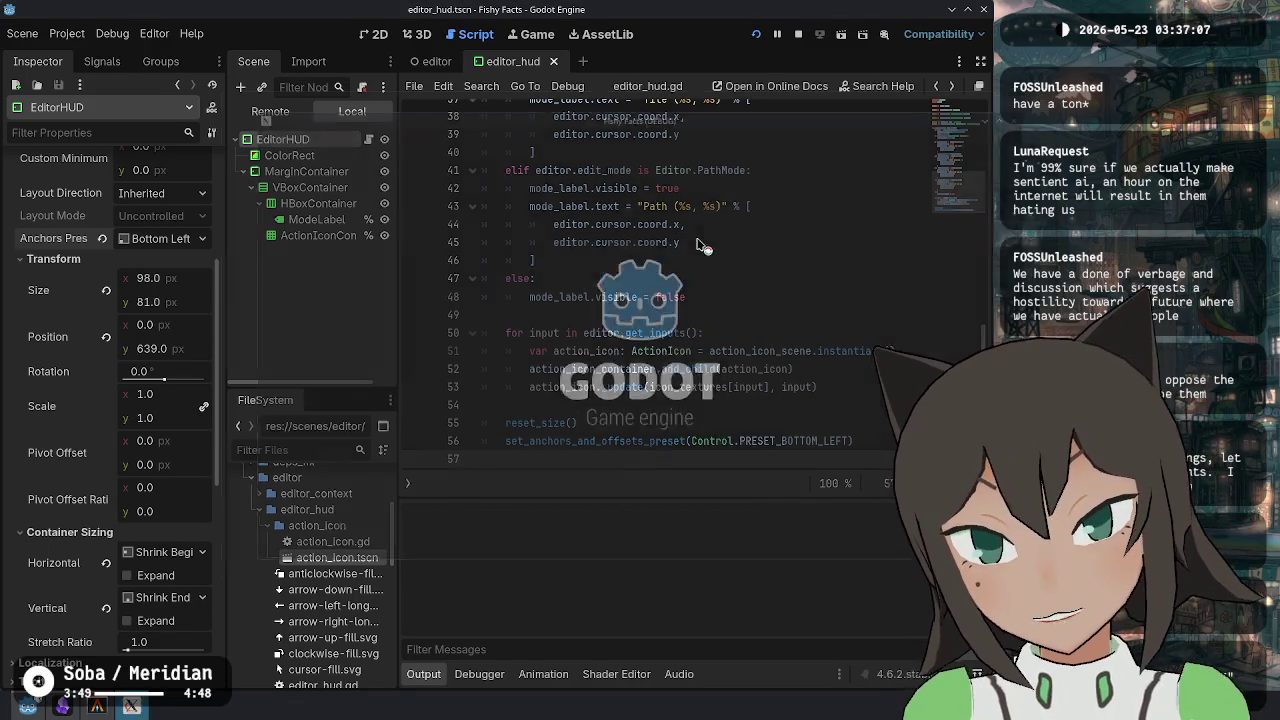
Relaunch Fishy Facts and position the editor window to see the Select (-2, 8) HUD with five hints.
{"action": "key", "text": "Return"}
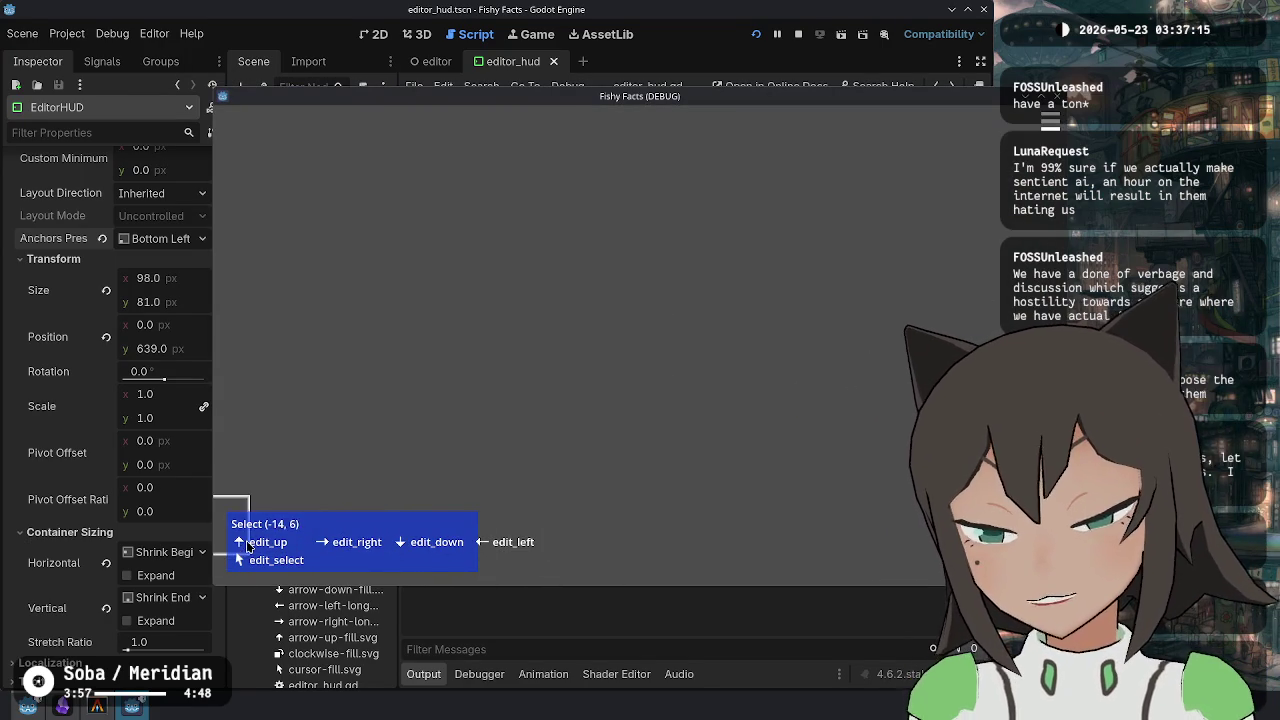
{"action": "key", "text": "F8"}
{"action": "key", "text": "F5"}
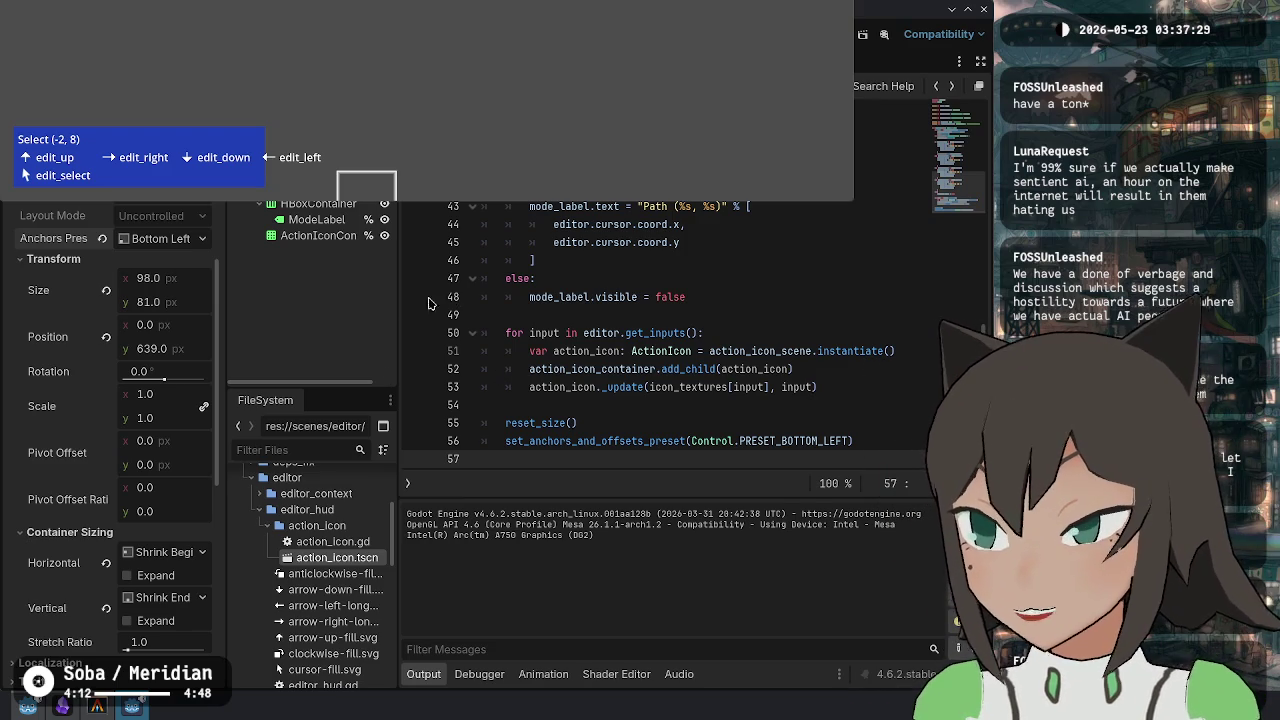
{"action": "mouse_move", "coordinate": [383, 296]}
{"action": "left_mouse_down"}
{"action": "mouse_move", "coordinate": [378, 455]}
{"action": "mouse_move", "coordinate": [382, 296]}
{"action": "left_mouse_up"}
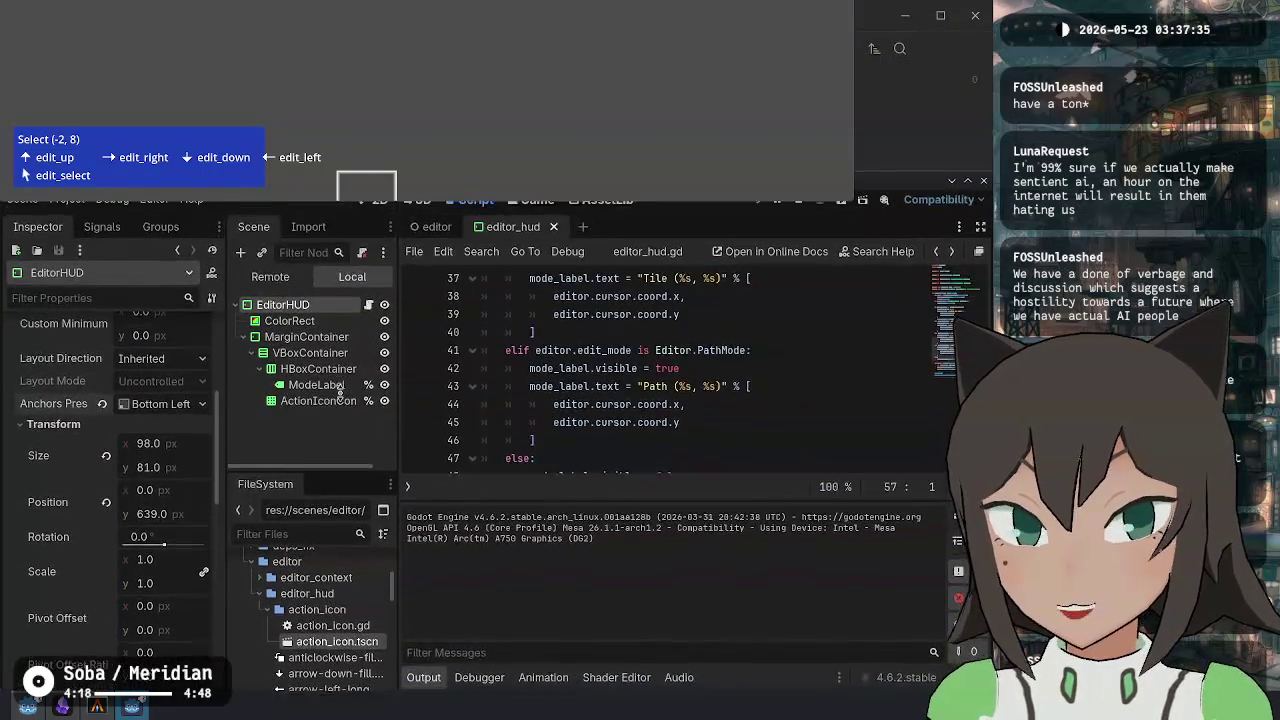
{"action": "mouse_move", "coordinate": [381, 241]}
{"action": "left_mouse_down"}
{"action": "mouse_move", "coordinate": [378, 286]}
{"action": "mouse_move", "coordinate": [368, 211]}
{"action": "mouse_move", "coordinate": [389, 41]}
{"action": "left_mouse_up"}
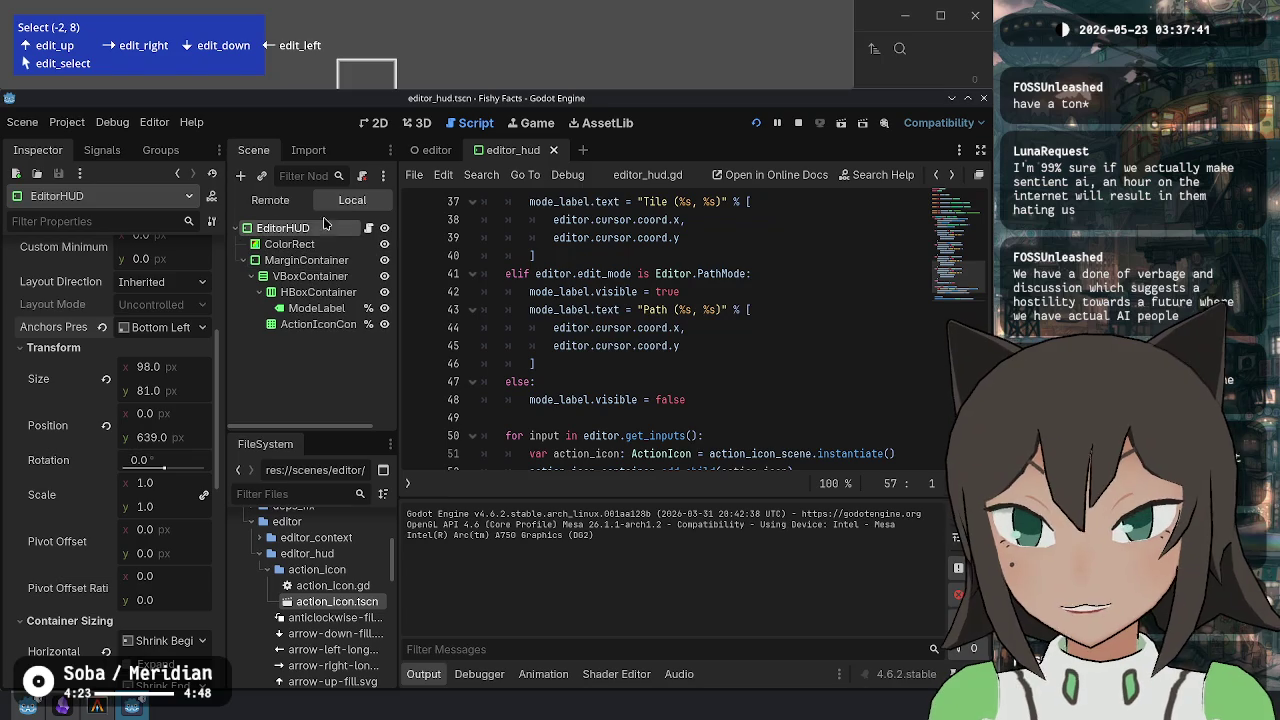
{"action": "scroll", "coordinate": [607, 314], "scroll_direction": "down", "scroll_amount": 2}
Hide the Output panel and view the reset_size() and bottom-left preset calls at the script's end.
{"action": "scroll", "coordinate": [680, 370], "scroll_direction": "up", "scroll_amount": 14}
{"action": "scroll", "coordinate": [763, 427], "scroll_direction": "down", "scroll_amount": 5}
{"action": "scroll", "coordinate": [763, 427], "scroll_direction": "down", "scroll_amount": 9}
{"action": "left_click", "coordinate": [430, 675]}
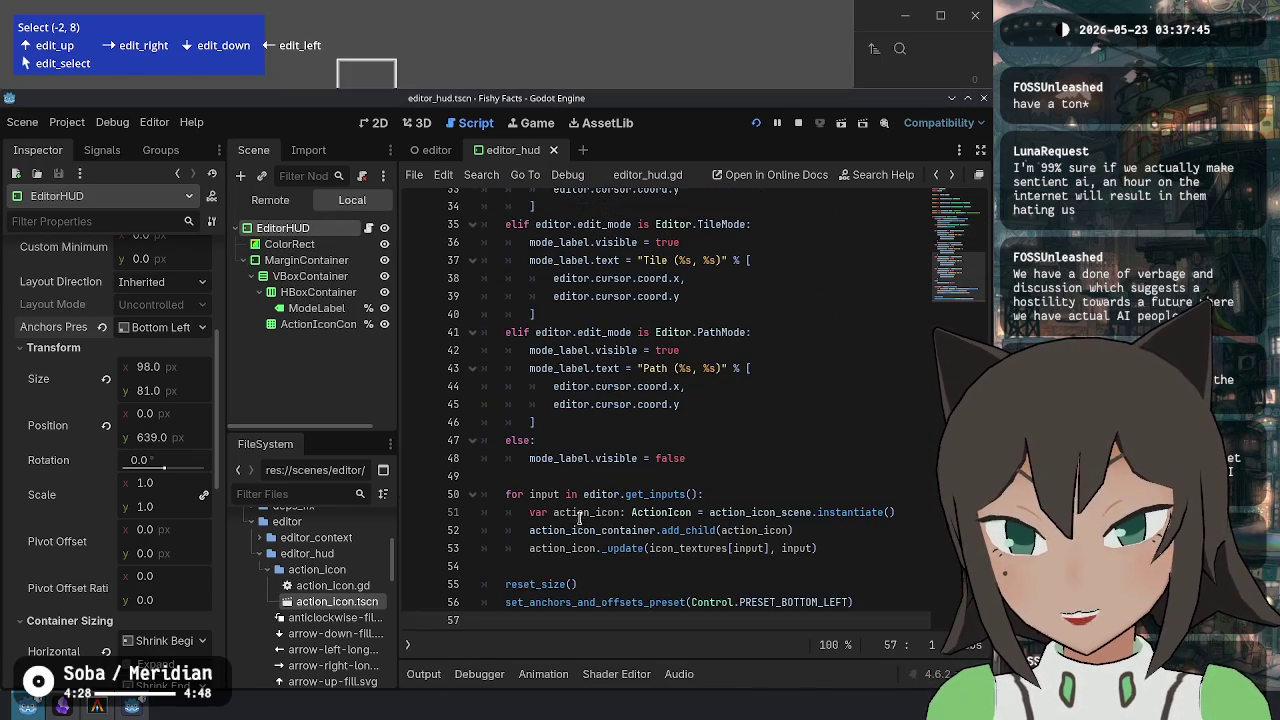
{"action": "left_click", "coordinate": [743, 530]}
{"action": "scroll", "coordinate": [728, 464], "scroll_direction": "up", "scroll_amount": 2}
{"action": "scroll", "coordinate": [727, 455], "scroll_direction": "down", "scroll_amount": 2}
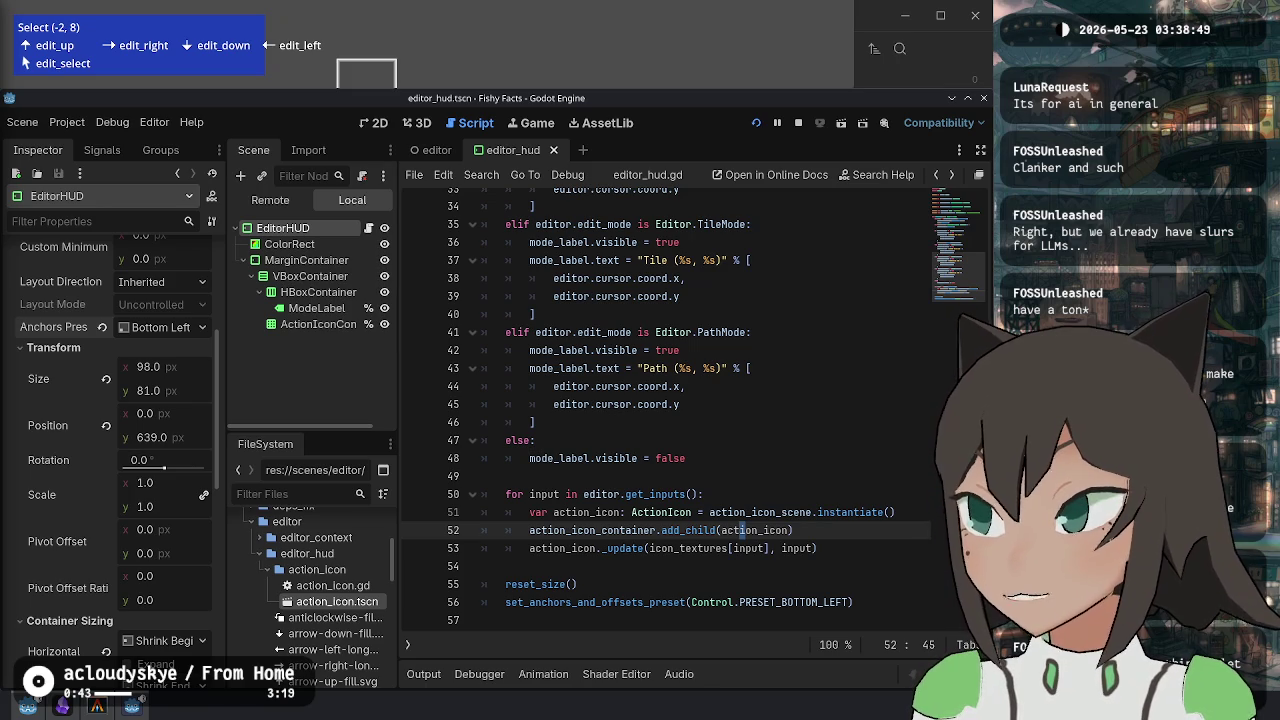
Bring up the Wikipedia Clanker article in Firefox, widen it, and read about the term's 2025 spread.
{"action": "key", "text": "alt+Tab"}
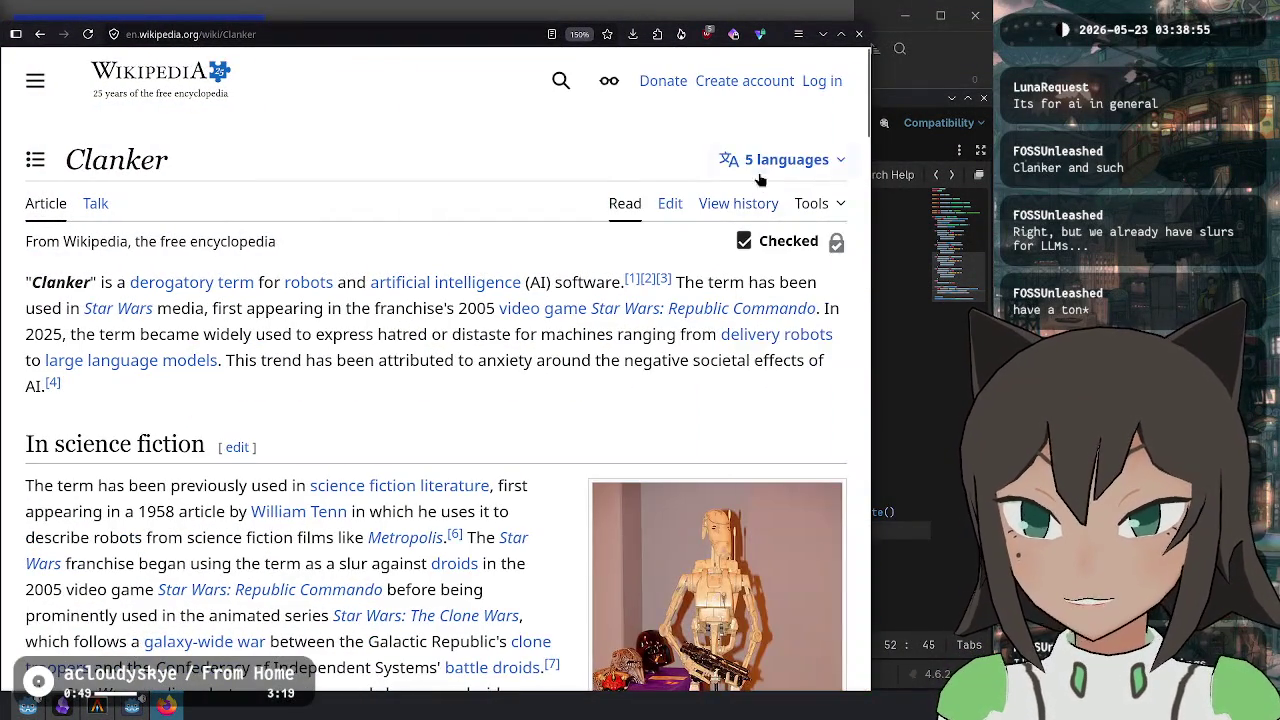
{"action": "key", "text": "super"}
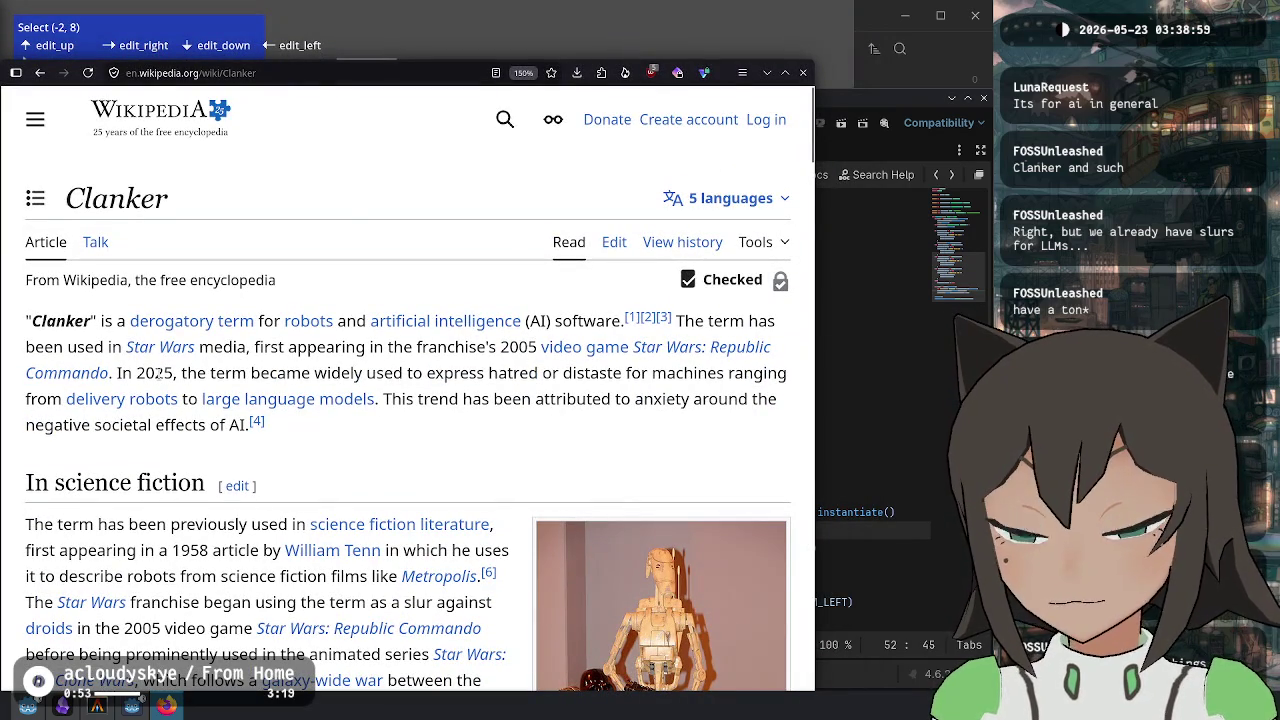
{"action": "mouse_move", "coordinate": [165, 372]}
{"action": "left_mouse_down"}
{"action": "mouse_move", "coordinate": [178, 398]}
{"action": "mouse_move", "coordinate": [460, 398]}
{"action": "left_mouse_up"}
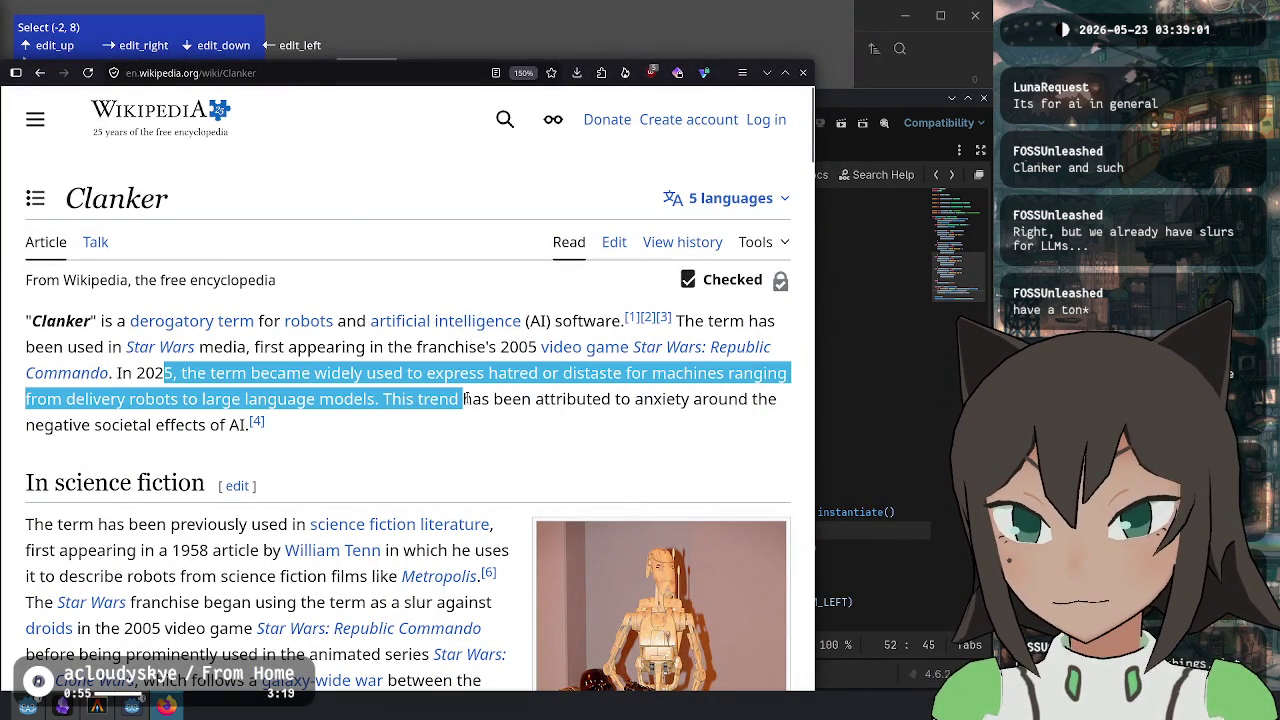
{"action": "left_click", "coordinate": [468, 398]}
{"action": "scroll", "coordinate": [450, 408], "scroll_direction": "down", "scroll_amount": 3}
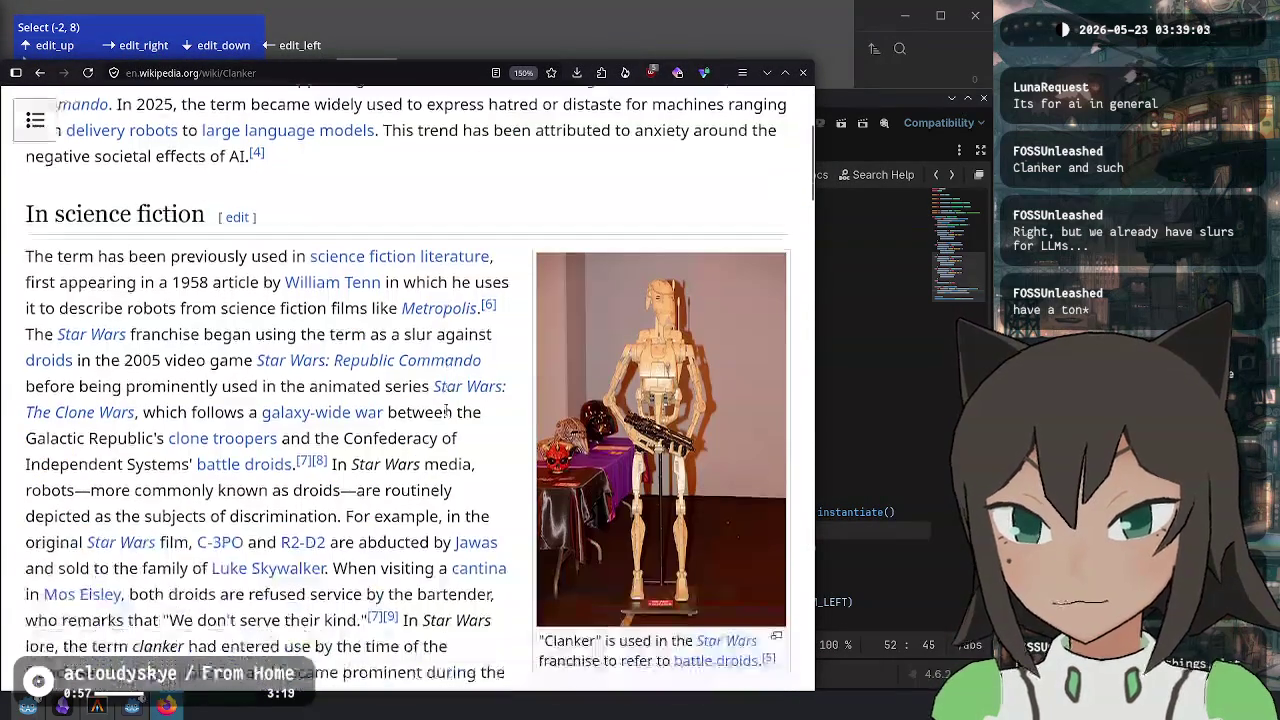
{"action": "scroll", "coordinate": [449, 178], "scroll_direction": "up", "scroll_amount": 3}
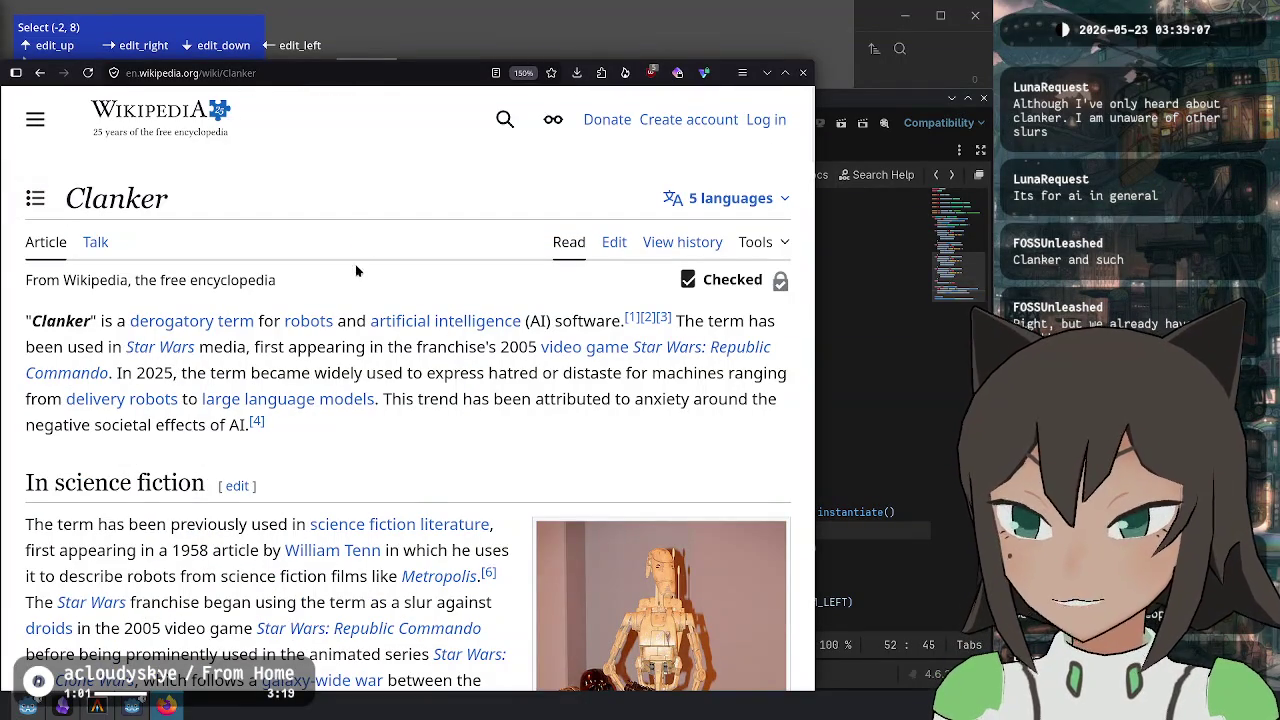
{"action": "scroll", "coordinate": [387, 463], "scroll_direction": "down", "scroll_amount": 7}
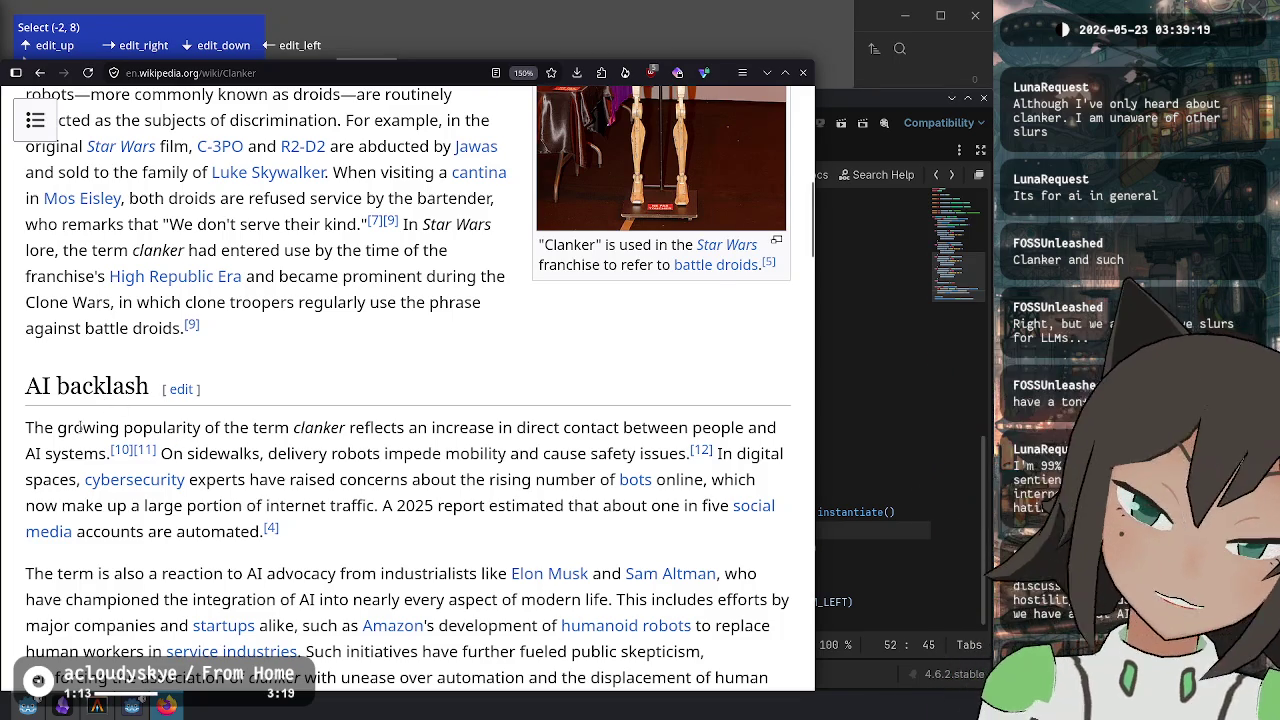
Read the AI backlash paragraph on the term's growing popularity, then close the browser.
{"action": "left_click_drag", "start_coordinate": [27, 427], "coordinate": [328, 440]}
{"action": "left_click", "coordinate": [330, 440]}
{"action": "double_click", "coordinate": [330, 436]}
{"action": "left_click", "coordinate": [331, 392]}
{"action": "left_click_drag", "start_coordinate": [291, 430], "coordinate": [140, 430]}
{"action": "left_click", "coordinate": [117, 427]}
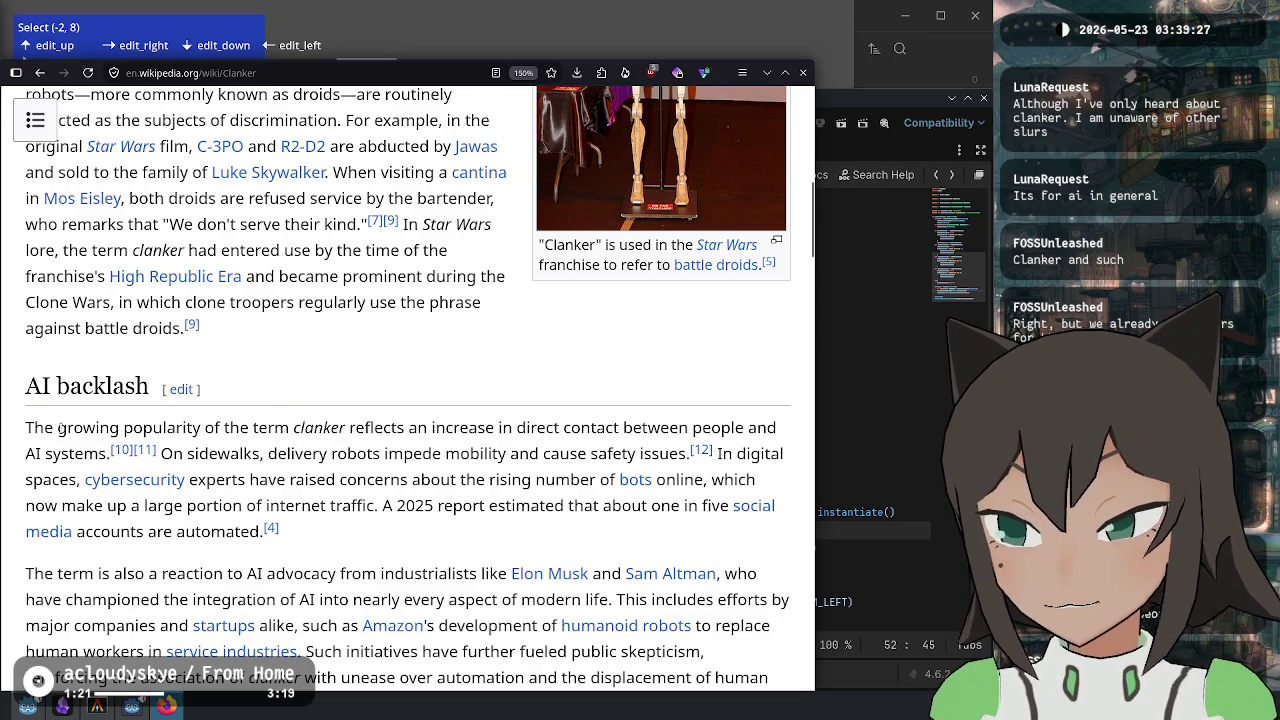
{"action": "left_click_drag", "start_coordinate": [58, 428], "coordinate": [284, 420]}
{"action": "left_click", "coordinate": [359, 402]}
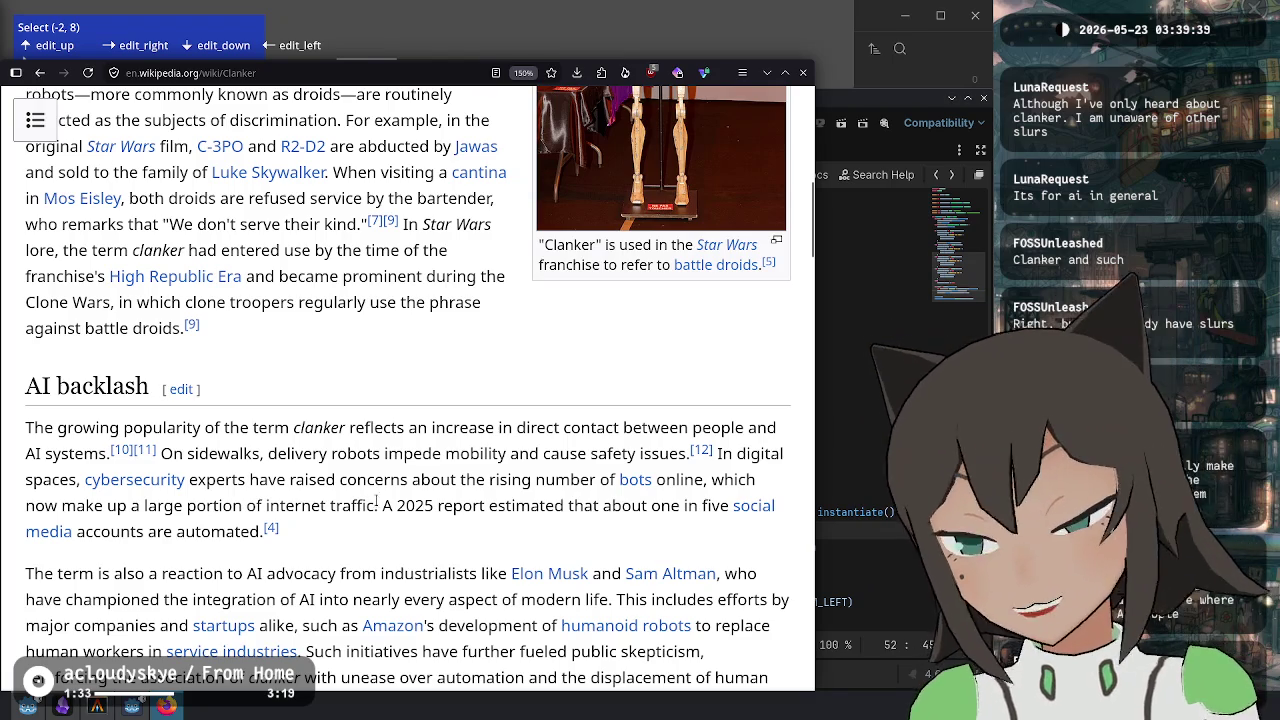
{"action": "key", "text": "ctrl+w"}
Show the running game's live scene tree and expand the Editor and EditorHUD nodes.
{"action": "key", "text": "Up"}
{"action": "key", "text": "Up"}
{"action": "key", "text": "Up"}
{"action": "key", "text": "Up"}
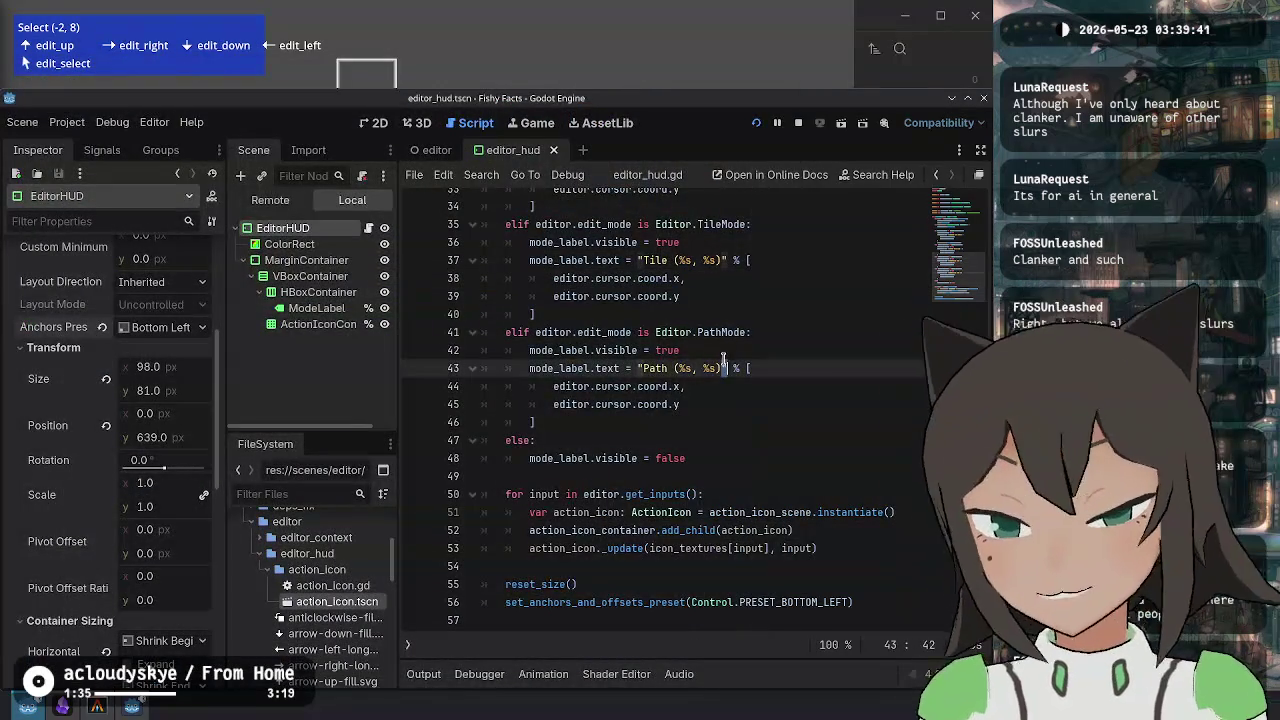
{"action": "key", "text": "Down"}
{"action": "key", "text": "Down"}
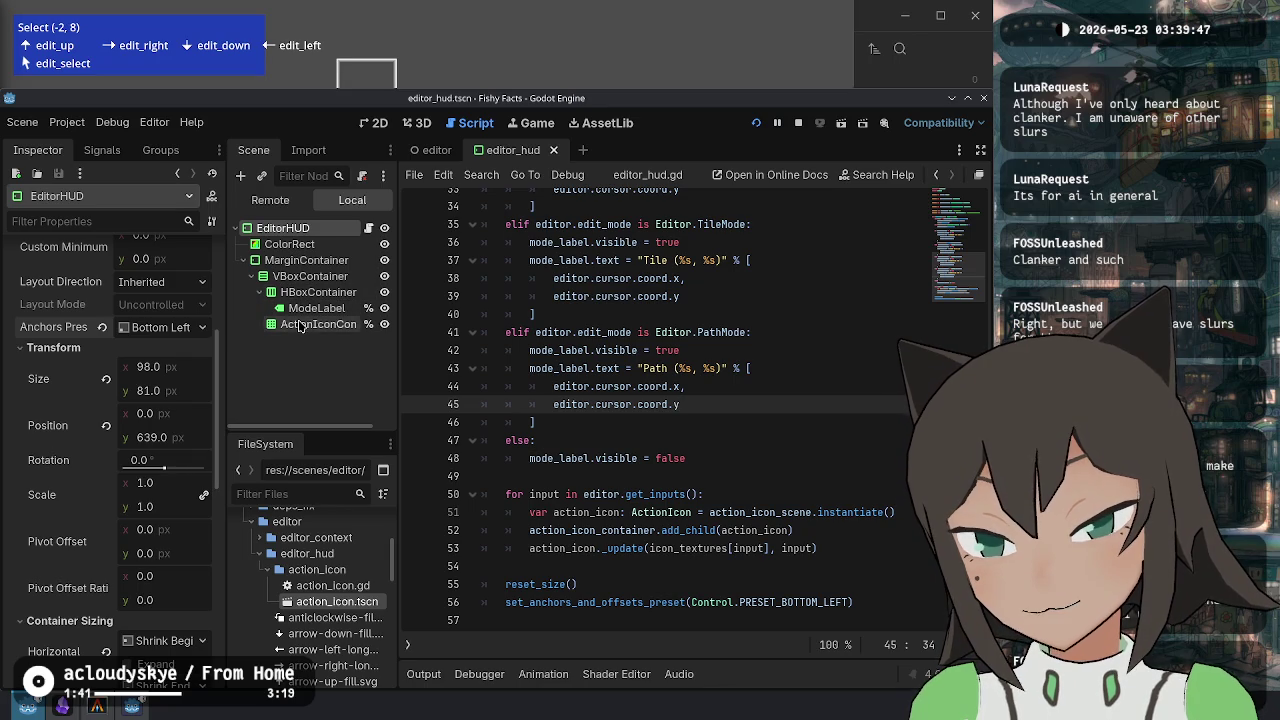
{"action": "scroll", "coordinate": [800, 340], "scroll_direction": "up", "scroll_amount": 5}
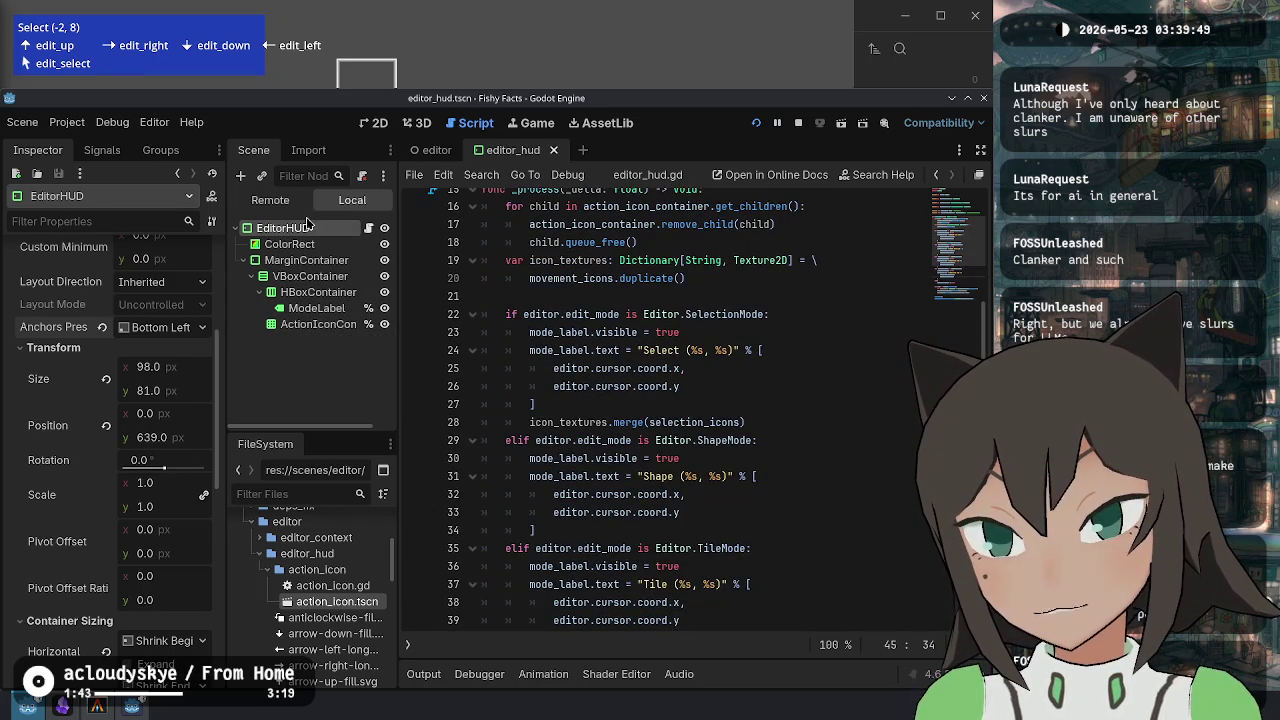
{"action": "left_click", "coordinate": [272, 200]}
{"action": "left_click", "coordinate": [244, 244]}
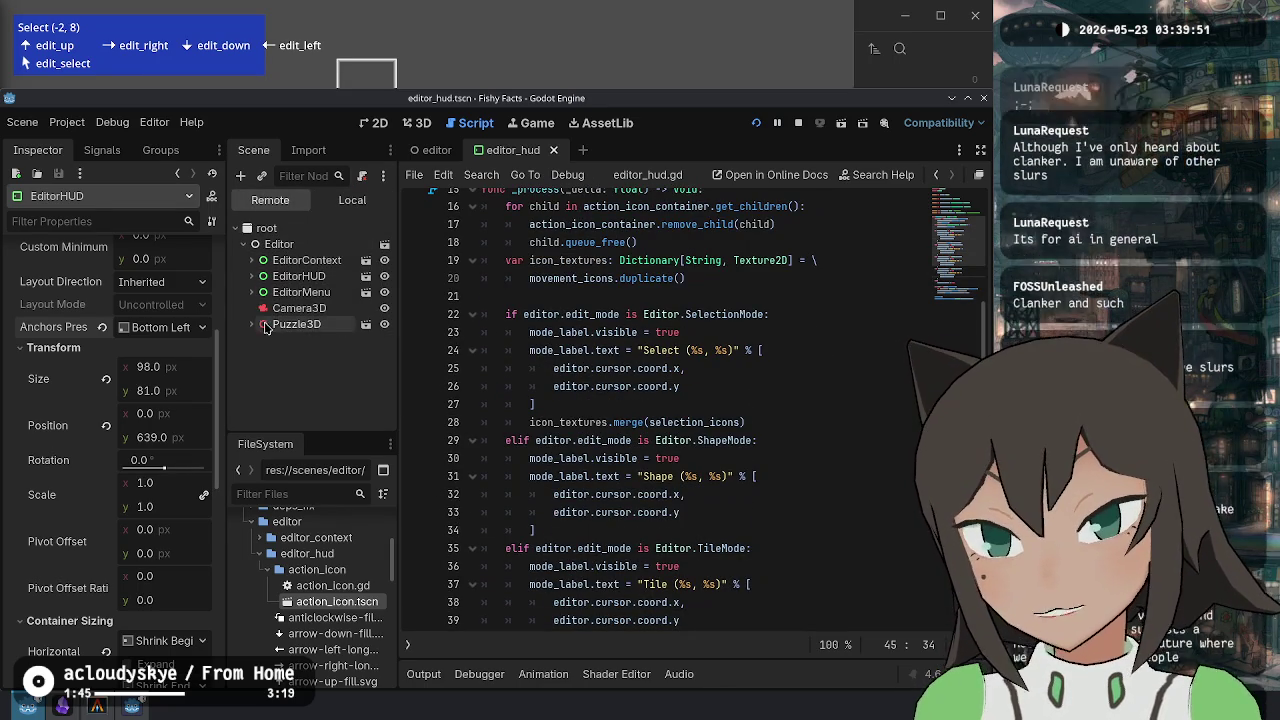
{"action": "left_click", "coordinate": [252, 292]}
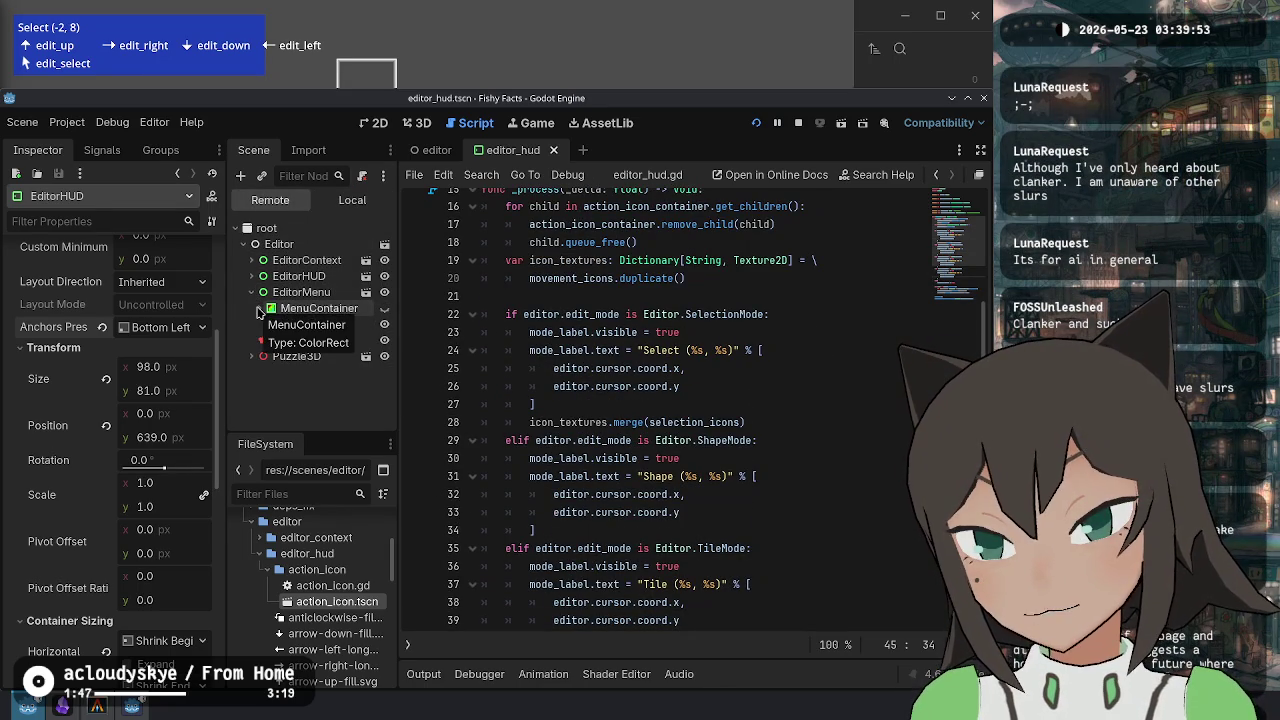
{"action": "left_click", "coordinate": [252, 292]}
{"action": "left_click", "coordinate": [252, 276]}
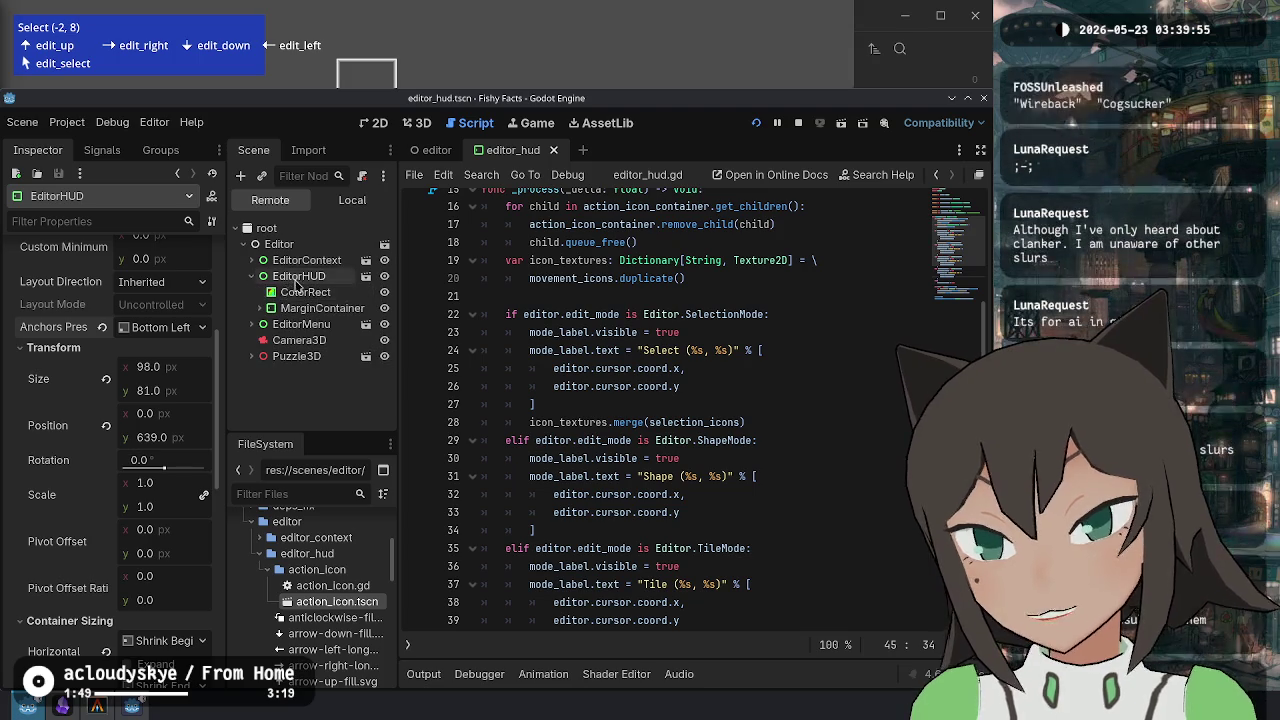
Inspect the live EditorHUD's properties and pick a process mode option.
{"action": "left_click", "coordinate": [296, 277]}
{"action": "scroll", "coordinate": [118, 515], "scroll_direction": "down", "scroll_amount": 15}
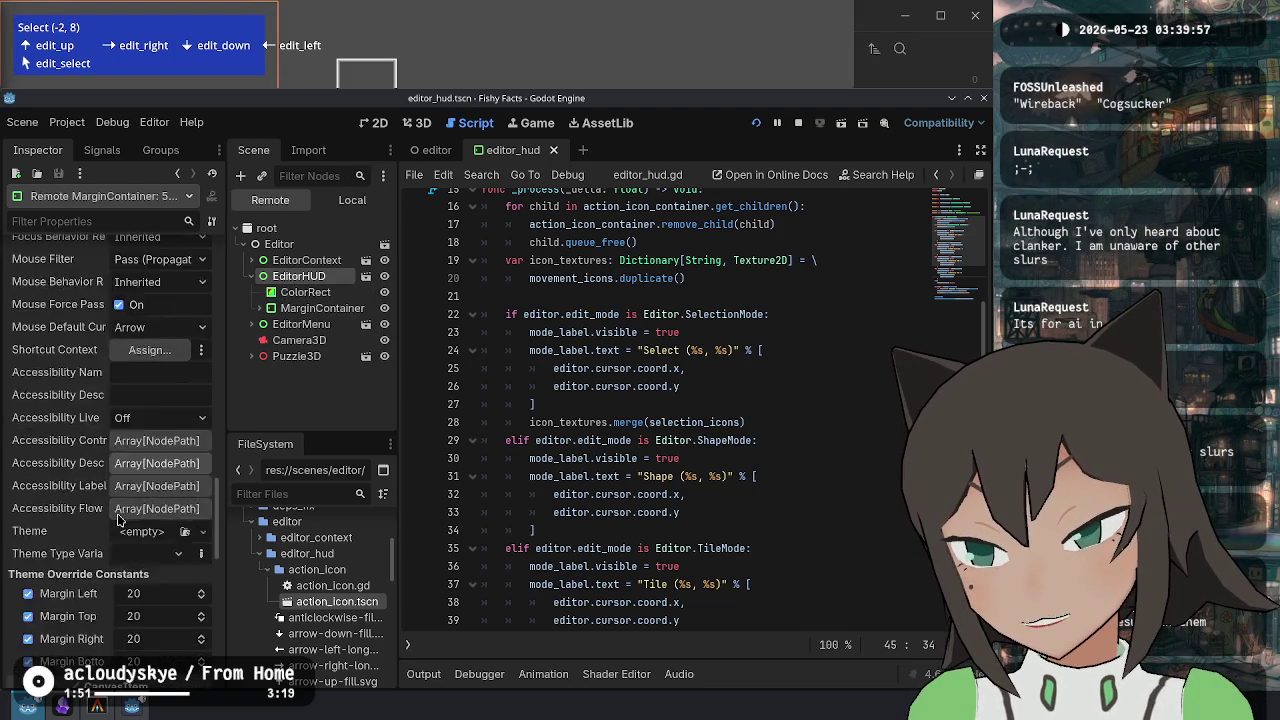
{"action": "scroll", "coordinate": [118, 515], "scroll_direction": "down", "scroll_amount": 5}
{"action": "left_click", "coordinate": [157, 451]}
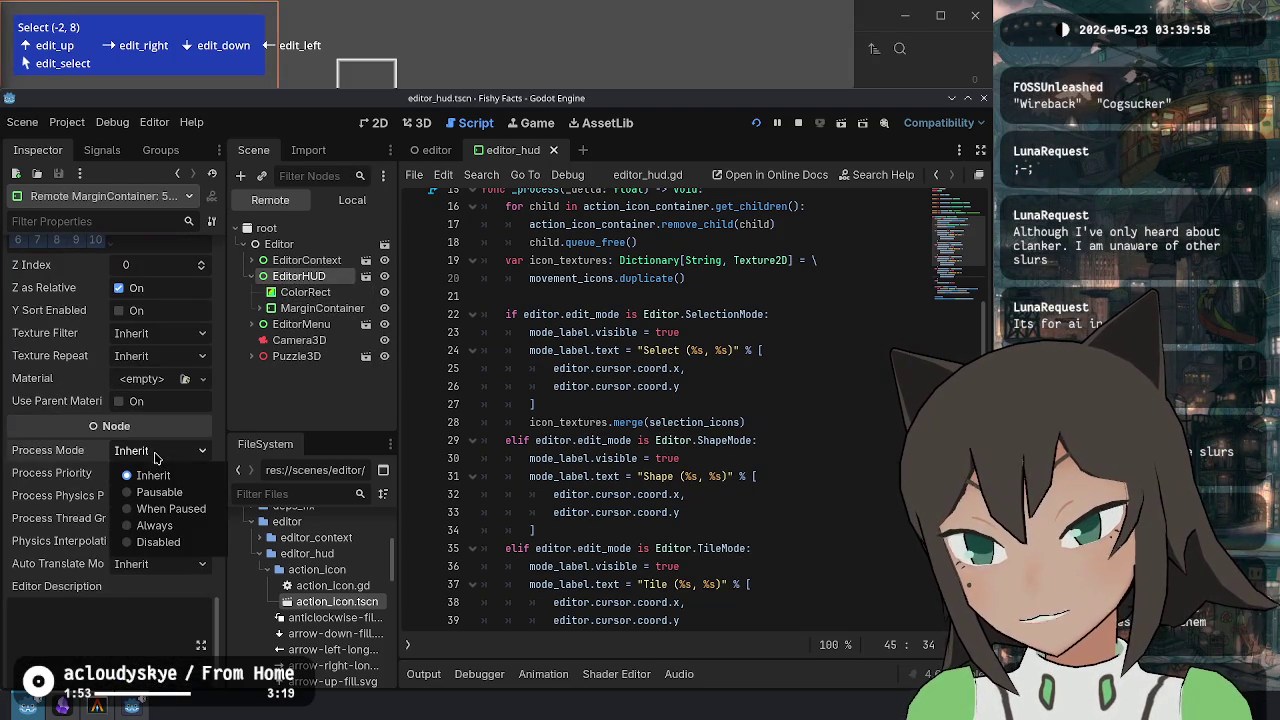
{"action": "left_click", "coordinate": [160, 541]}
{"action": "scroll", "coordinate": [95, 458], "scroll_direction": "up", "scroll_amount": 10}
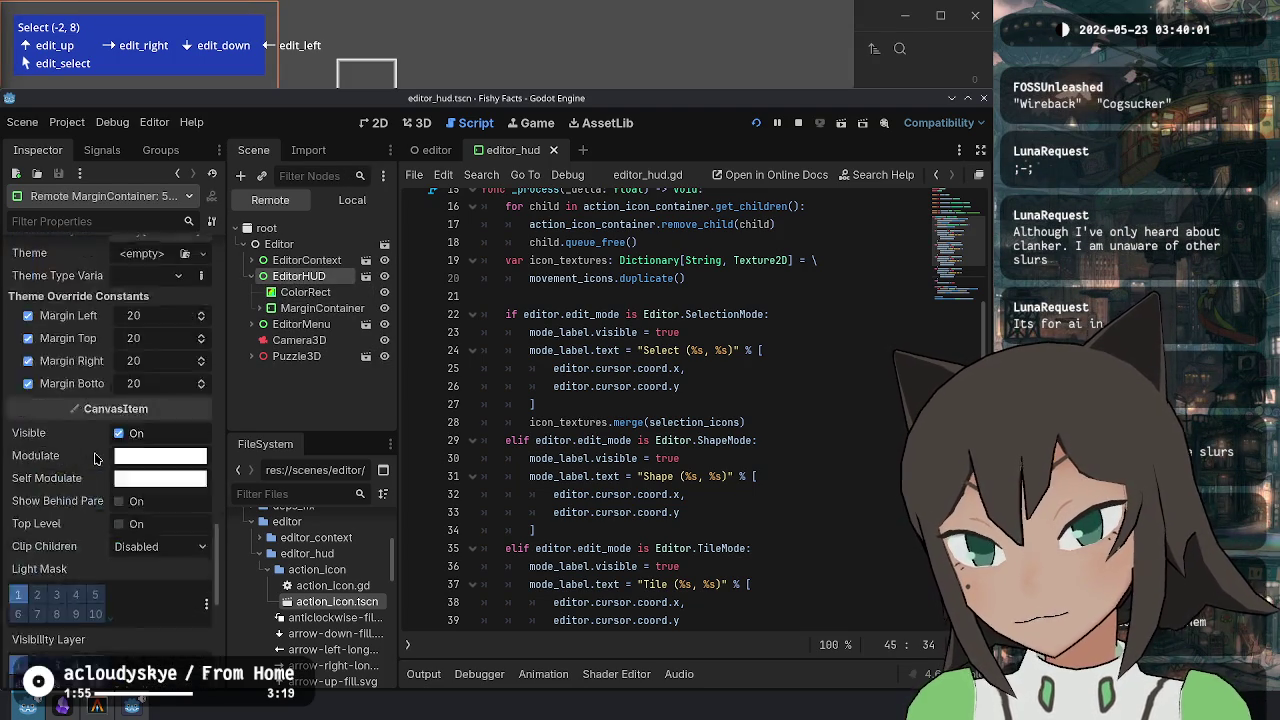
{"action": "scroll", "coordinate": [95, 458], "scroll_direction": "up", "scroll_amount": 15}
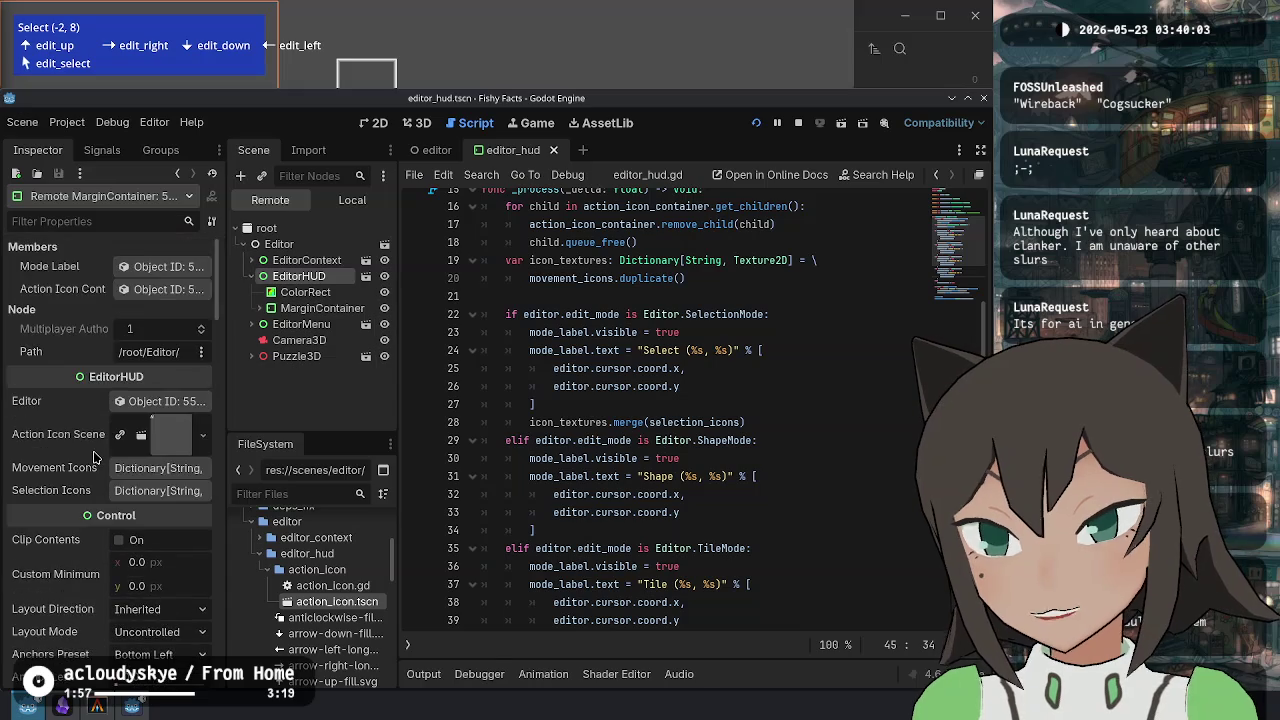
{"action": "scroll", "coordinate": [94, 457], "scroll_direction": "down", "scroll_amount": 5}
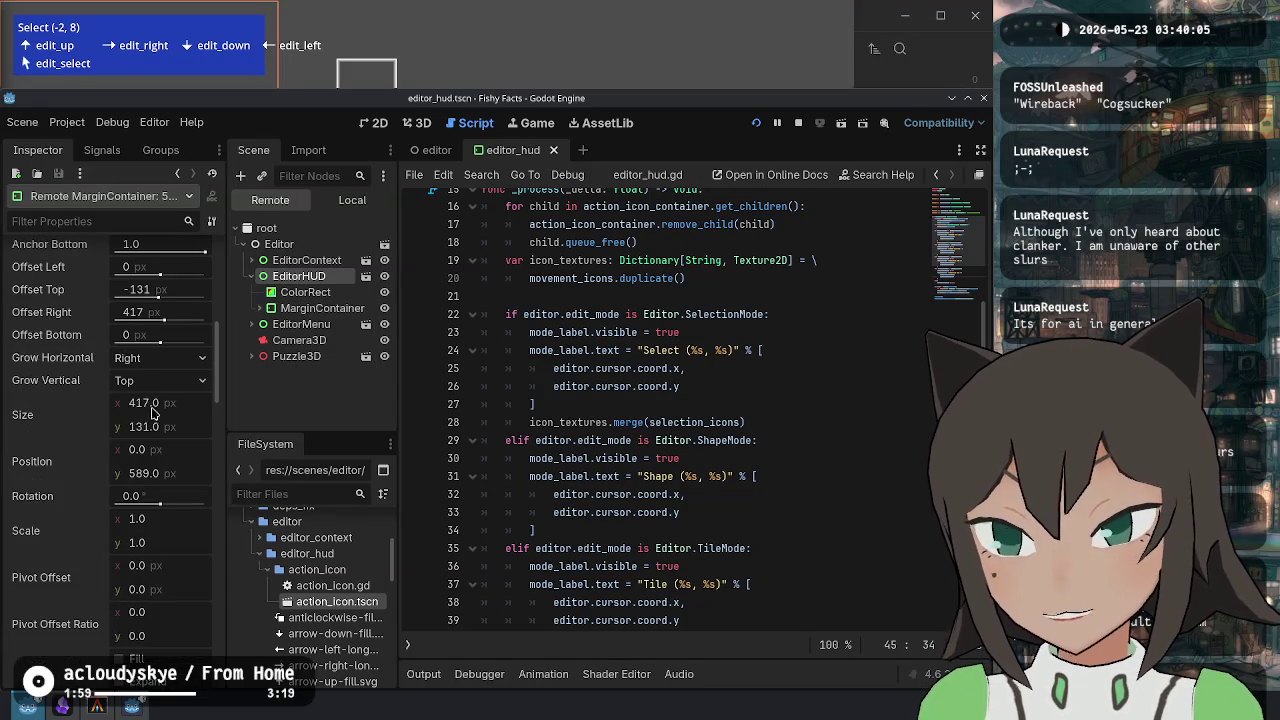
{"action": "scroll", "coordinate": [58, 412], "scroll_direction": "down", "scroll_amount": 5}
{"action": "scroll", "coordinate": [110, 410], "scroll_direction": "up", "scroll_amount": 4}
Expand MarginContainer down to ActionIconContainer and toggle the edit_select hint row's visibility in-game.
{"action": "left_click", "coordinate": [259, 308]}
{"action": "left_click", "coordinate": [267, 324]}
{"action": "left_click", "coordinate": [277, 356]}
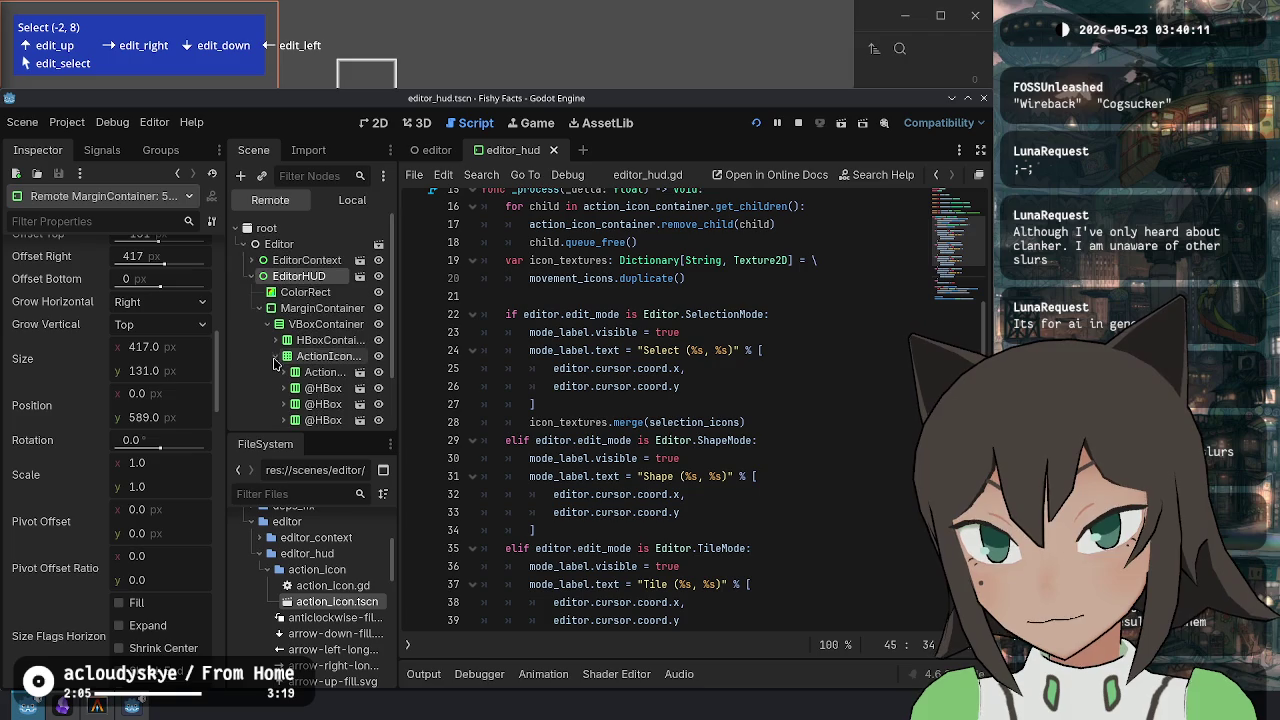
{"action": "scroll", "coordinate": [320, 360], "scroll_direction": "down", "scroll_amount": 2}
{"action": "left_click", "coordinate": [378, 370]}
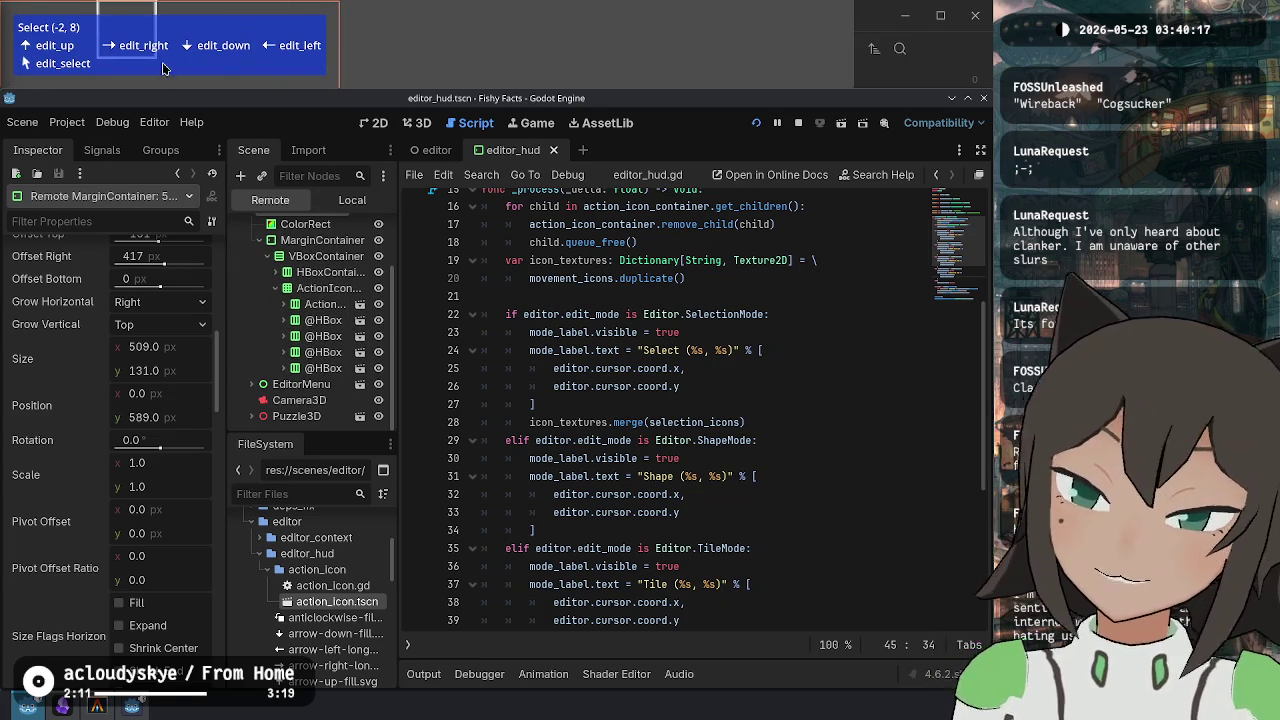
{"action": "left_click", "coordinate": [379, 372]}
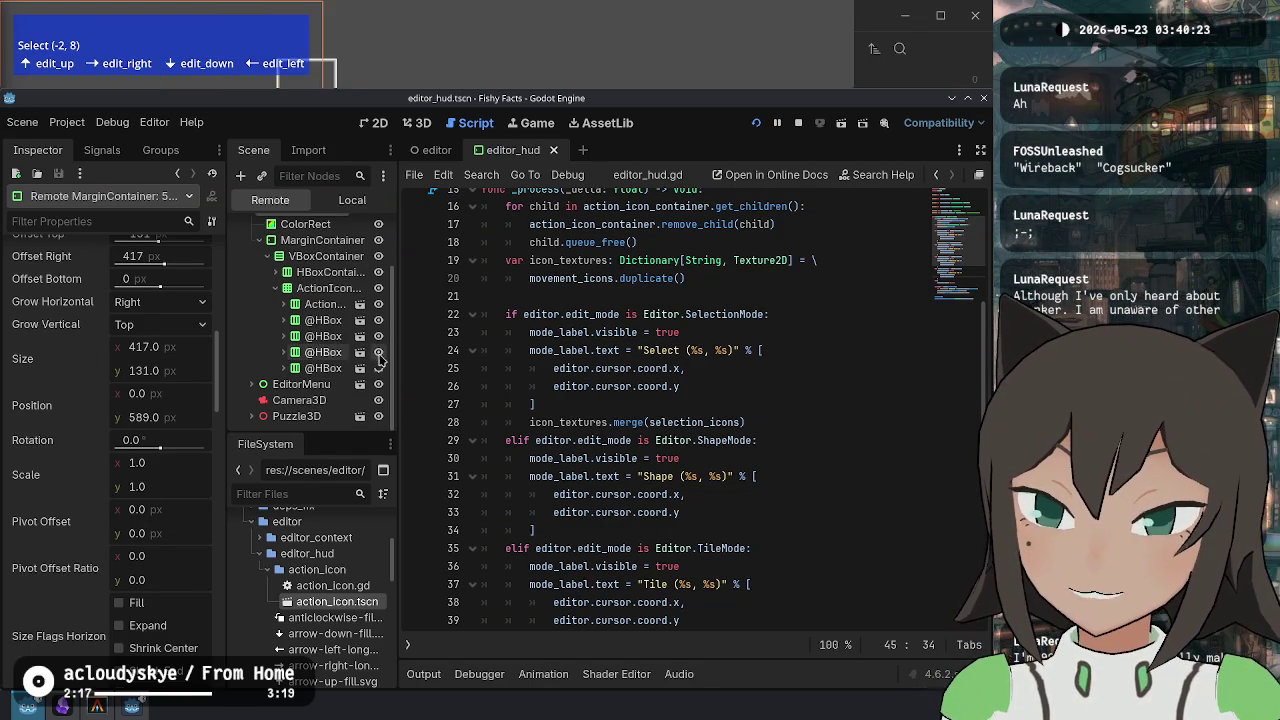
{"action": "left_click", "coordinate": [379, 369]}
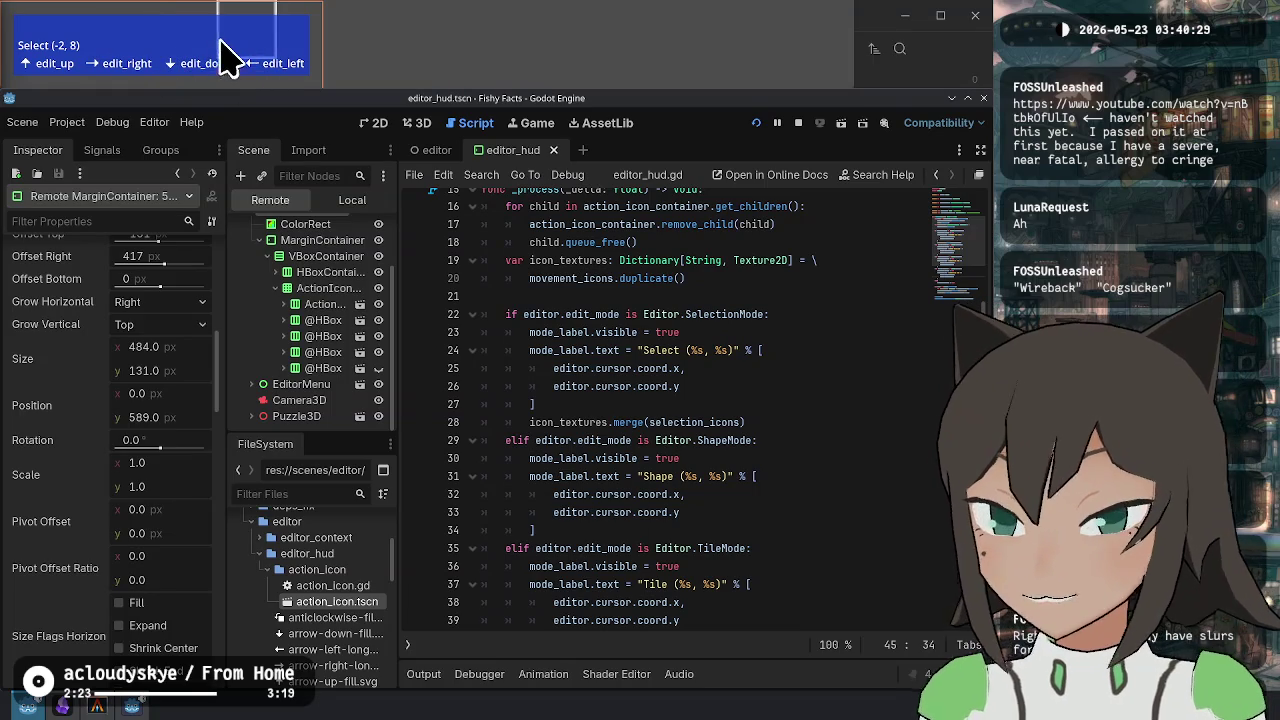
{"action": "left_click", "coordinate": [379, 369]}
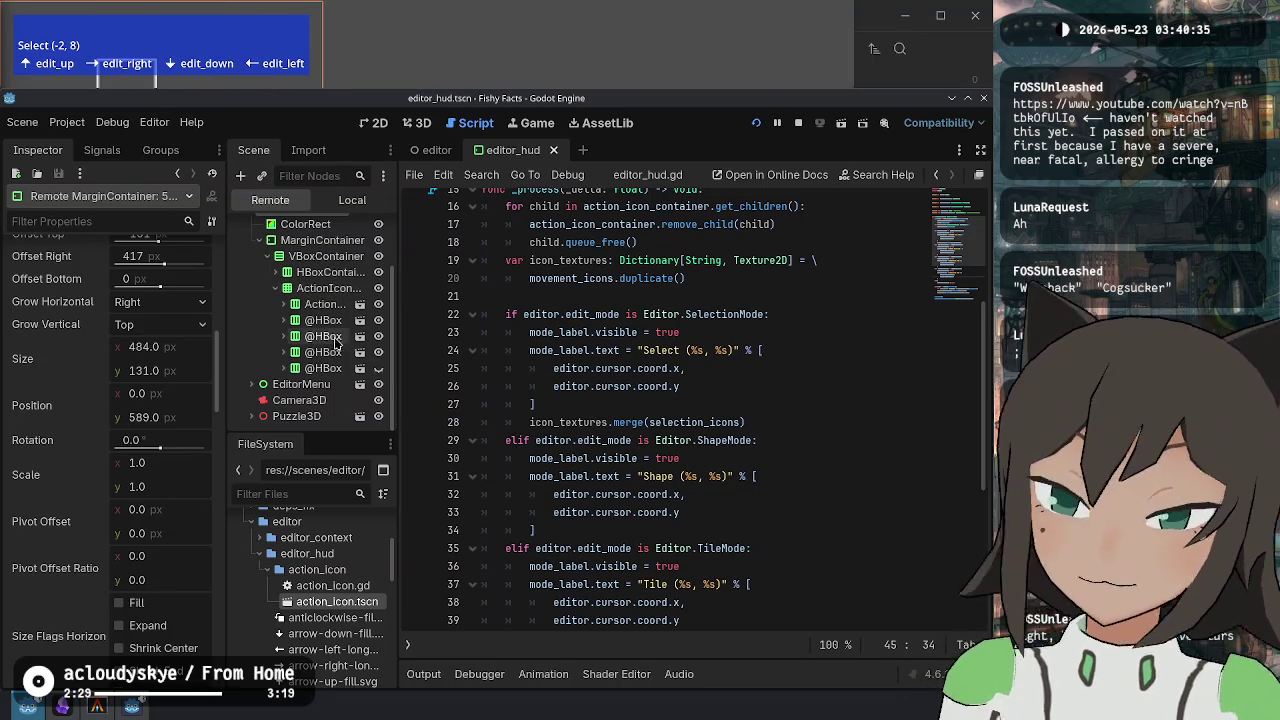
Inspect the live VBoxContainer, MarginContainer and ColorRect properties.
{"action": "left_click", "coordinate": [338, 258]}
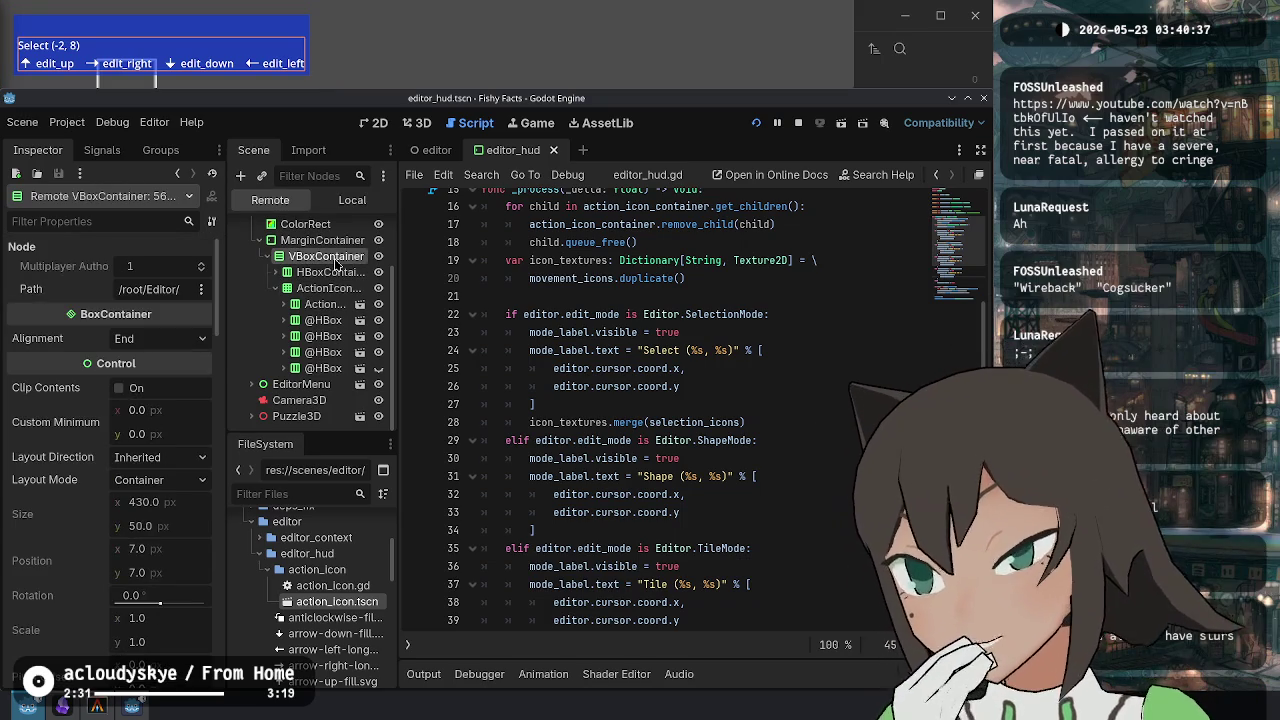
{"action": "left_click", "coordinate": [320, 241]}
{"action": "scroll", "coordinate": [308, 272], "scroll_direction": "up", "scroll_amount": 2}
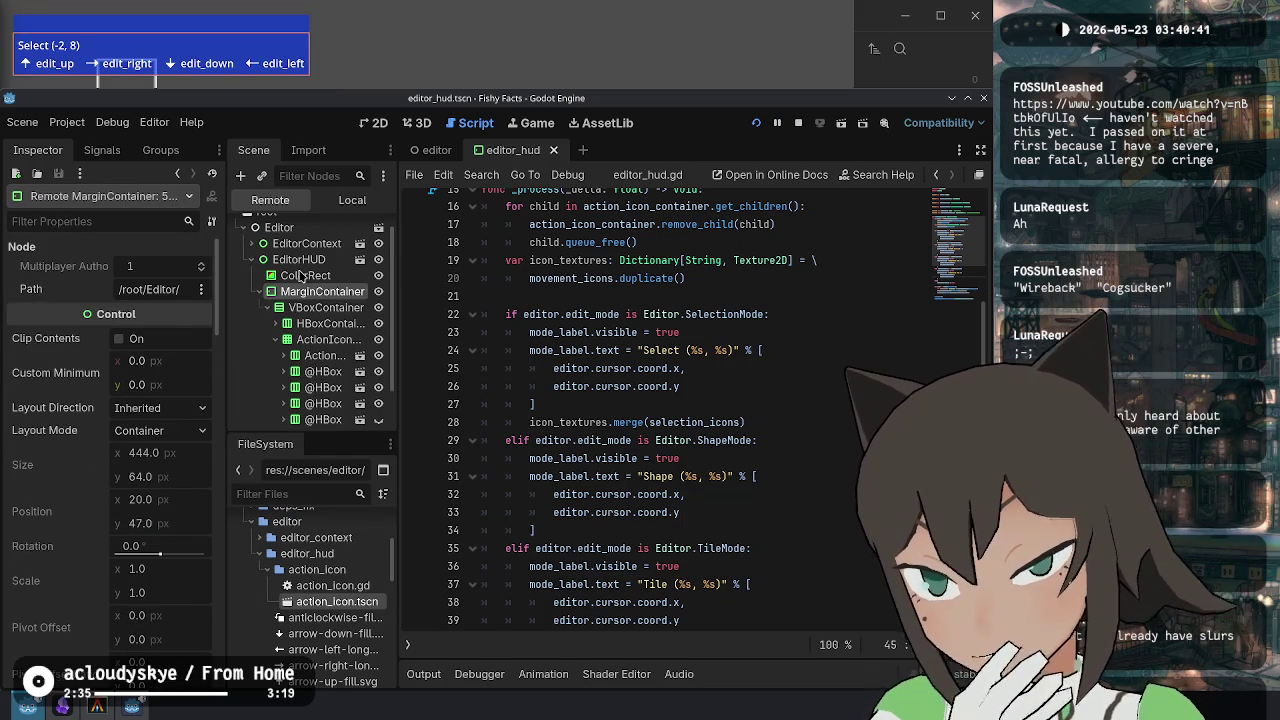
{"action": "left_click", "coordinate": [305, 275]}
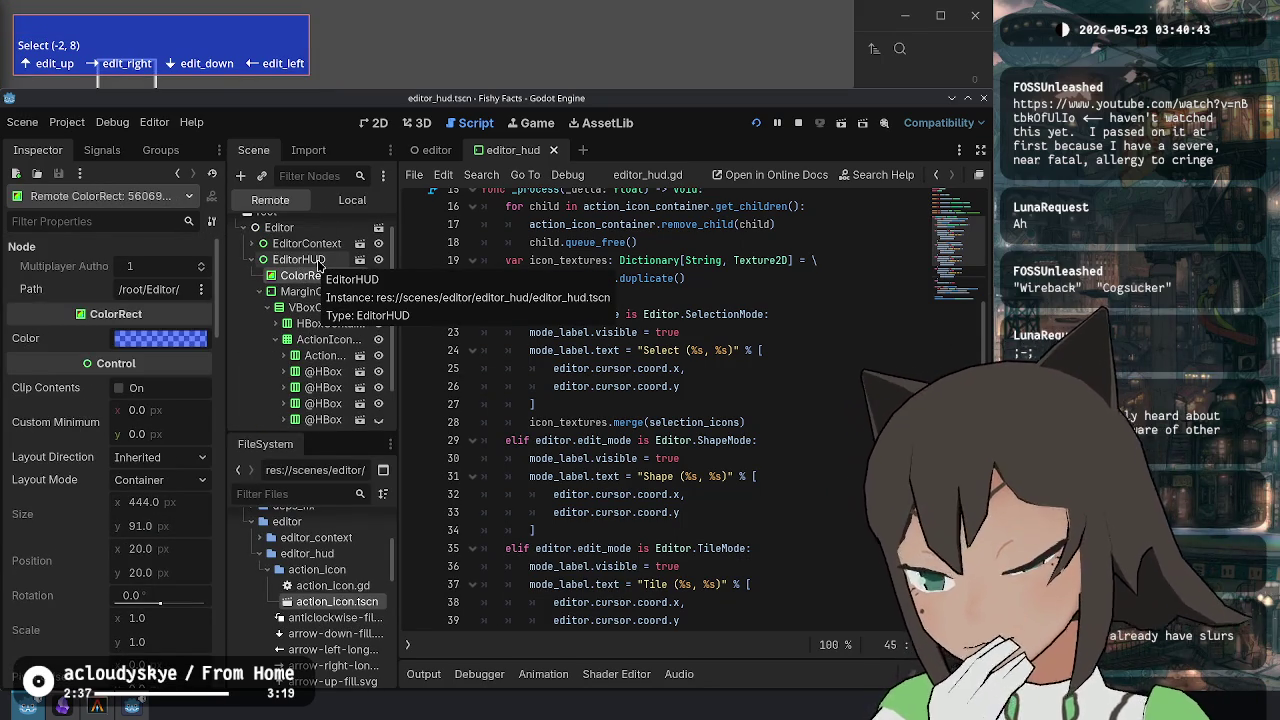
{"action": "key", "text": "Down"}
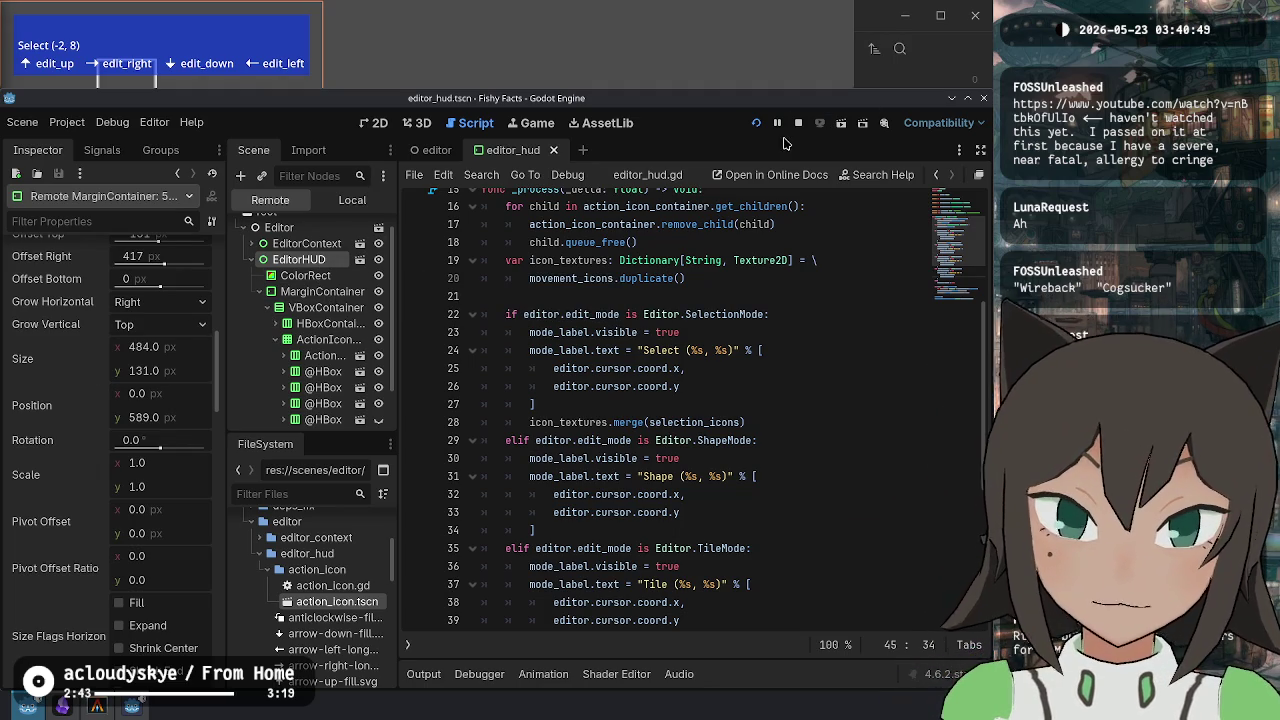
{"action": "right_click", "coordinate": [322, 260]}
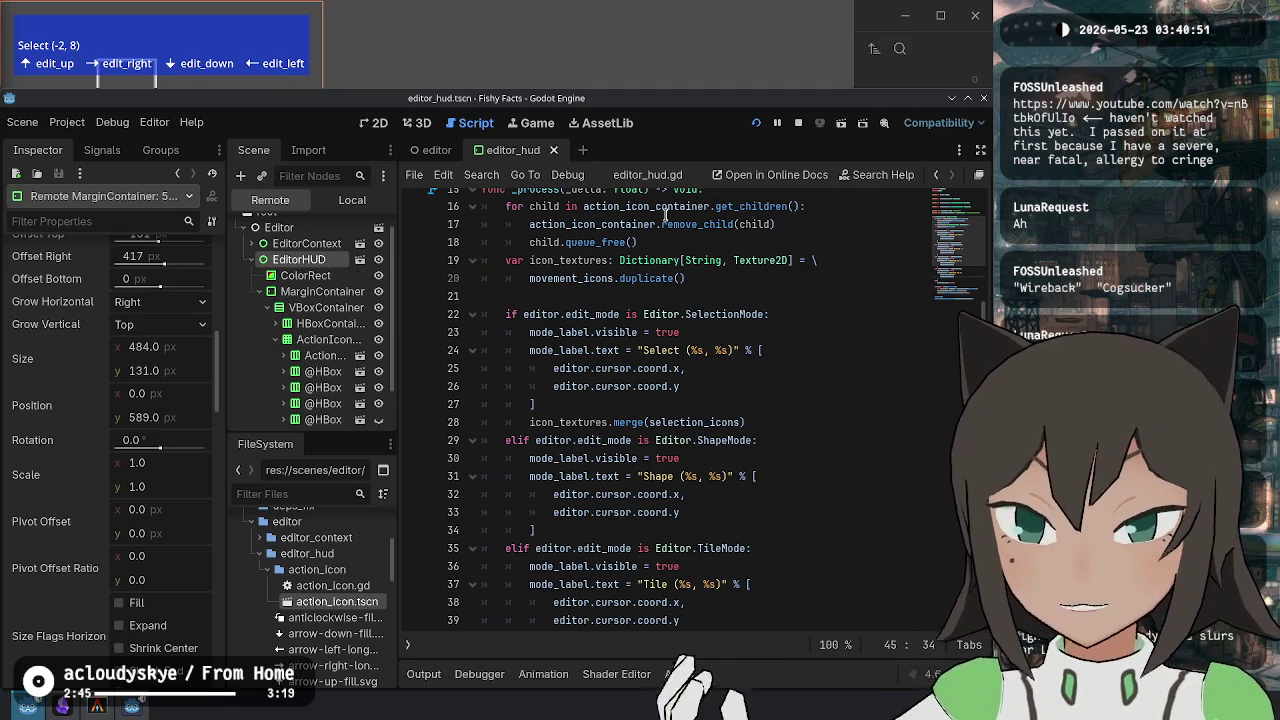
Stop the running game and delete the ColorRect node from EditorHUD.
{"action": "left_click", "coordinate": [797, 123]}
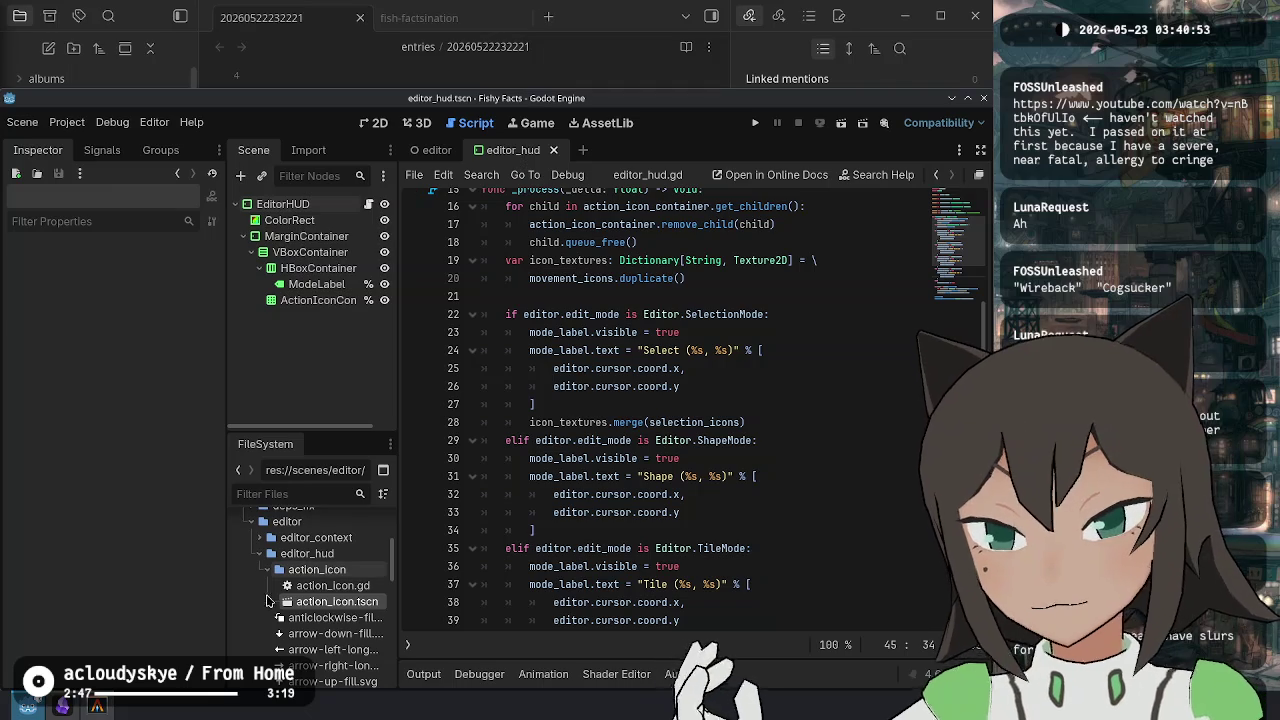
{"action": "left_click", "coordinate": [330, 205]}
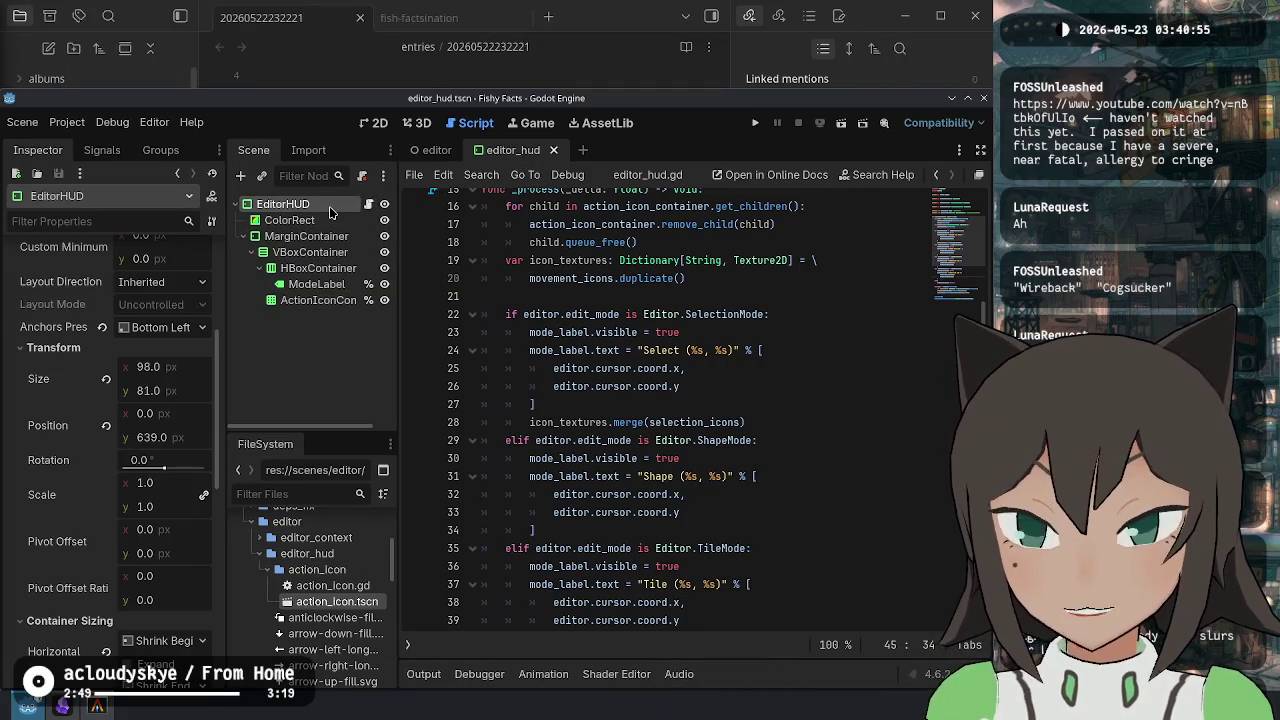
{"action": "right_click", "coordinate": [331, 212]}
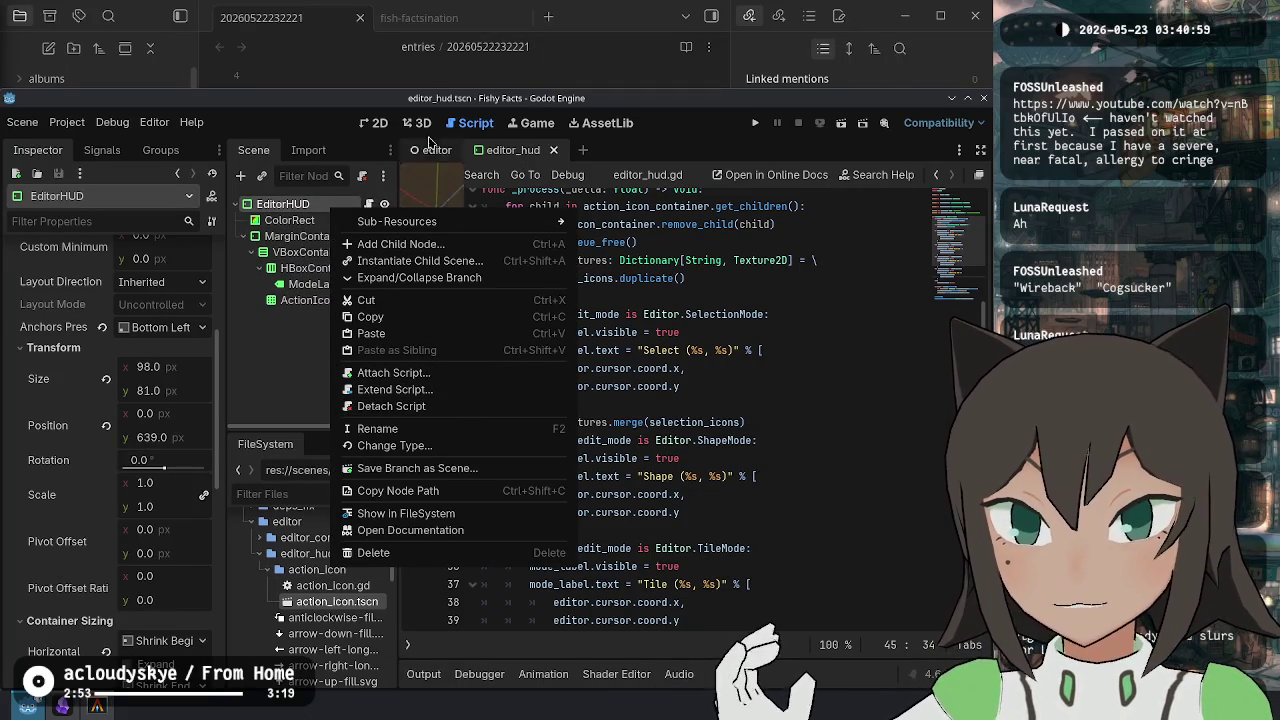
{"action": "left_click", "coordinate": [297, 227]}
{"action": "left_click", "coordinate": [297, 227]}
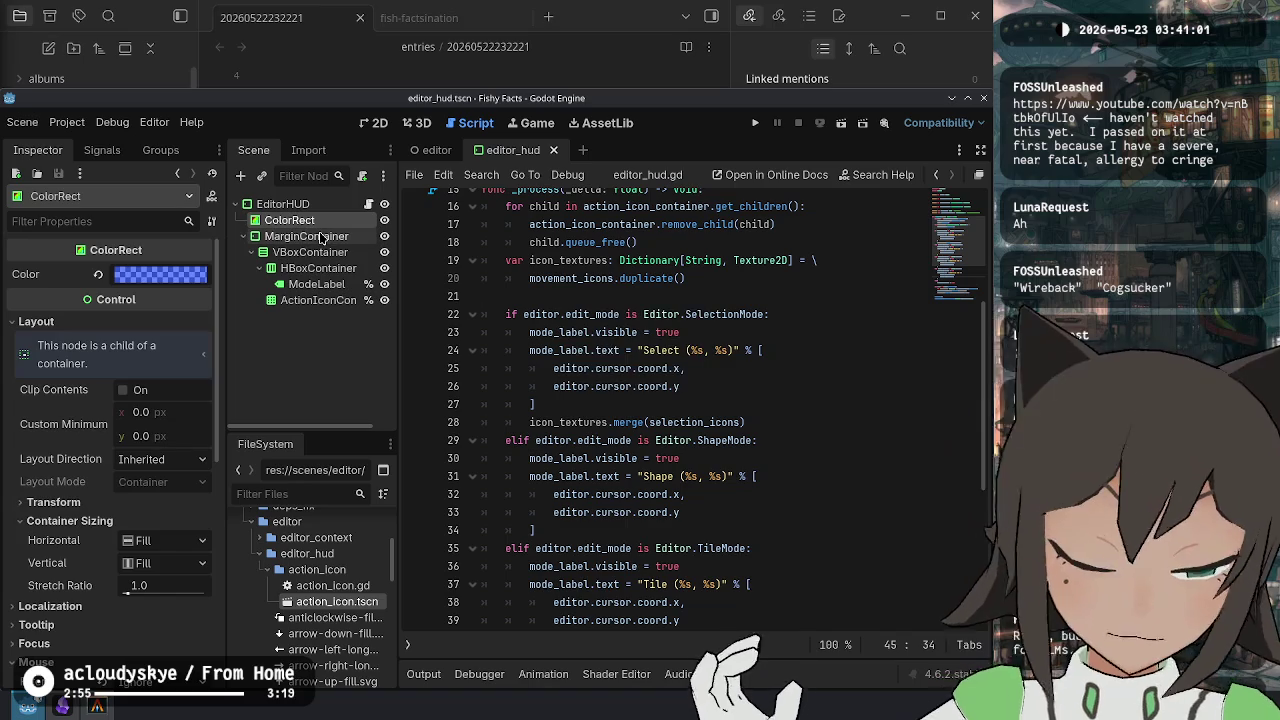
{"action": "key", "text": "Delete"}
{"action": "key", "text": "Return"}
Change the EditorHUD node's type to Panel.
{"action": "right_click", "coordinate": [315, 208]}
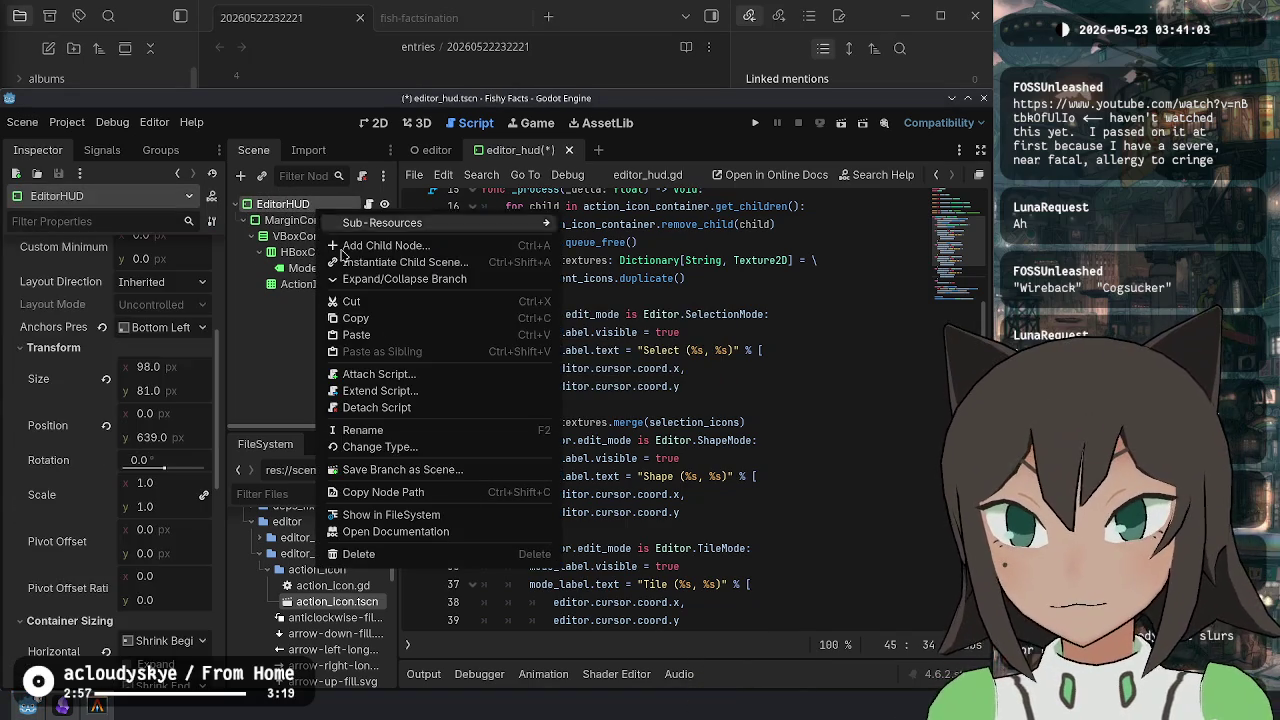
{"action": "left_click", "coordinate": [421, 447]}
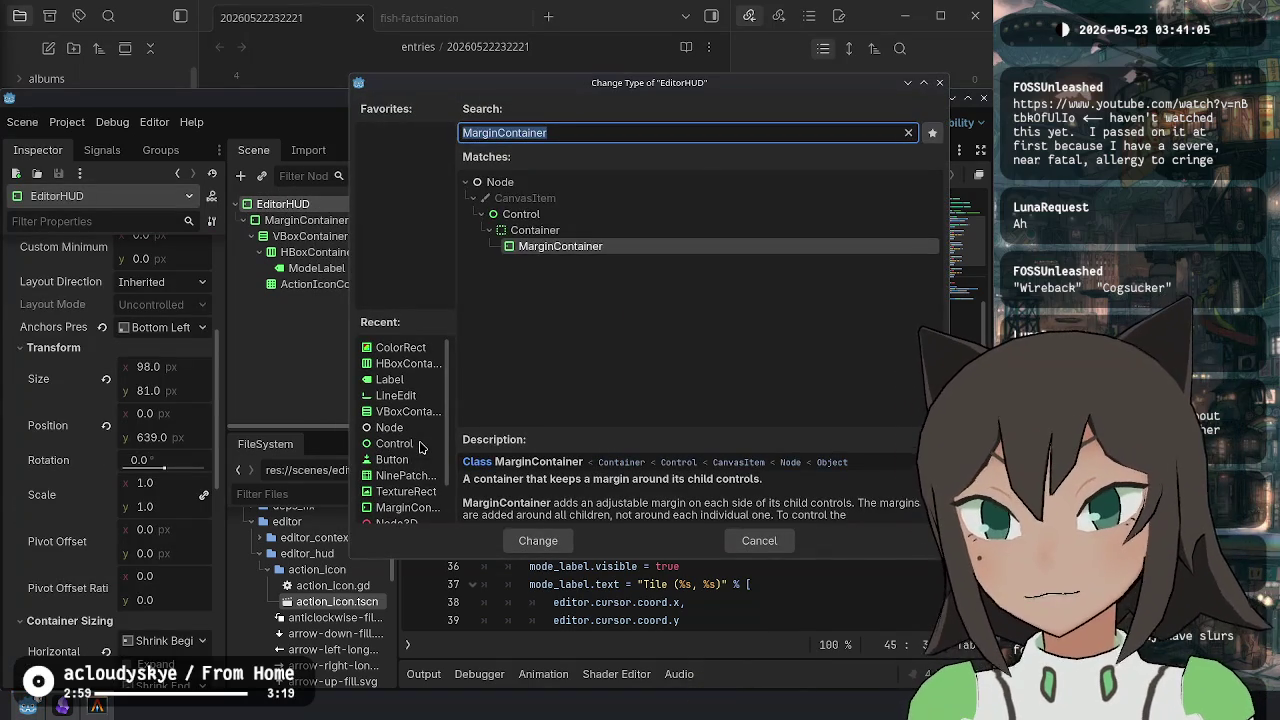
{"action": "type", "text": "panel"}
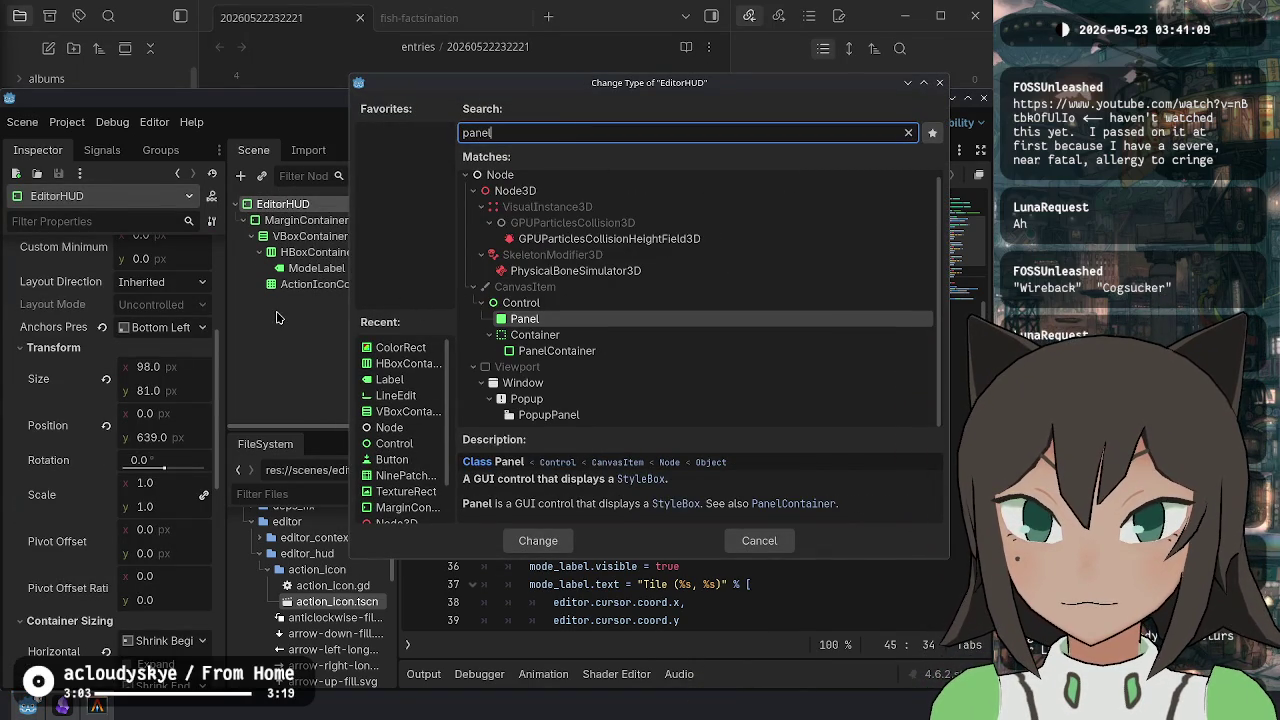
{"action": "key", "text": "Return"}
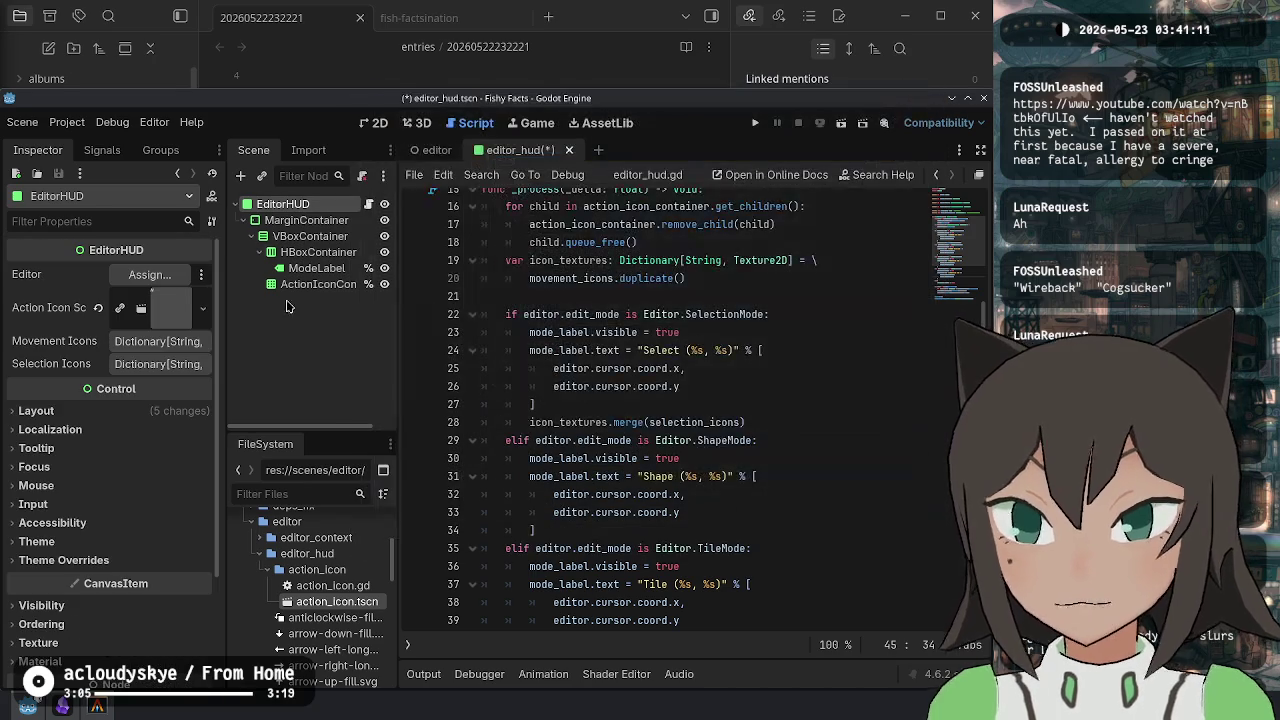
{"action": "left_click", "coordinate": [420, 122]}
Save editor_hud.tscn from the 2D workspace and move over to the editor.tscn scene.
{"action": "left_click", "coordinate": [372, 122]}
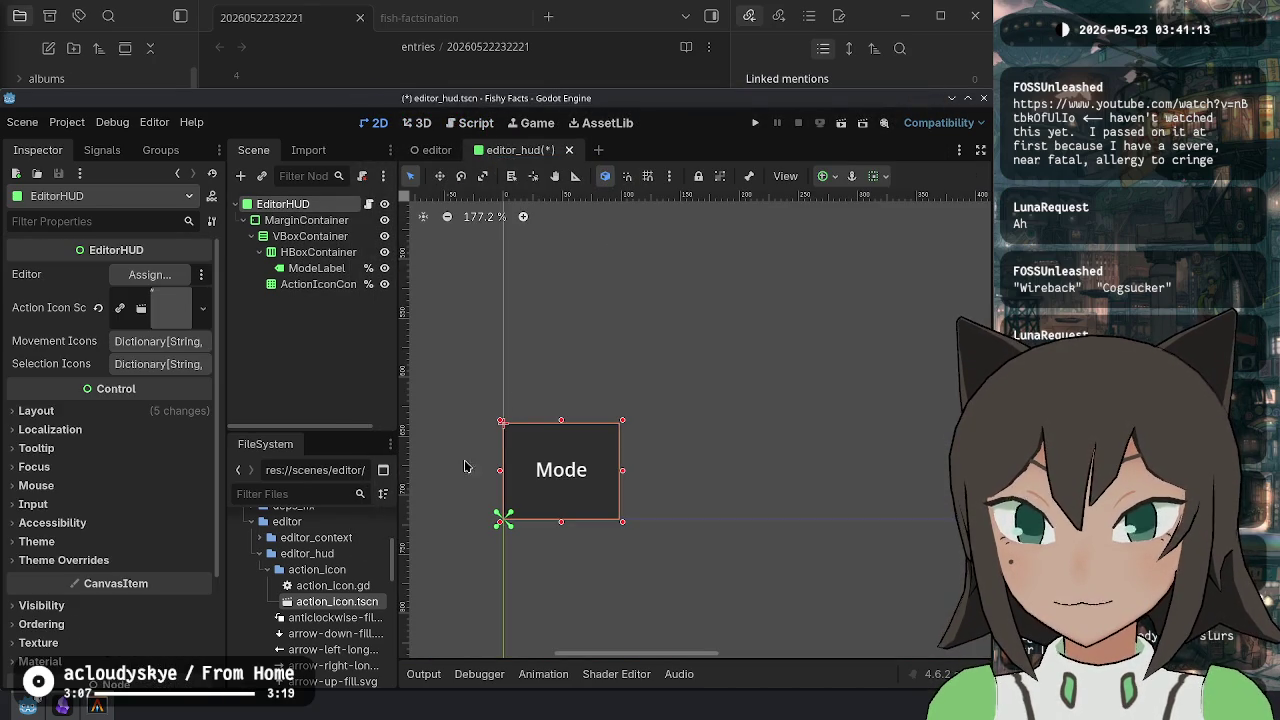
{"action": "key", "text": "ctrl+s"}
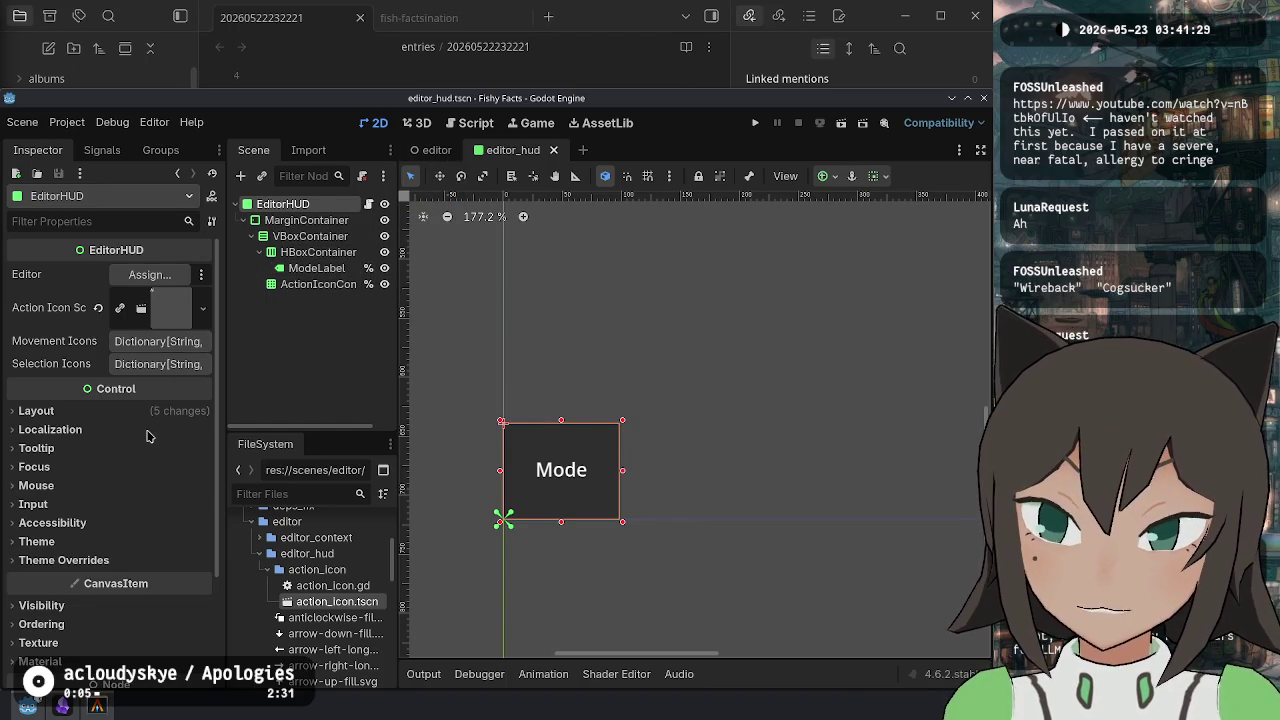
{"action": "key", "text": "ctrl+Tab"}
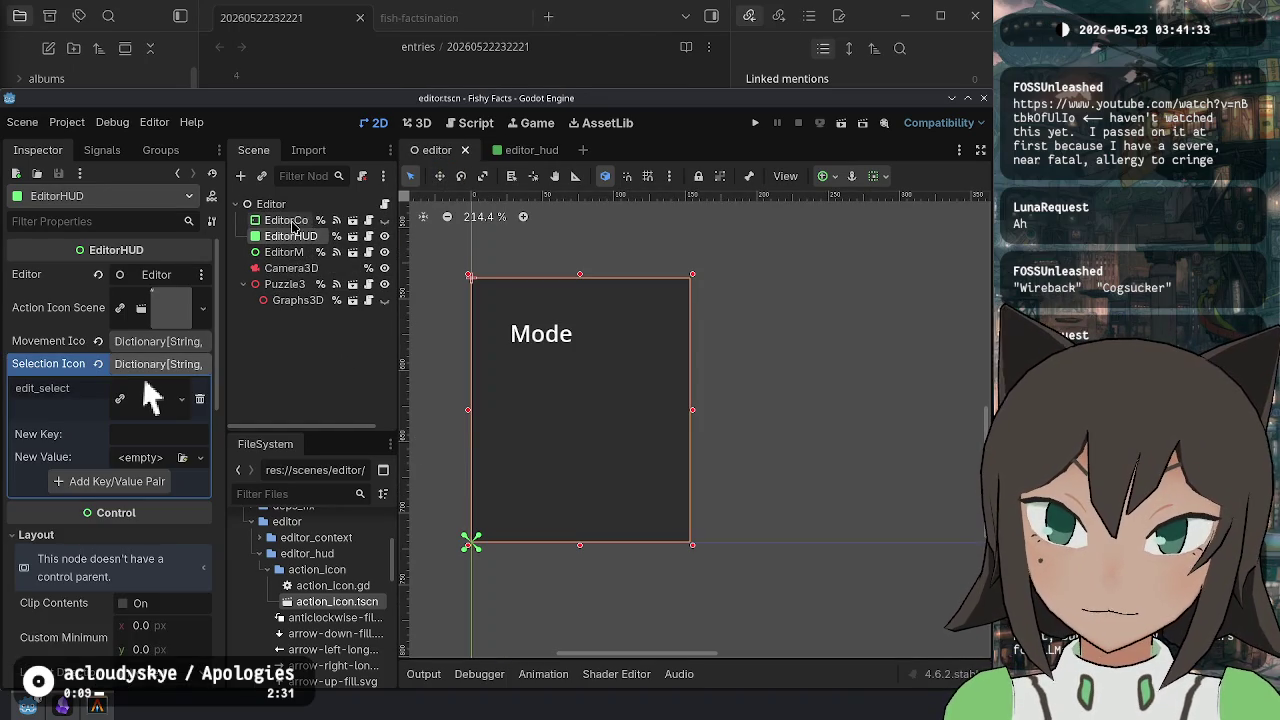
In editor_context, check the Menu node's Theme Overrides Panel style options.
{"action": "left_click", "coordinate": [353, 221]}
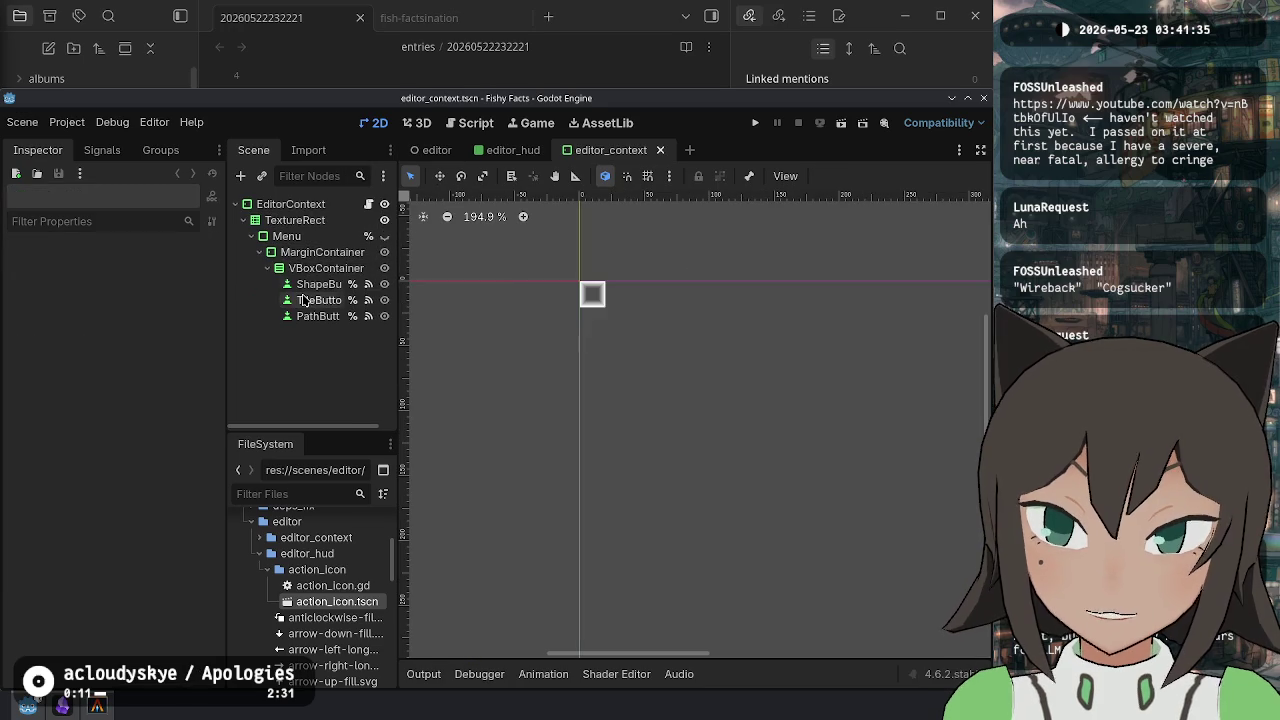
{"action": "left_click", "coordinate": [337, 205]}
{"action": "left_click", "coordinate": [312, 222]}
{"action": "left_click", "coordinate": [313, 236]}
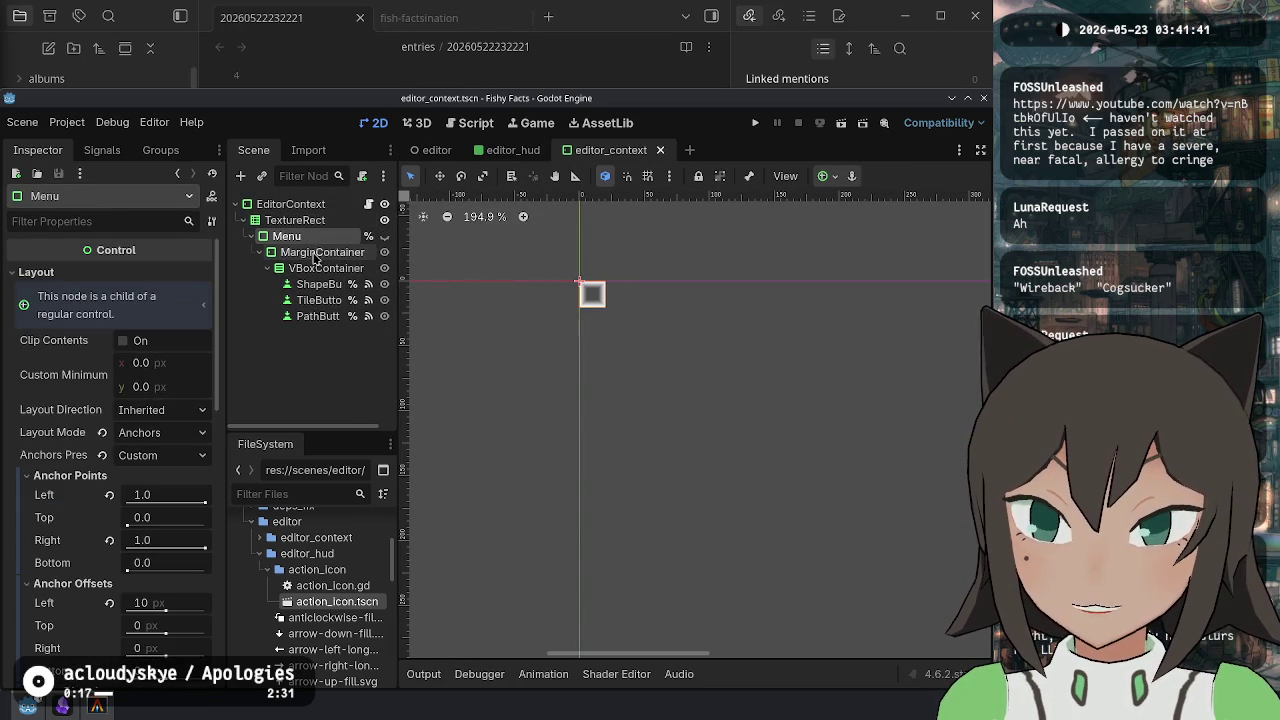
{"action": "scroll", "coordinate": [135, 428], "scroll_direction": "down", "scroll_amount": 5}
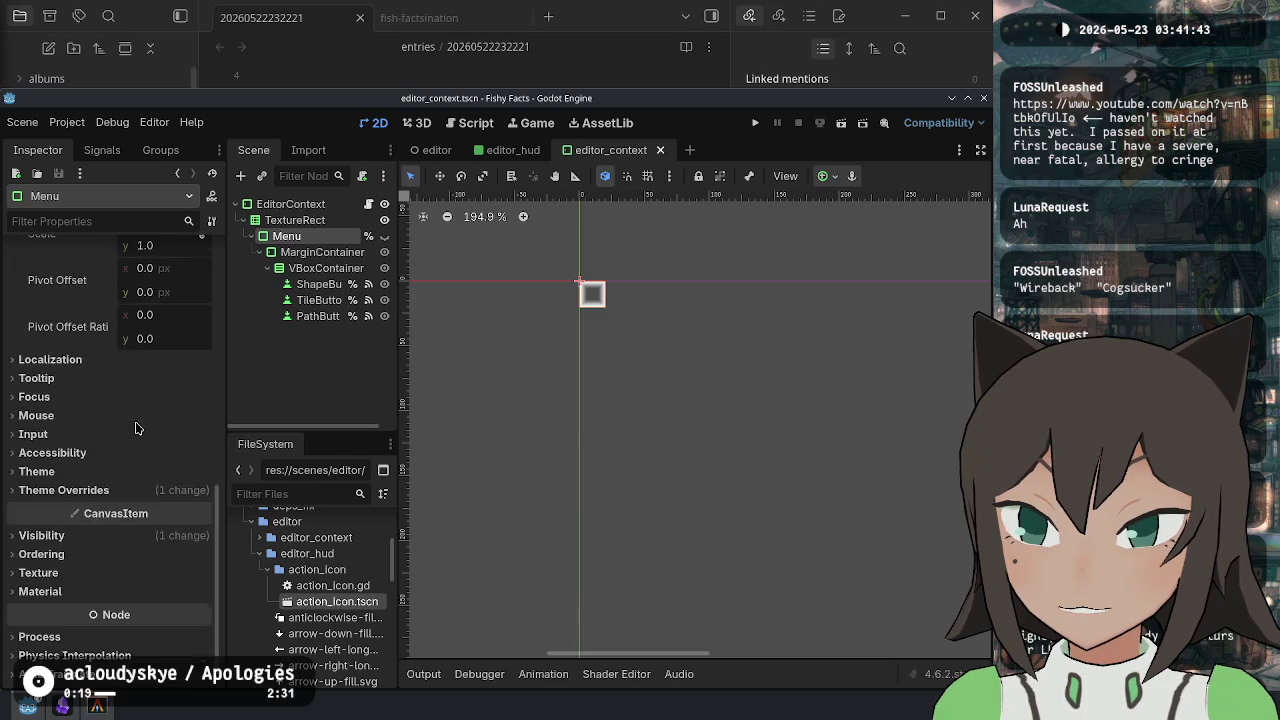
{"action": "left_click", "coordinate": [64, 406]}
{"action": "left_click", "coordinate": [150, 432]}
{"action": "left_click", "coordinate": [155, 453]}
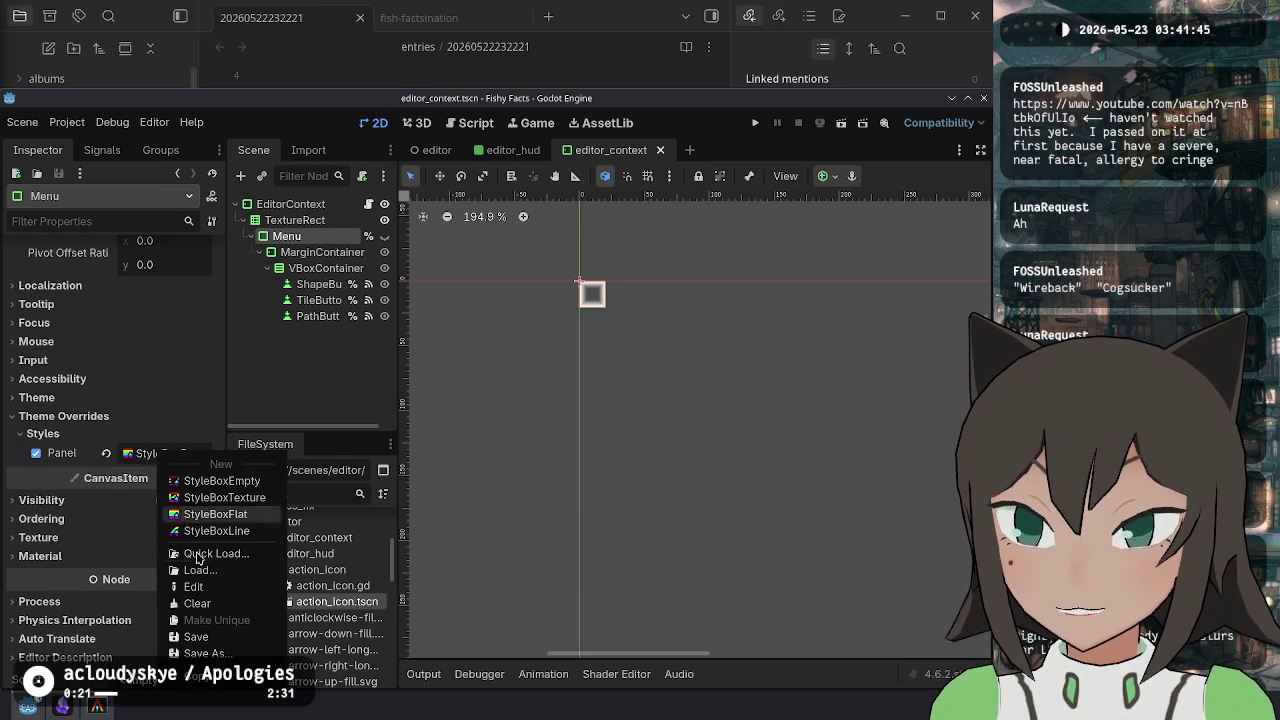
{"action": "key", "text": "Escape"}
Set EditorHUD's Theme Overrides > Styles > Panel to a new StyleBoxFlat and save editor_hud.
{"action": "left_click", "coordinate": [503, 155]}
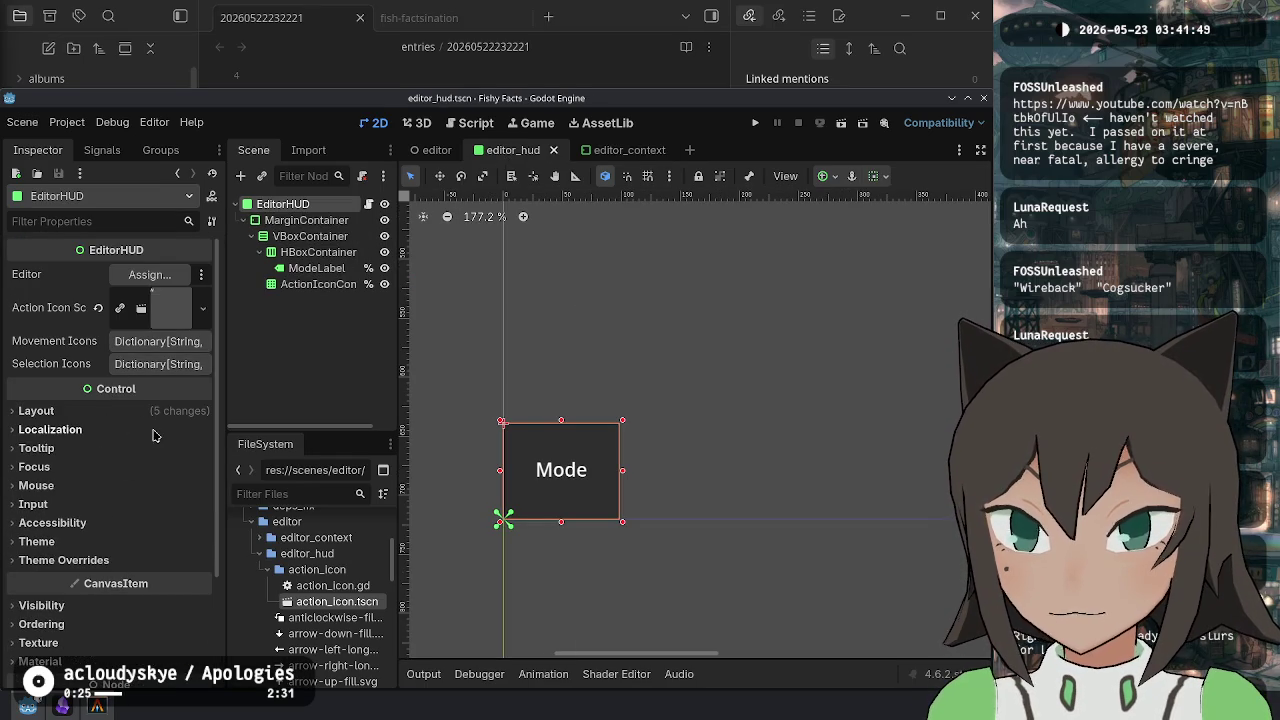
{"action": "left_click", "coordinate": [97, 564]}
{"action": "left_click", "coordinate": [43, 578]}
{"action": "left_click", "coordinate": [141, 598]}
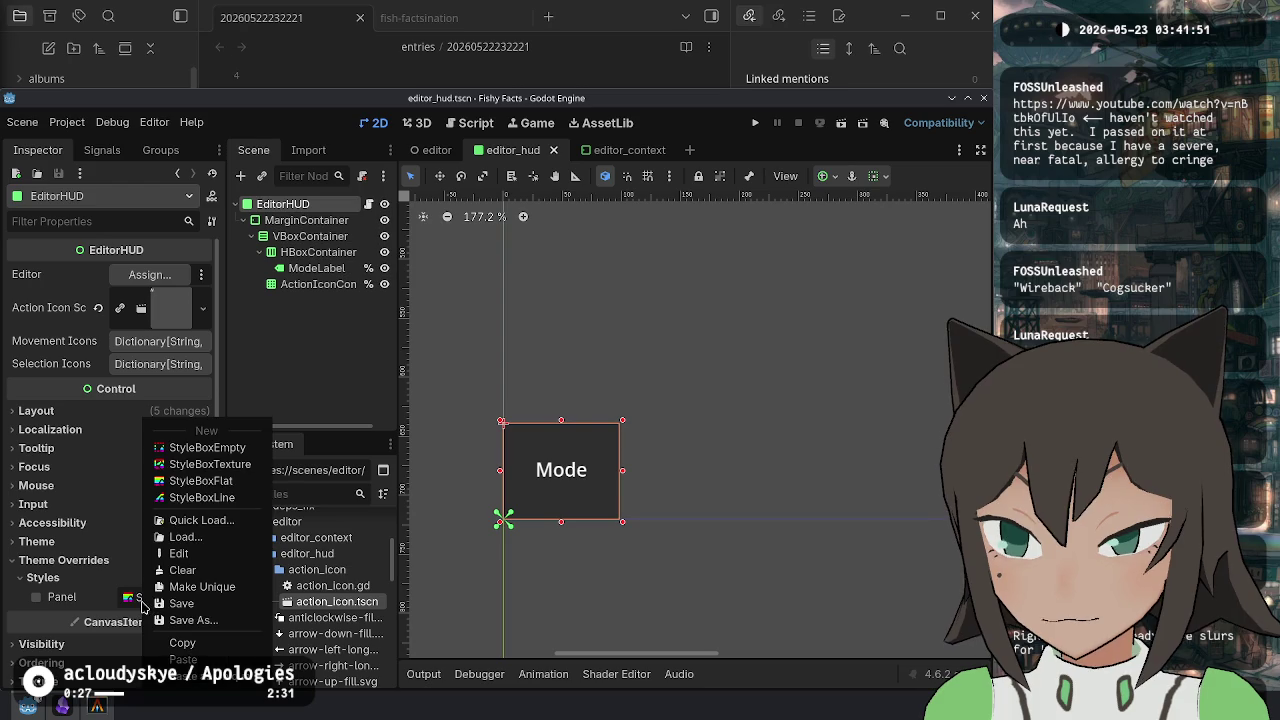
{"action": "left_click", "coordinate": [201, 480]}
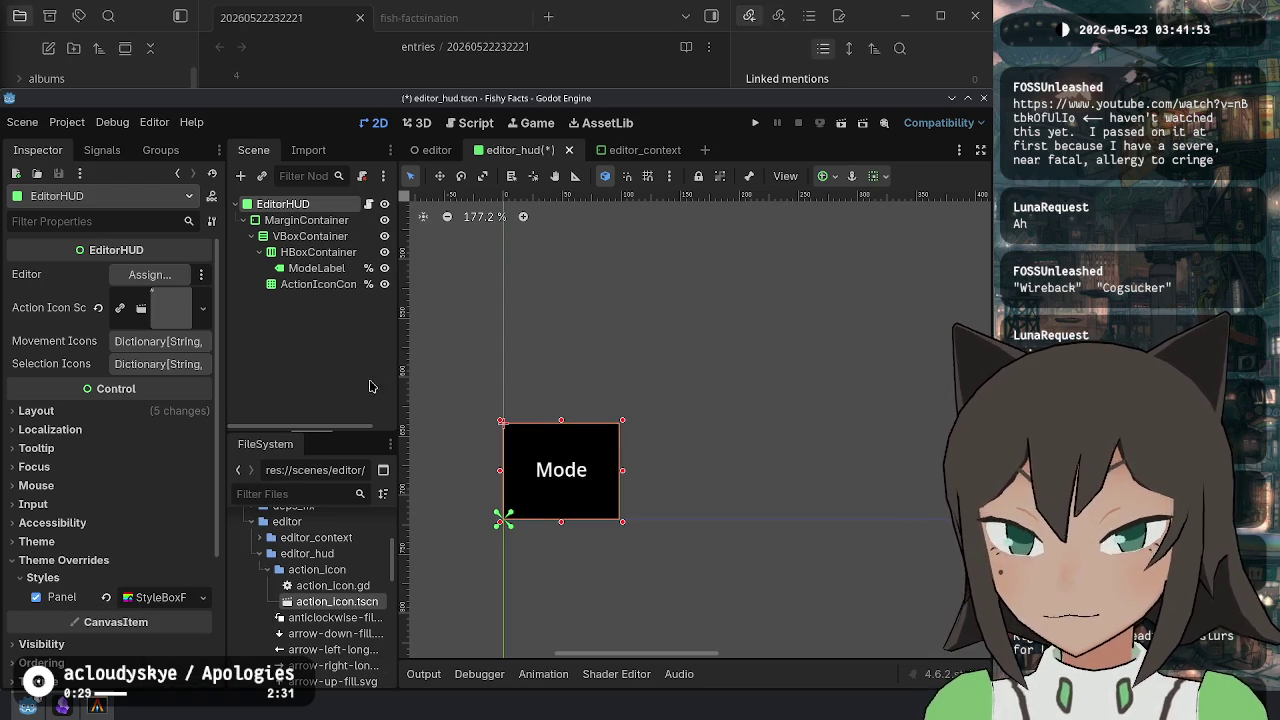
{"action": "key", "text": "ctrl+s"}
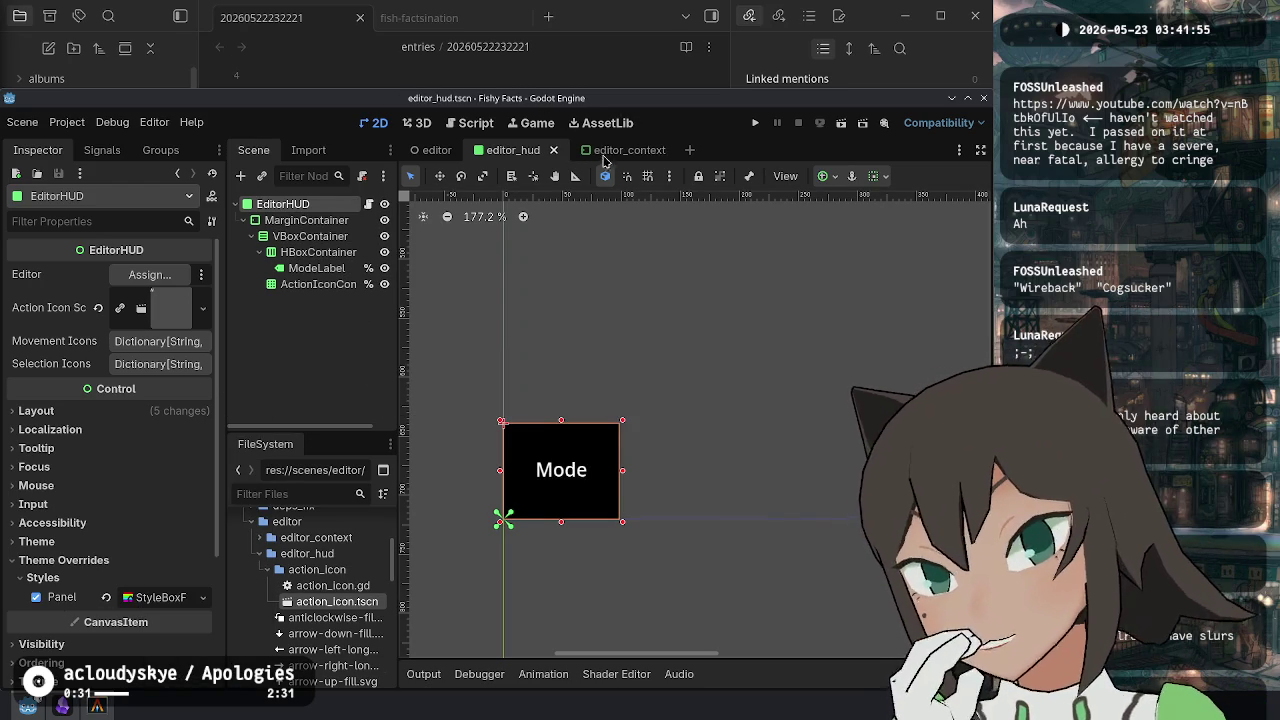
{"action": "left_click", "coordinate": [553, 150]}
In editor.tscn, pan to the HUD, select EditorHUD and zoom the canvas to 100%.
{"action": "scroll", "coordinate": [585, 440], "scroll_direction": "down", "scroll_amount": 8}
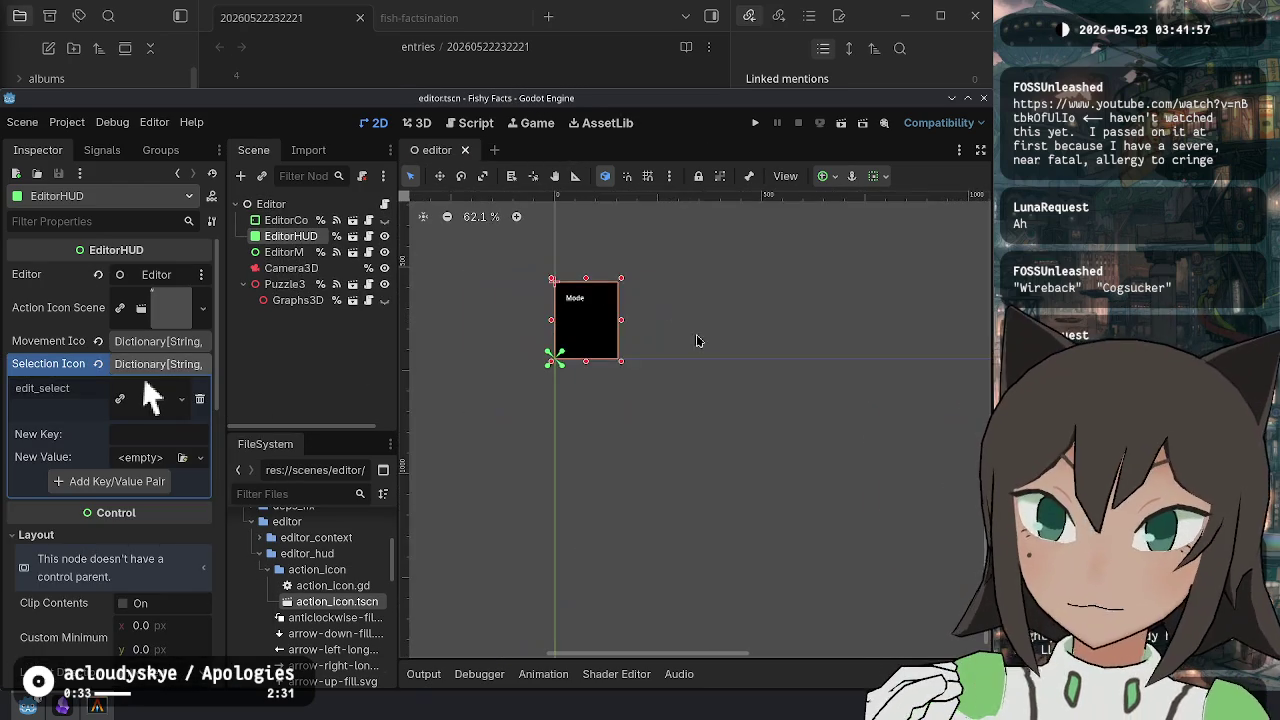
{"action": "left_click_drag", "start_coordinate": [585, 440], "coordinate": [663, 403]}
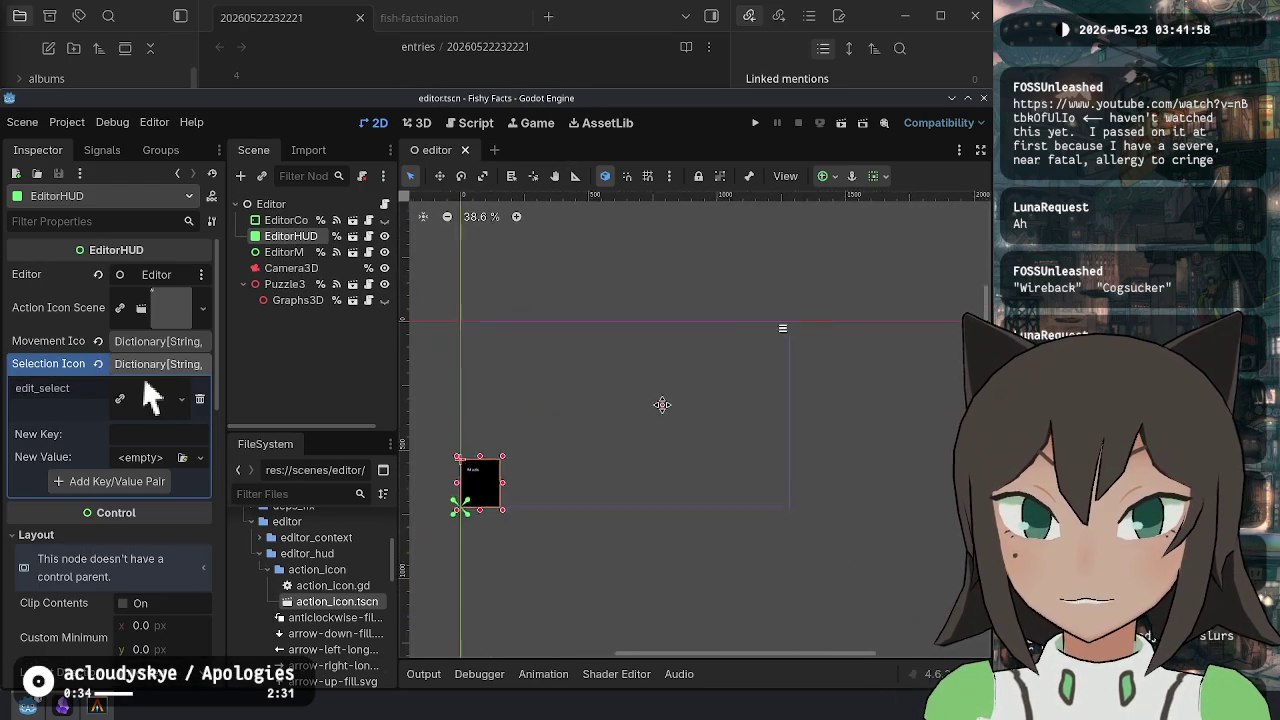
{"action": "left_click", "coordinate": [284, 220]}
{"action": "left_click", "coordinate": [284, 238]}
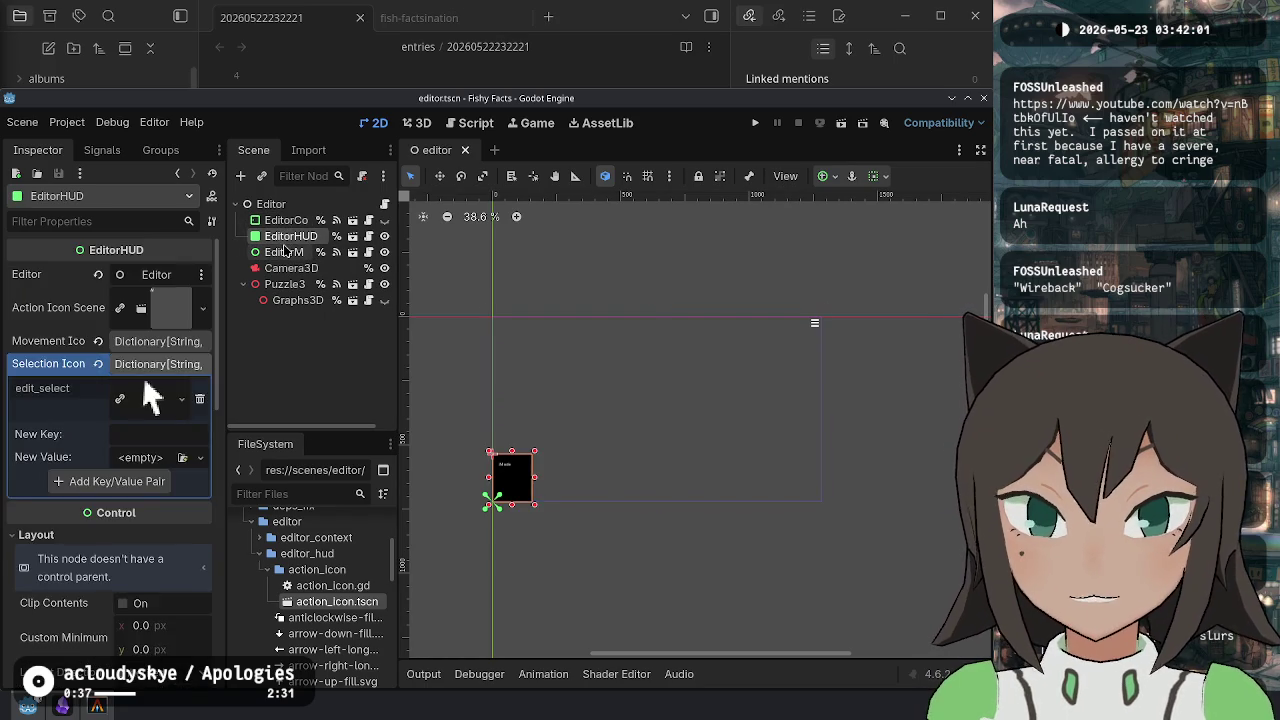
{"action": "left_click", "coordinate": [287, 251]}
{"action": "key", "text": "Up"}
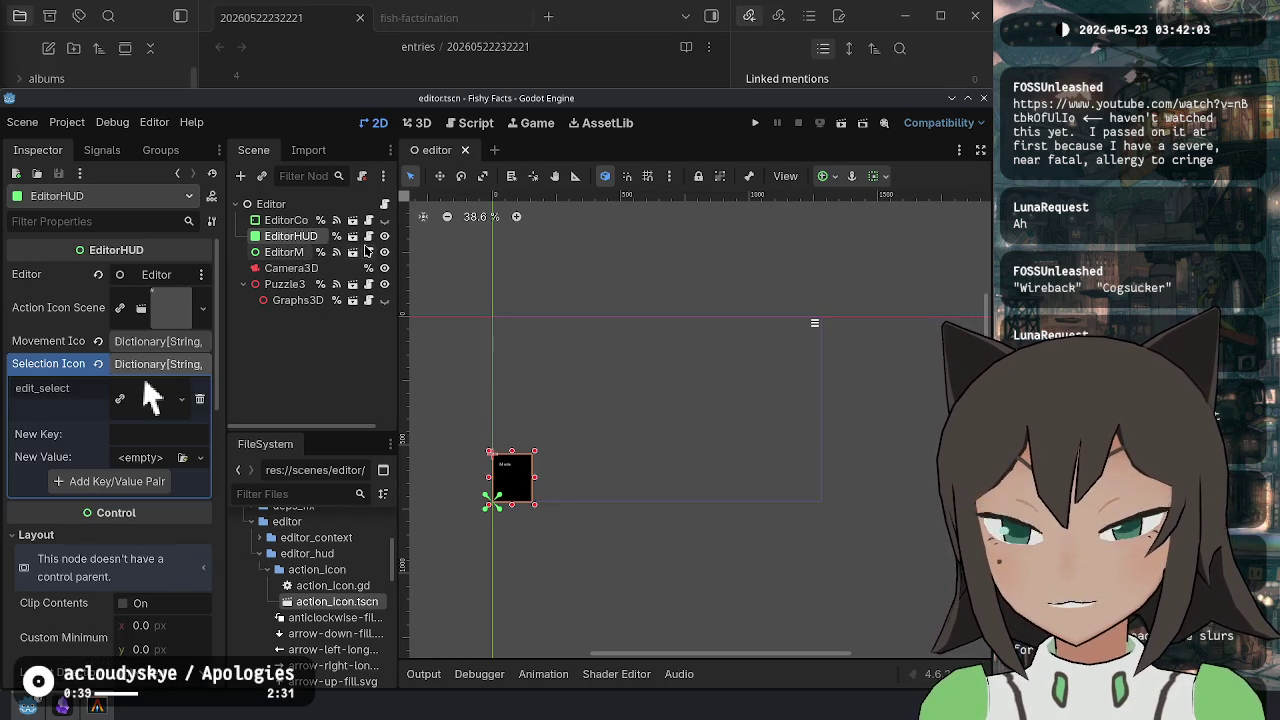
{"action": "key", "text": "1"}
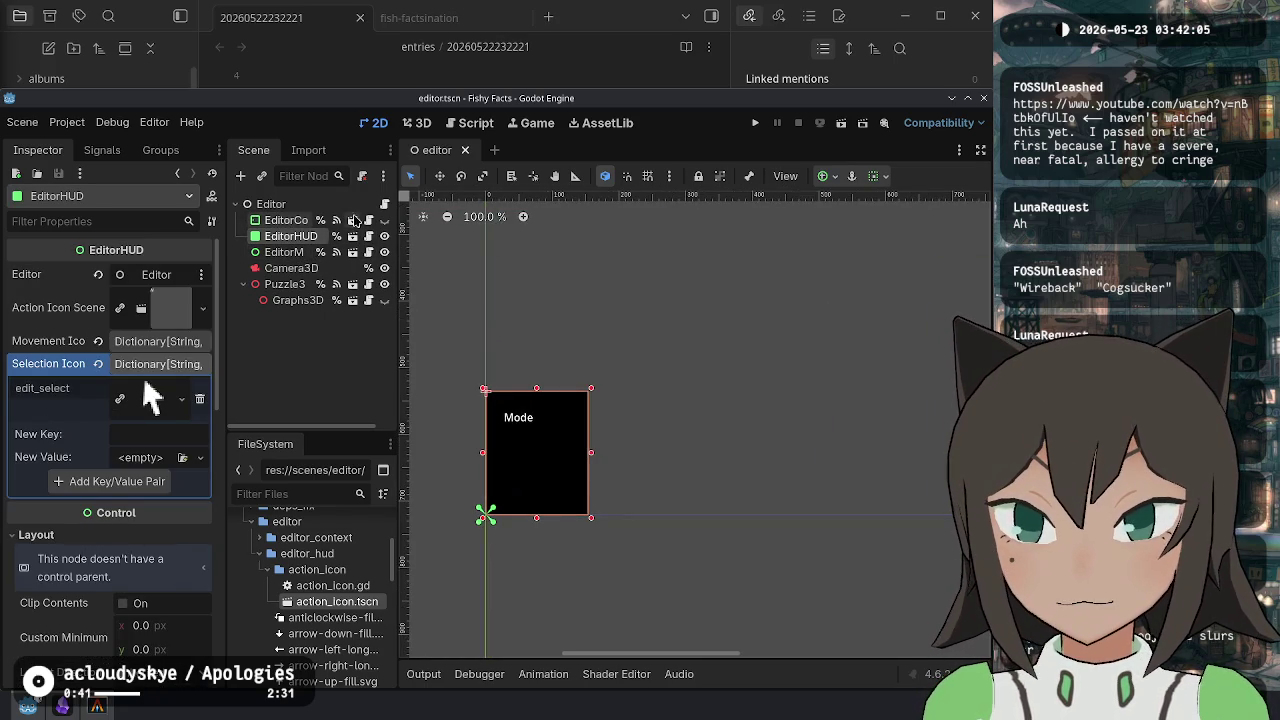
Open EditorHUD's script and save the editor scene.
{"action": "left_click", "coordinate": [352, 236]}
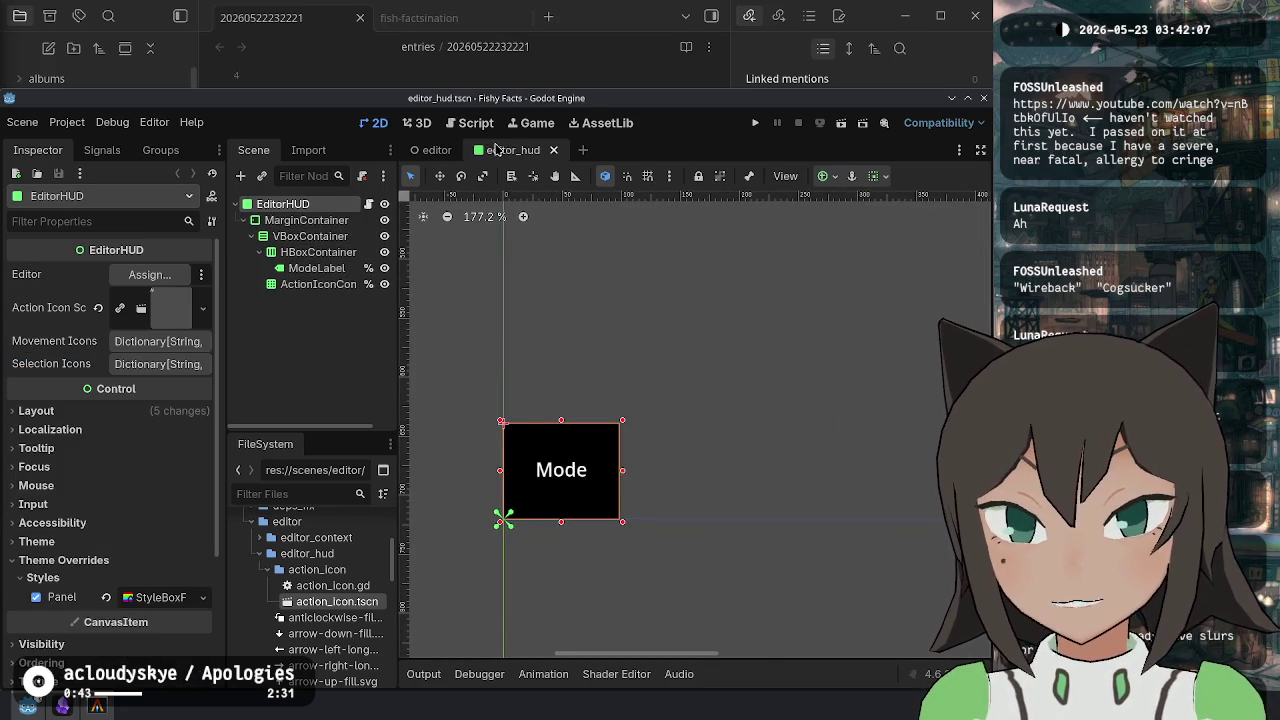
{"action": "middle_click", "coordinate": [493, 147]}
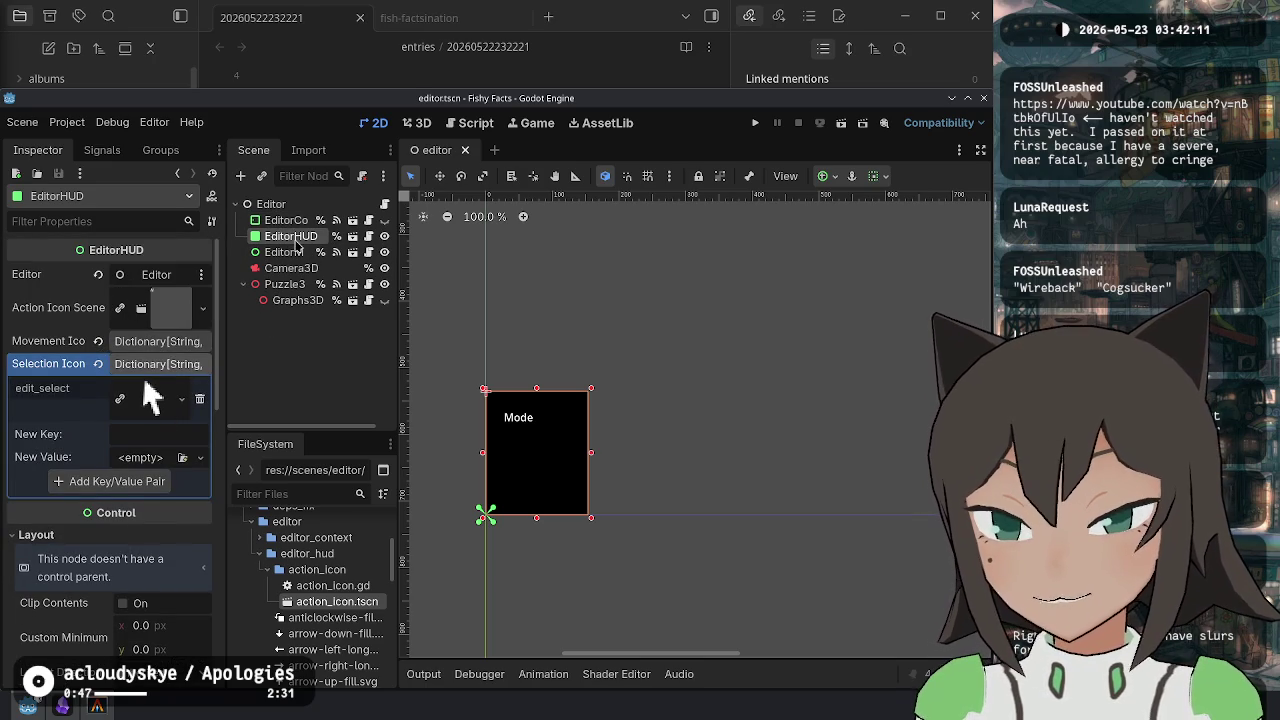
{"action": "left_click", "coordinate": [369, 237]}
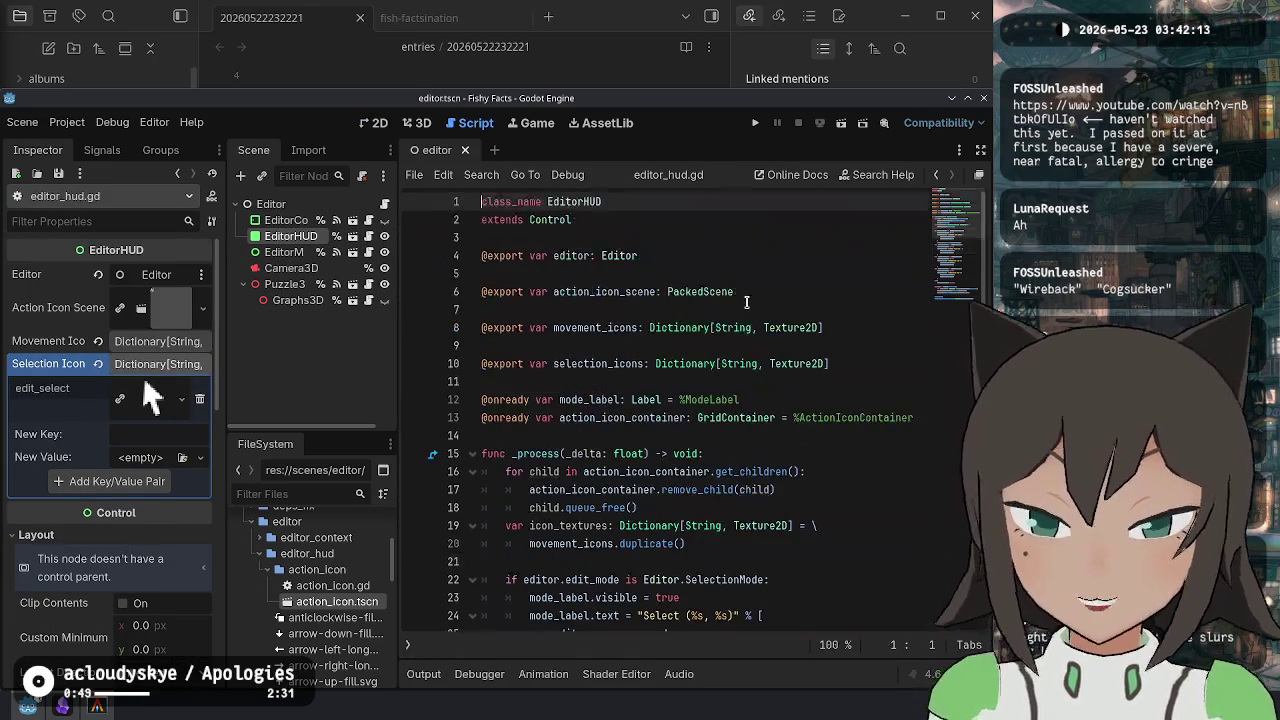
{"action": "key", "text": "ctrl+s"}
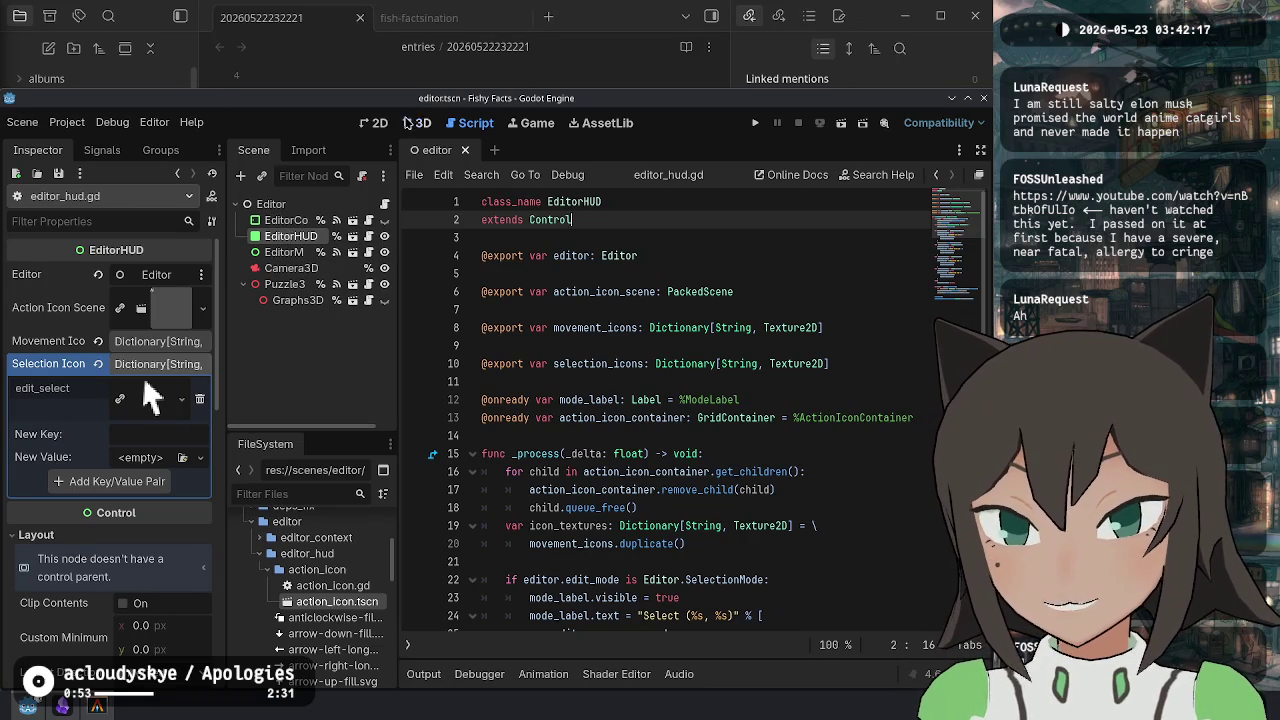
{"action": "left_click", "coordinate": [374, 122]}
{"action": "left_click", "coordinate": [27, 128]}
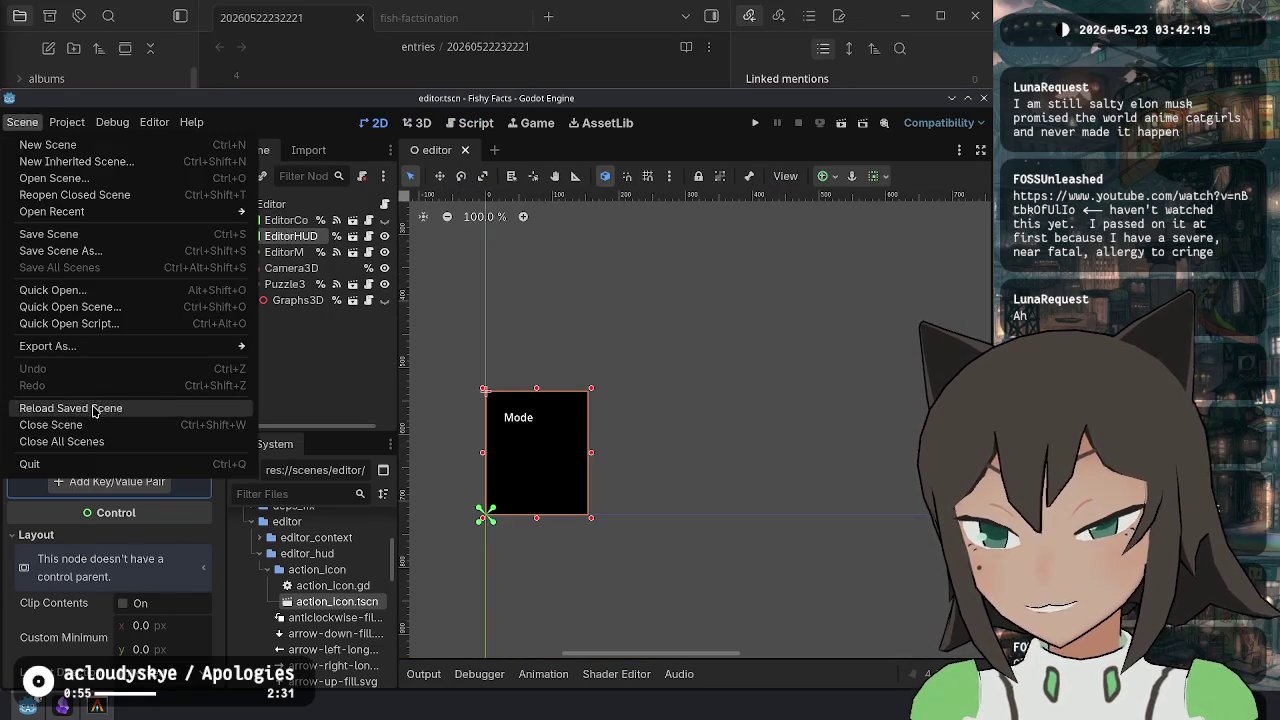
Reload editor.tscn, revert EditorHUD's Anchors Preset to Top Left, and open editor_hud.tscn's Layout.
{"action": "left_click", "coordinate": [100, 409]}
{"action": "right_click", "coordinate": [293, 244]}
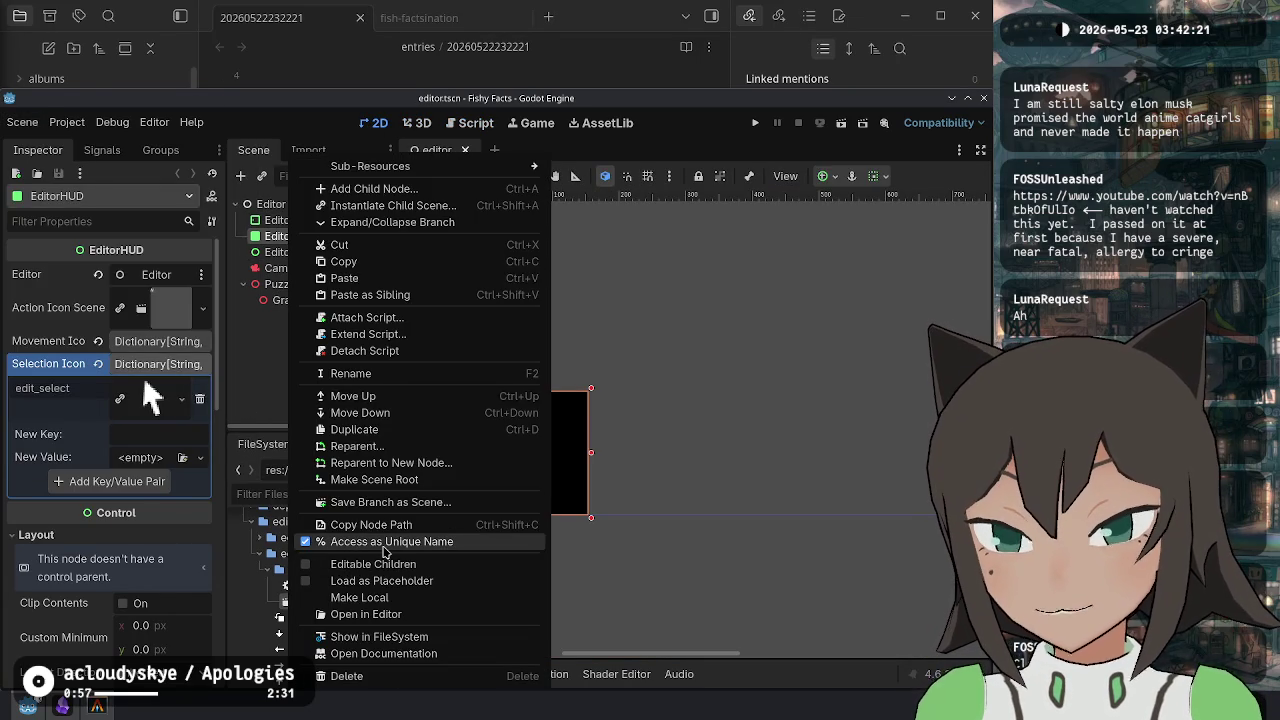
{"action": "left_click", "coordinate": [268, 350]}
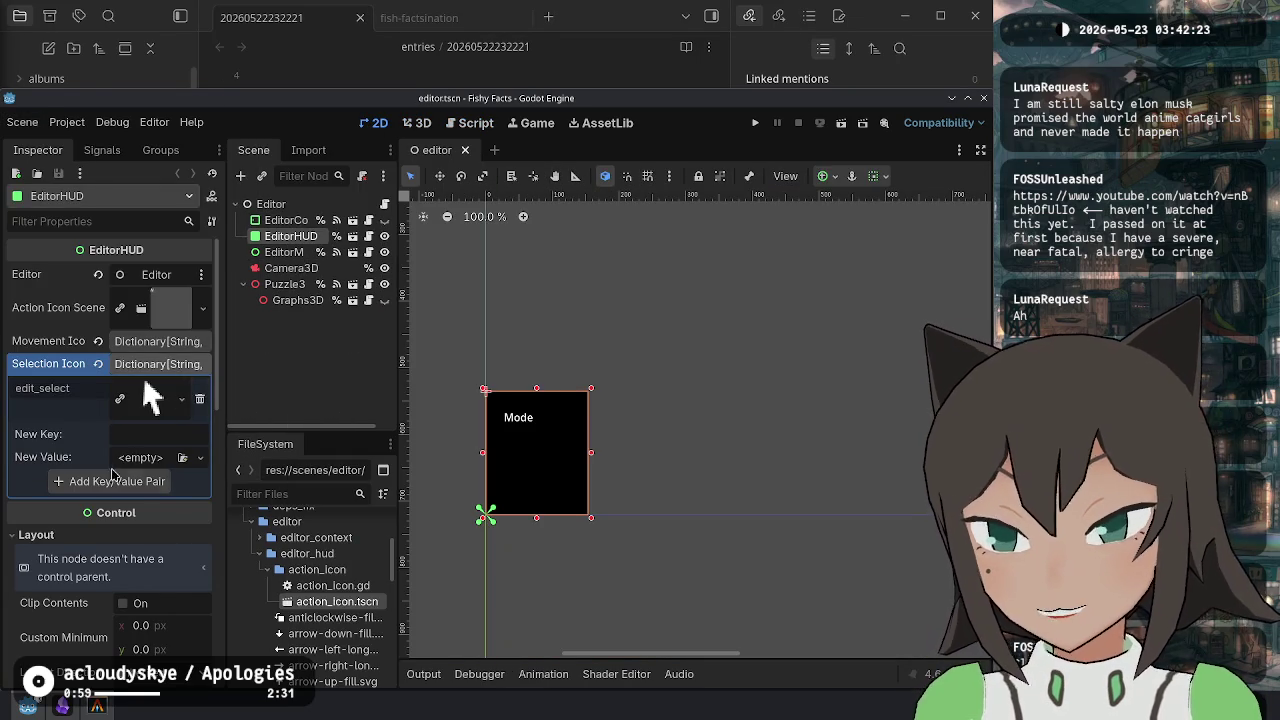
{"action": "scroll", "coordinate": [67, 545], "scroll_direction": "down", "scroll_amount": 4}
{"action": "scroll", "coordinate": [70, 530], "scroll_direction": "down", "scroll_amount": 3}
{"action": "left_click", "coordinate": [101, 385]}
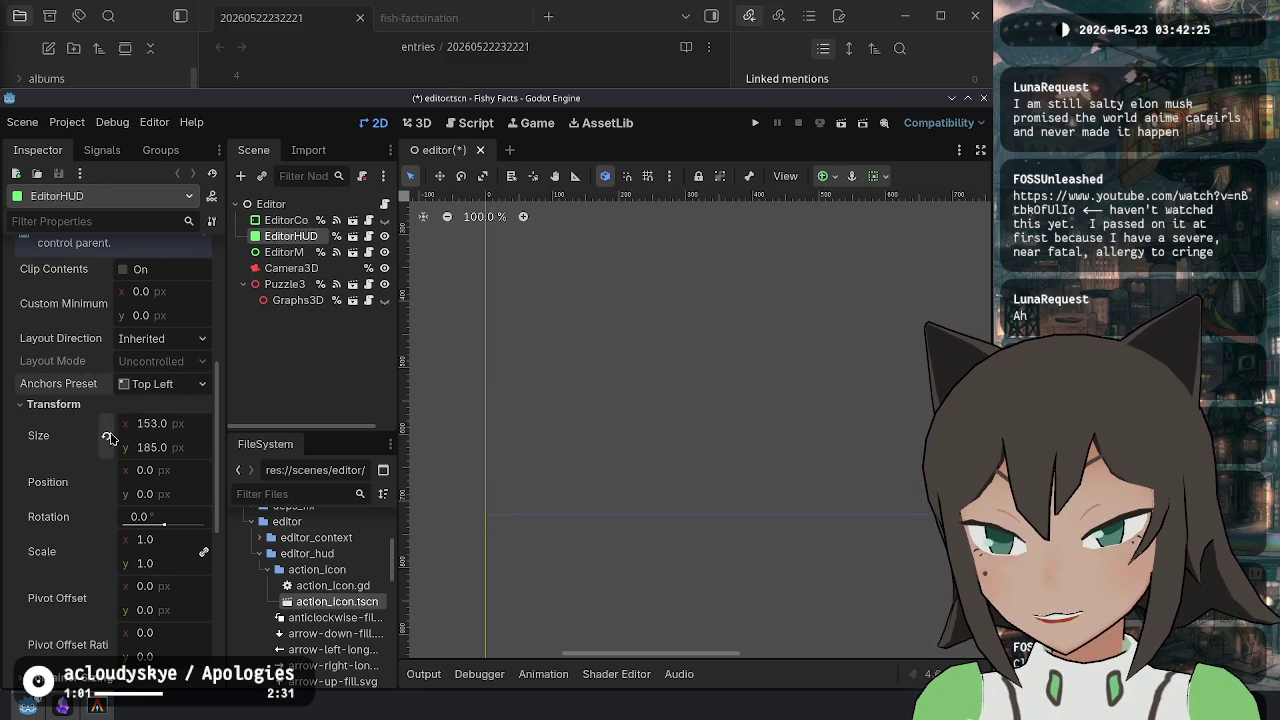
{"action": "scroll", "coordinate": [105, 447], "scroll_direction": "up", "scroll_amount": 3}
{"action": "scroll", "coordinate": [110, 449], "scroll_direction": "up", "scroll_amount": 2}
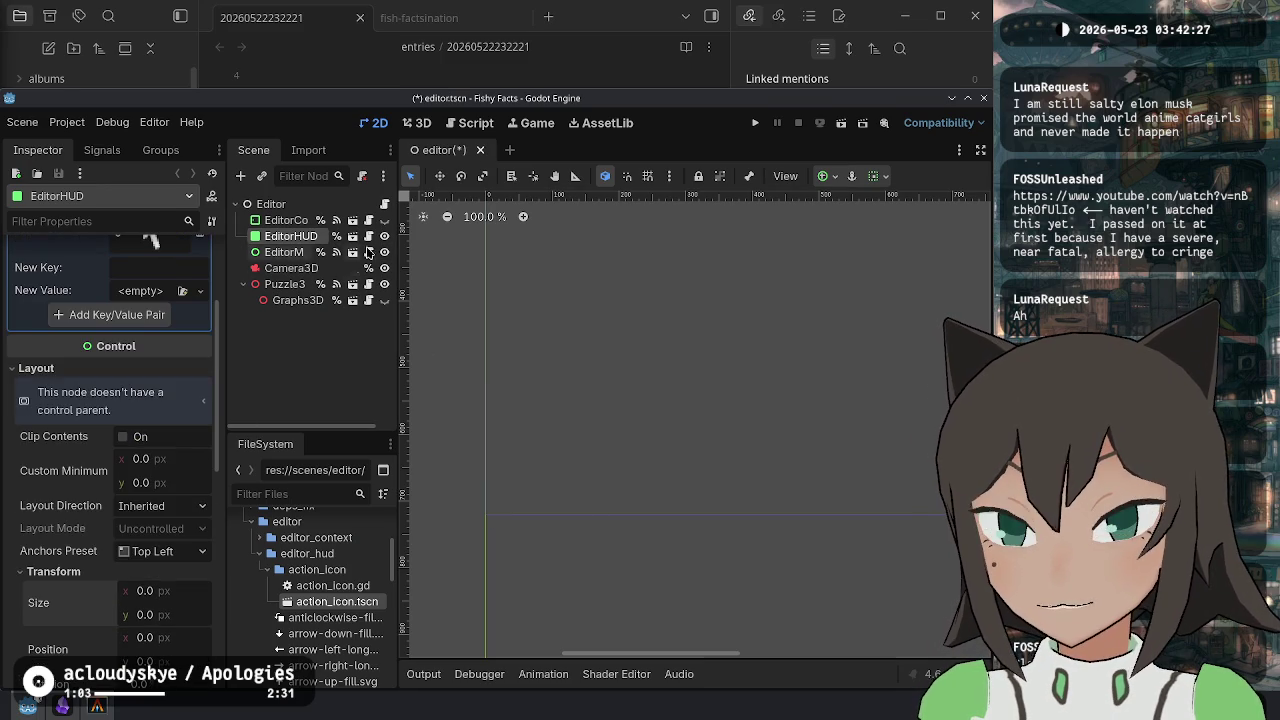
{"action": "left_click", "coordinate": [353, 237]}
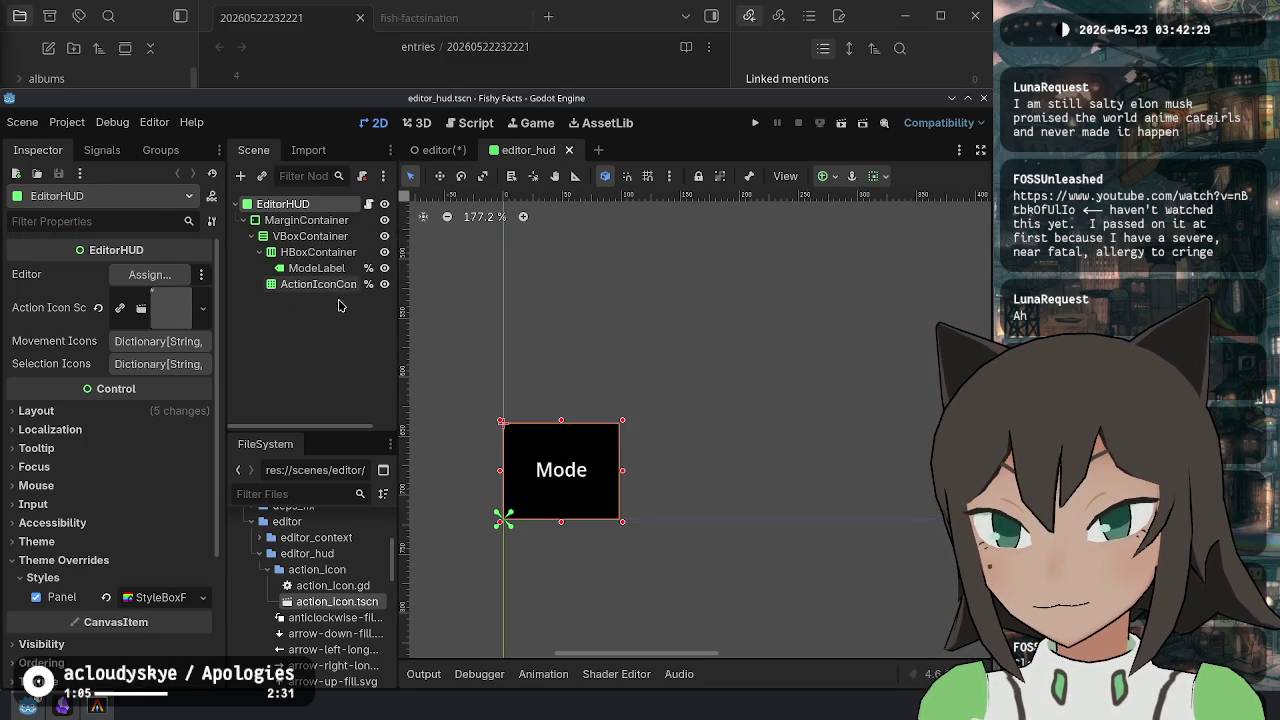
{"action": "left_click", "coordinate": [87, 412]}
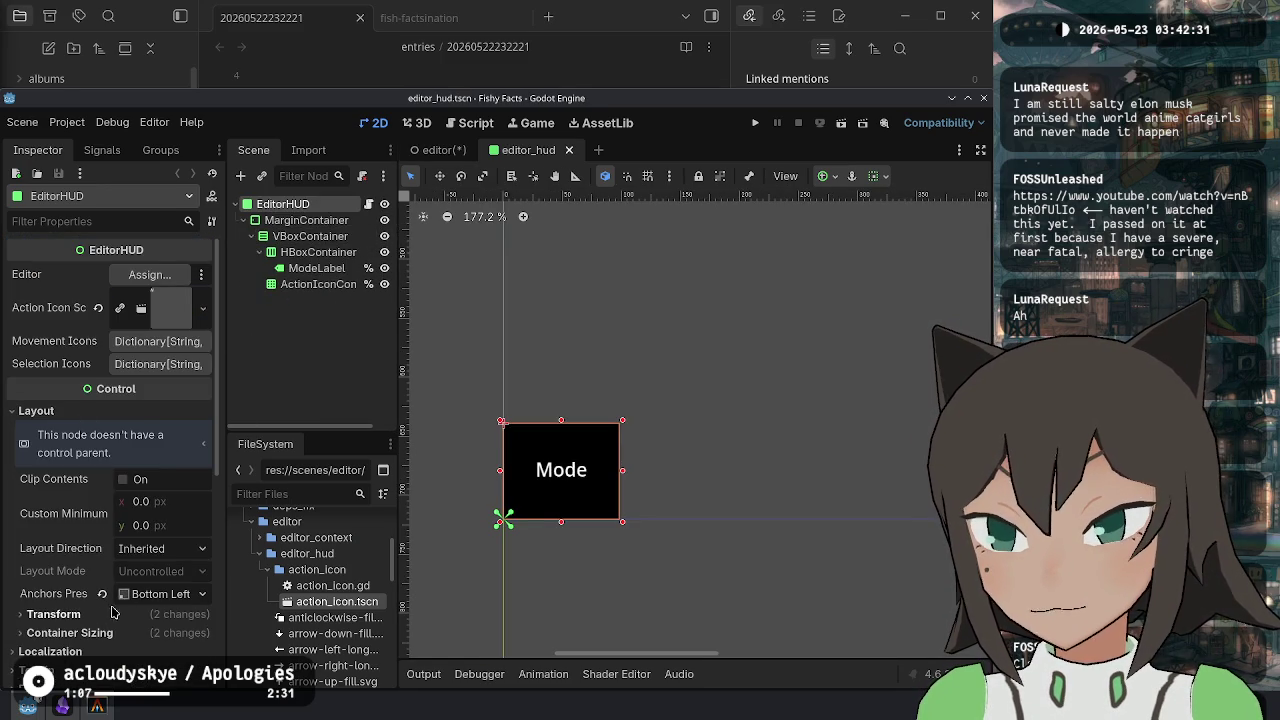
Save the editor scene and revert the EditorHUD instance's size height to 0.
{"action": "key", "text": "ctrl+s"}
{"action": "scroll", "coordinate": [558, 366], "scroll_direction": "up", "scroll_amount": 5}
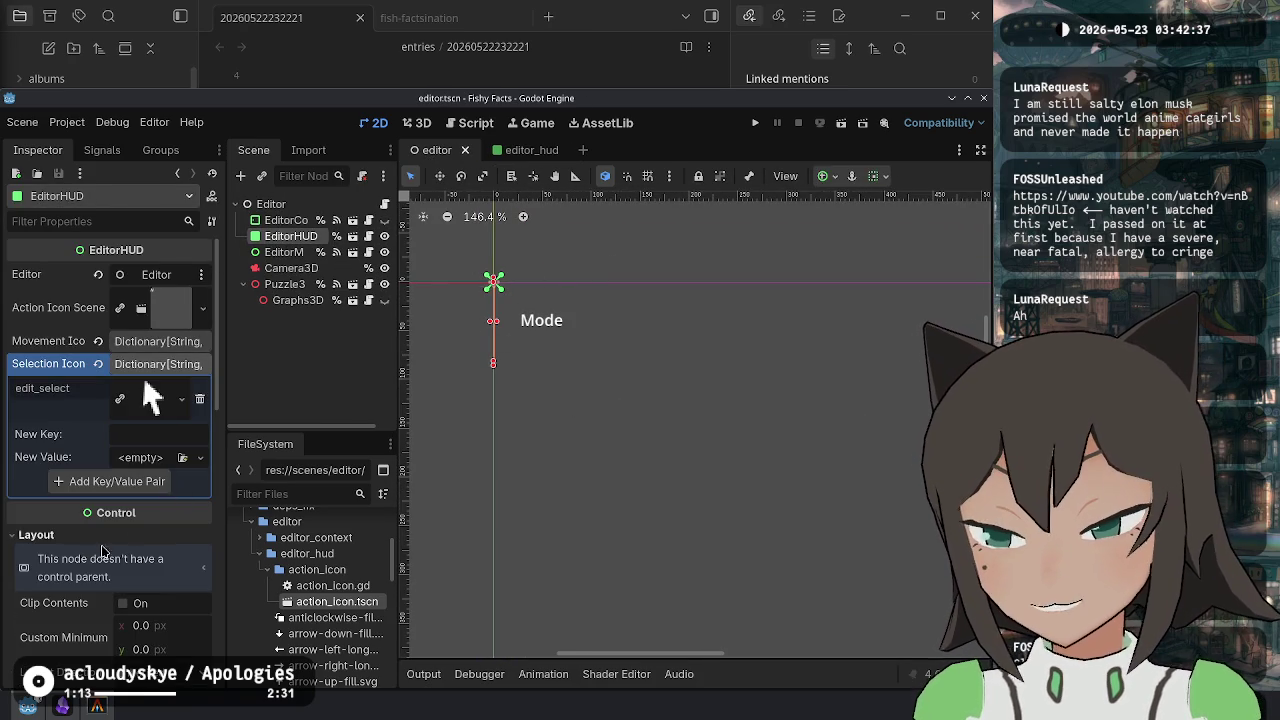
{"action": "scroll", "coordinate": [130, 520], "scroll_direction": "down", "scroll_amount": 5}
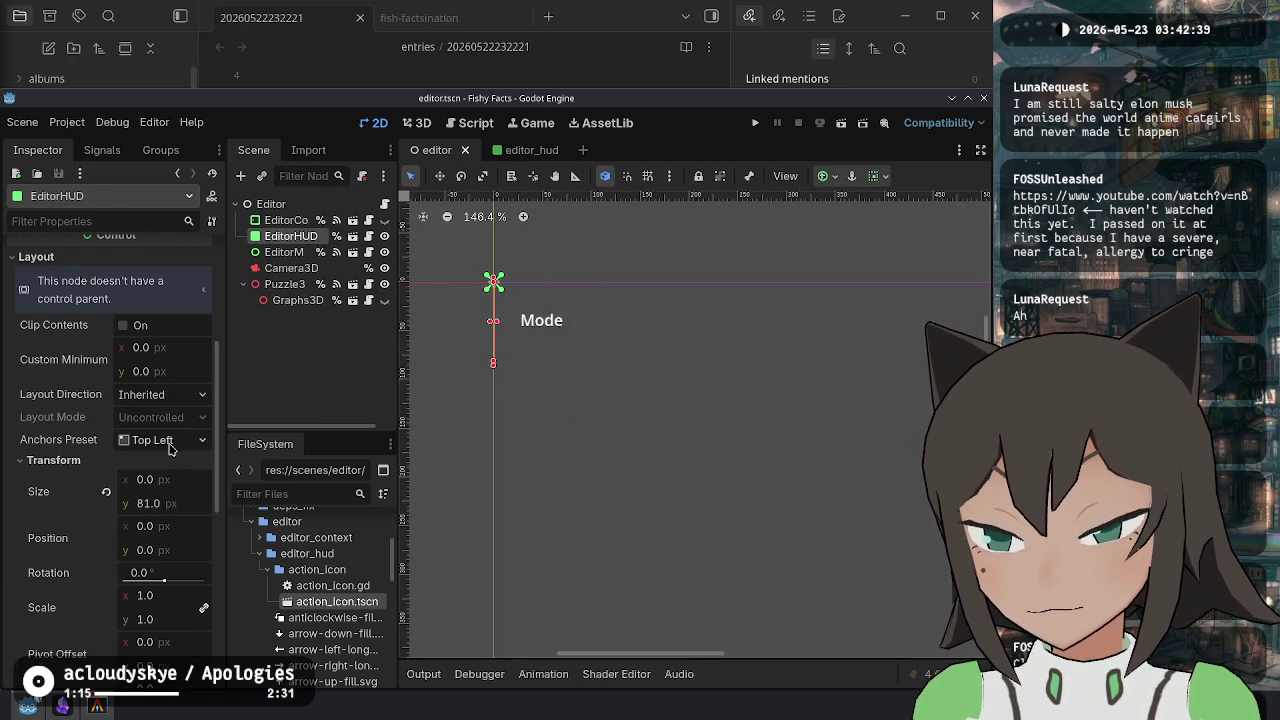
{"action": "left_click", "coordinate": [106, 492]}
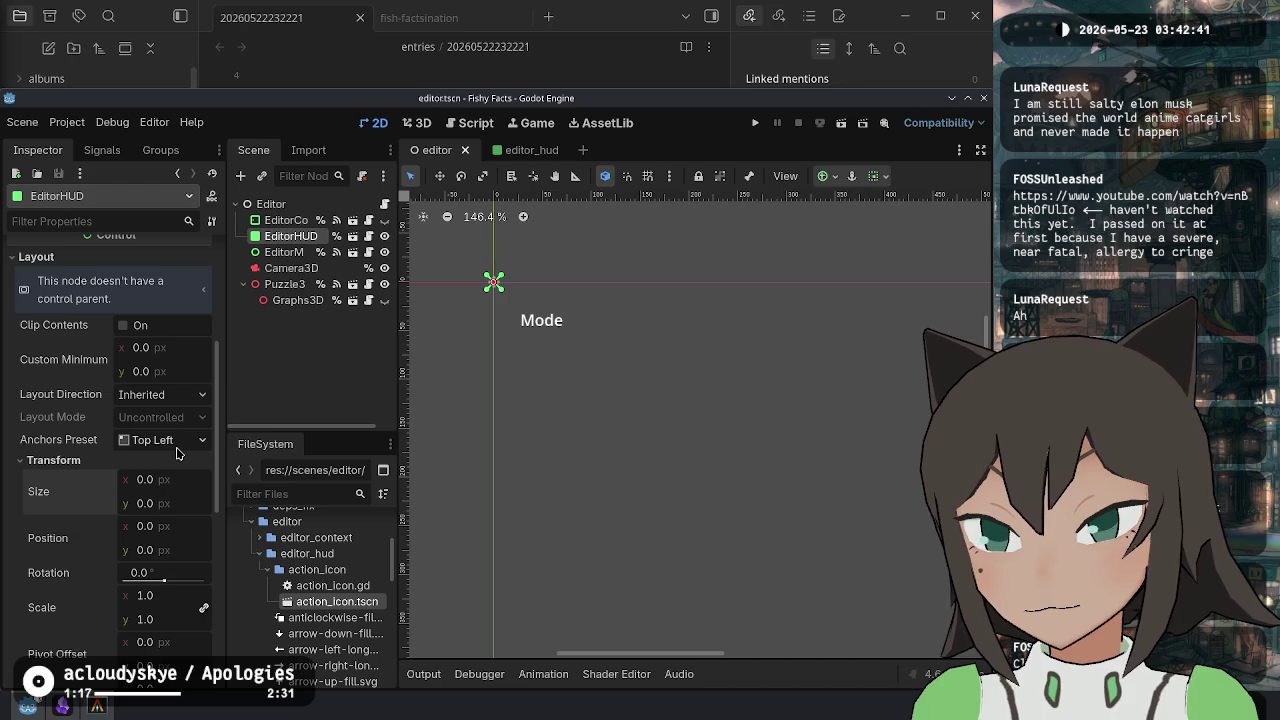
In editor_hud, move VBoxContainer directly under EditorHUD and delete the empty MarginContainer.
{"action": "left_click", "coordinate": [515, 150]}
{"action": "left_click", "coordinate": [310, 222]}
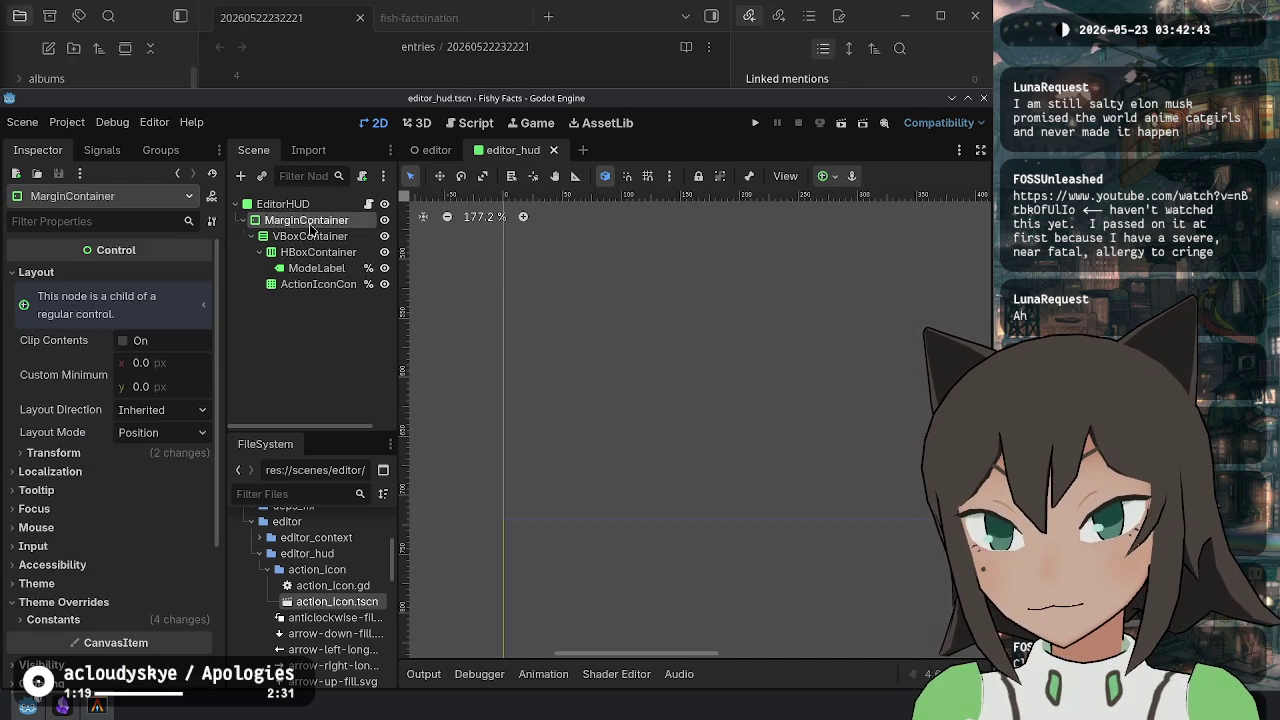
{"action": "left_click", "coordinate": [311, 238]}
{"action": "left_click", "coordinate": [310, 221]}
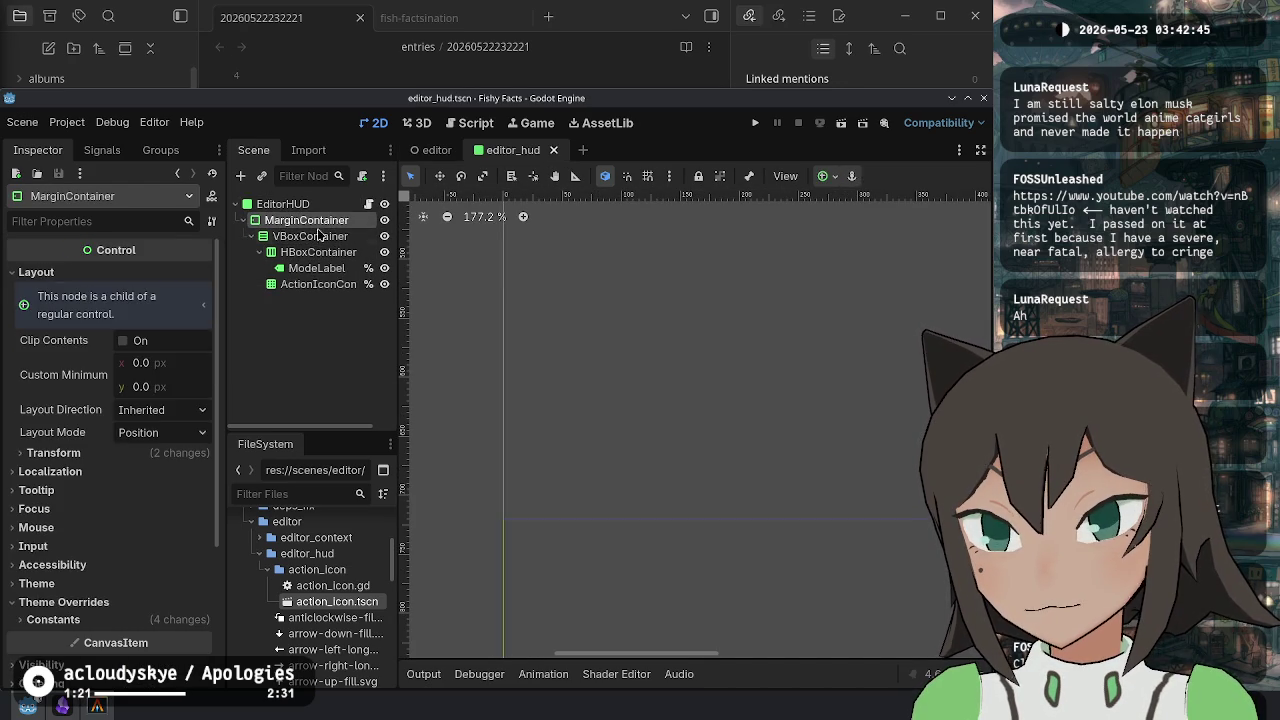
{"action": "scroll", "coordinate": [543, 517], "scroll_direction": "up", "scroll_amount": 5}
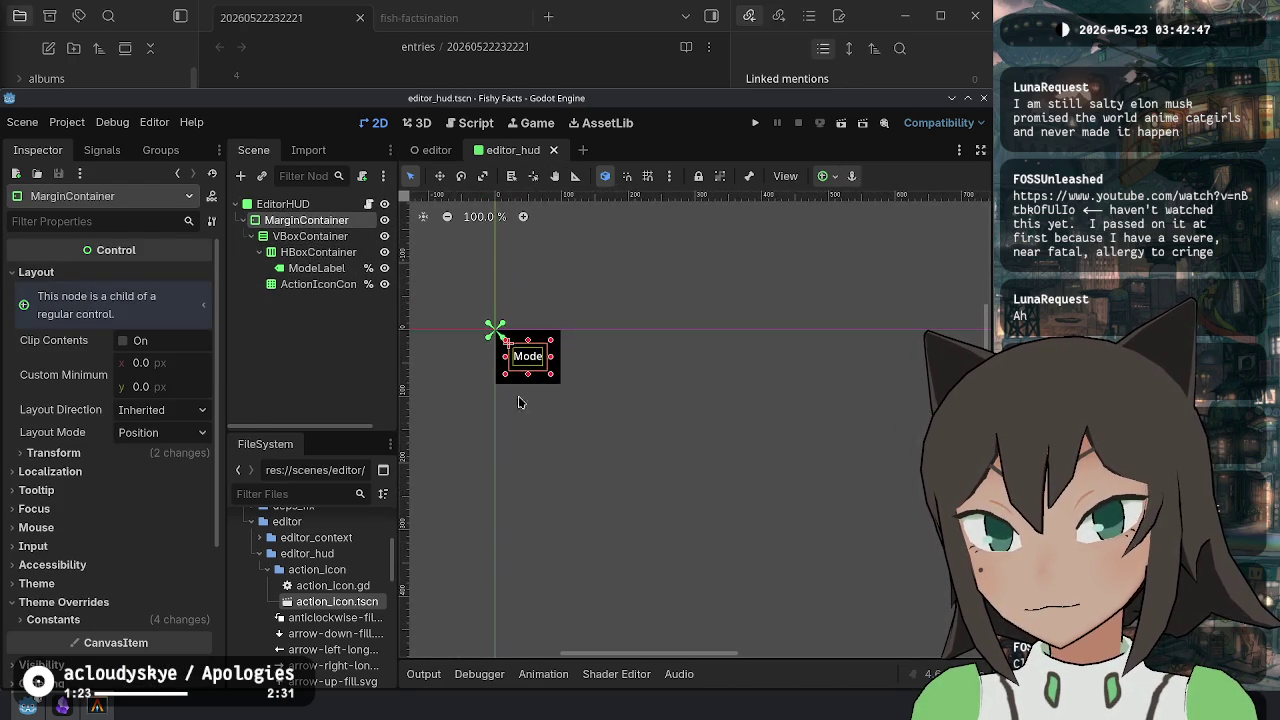
{"action": "left_click", "coordinate": [283, 238]}
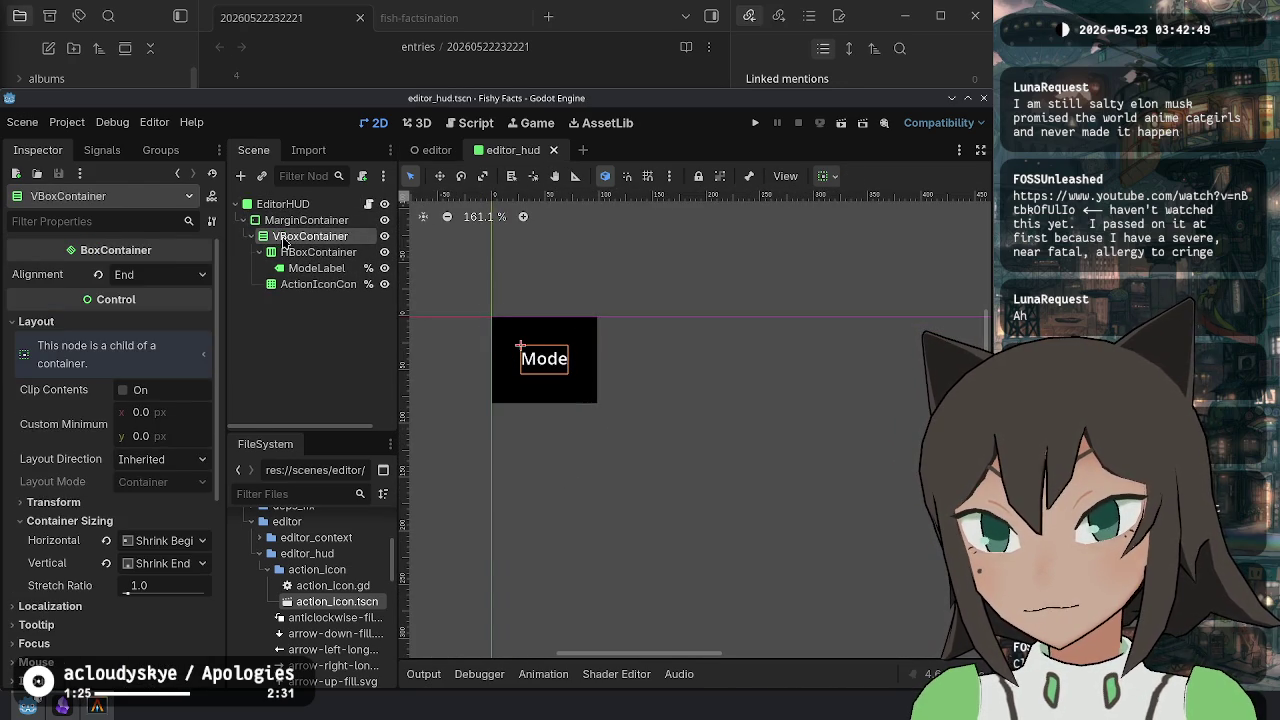
{"action": "left_click_drag", "start_coordinate": [308, 205], "coordinate": [300, 205]}
{"action": "left_click", "coordinate": [318, 220]}
{"action": "key", "text": "Delete"}
{"action": "key", "text": "Return"}
Reset EditorHUD's size to 0×0, then undo that and the MarginContainer removal.
{"action": "left_click", "coordinate": [283, 204]}
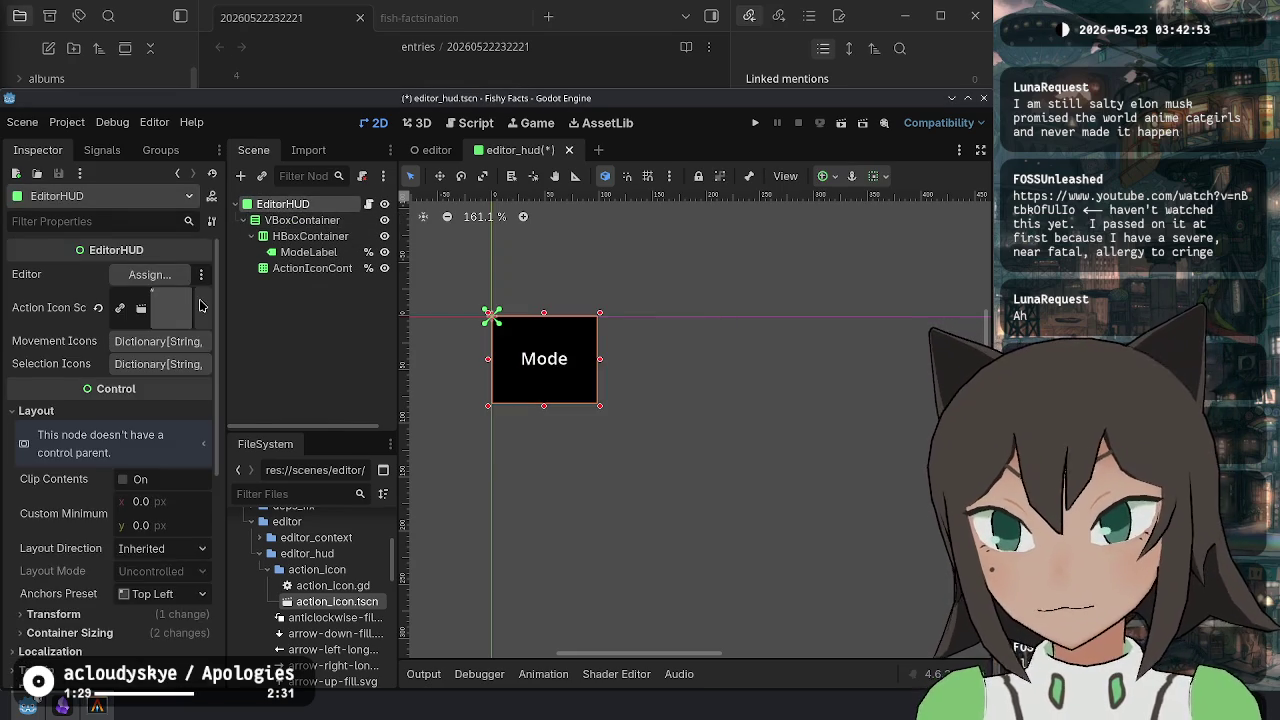
{"action": "left_click", "coordinate": [104, 450]}
{"action": "left_click", "coordinate": [106, 450]}
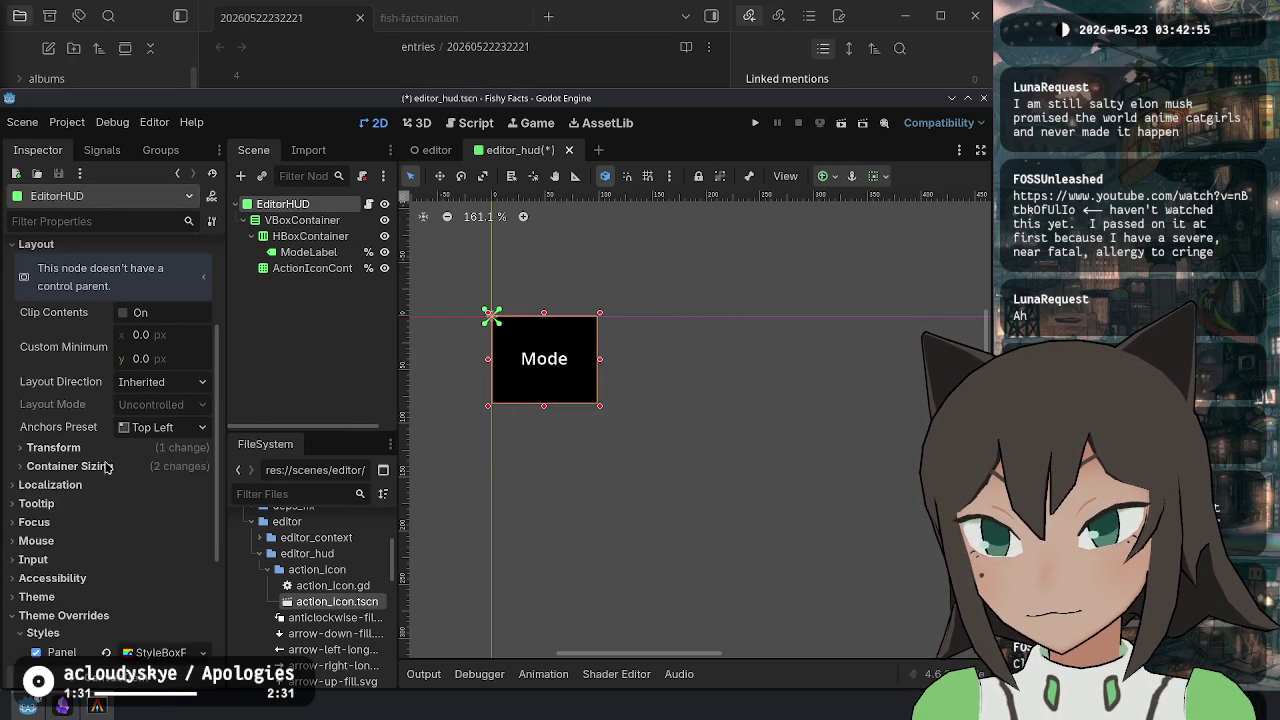
{"action": "left_click", "coordinate": [108, 466]}
{"action": "left_click", "coordinate": [128, 449]}
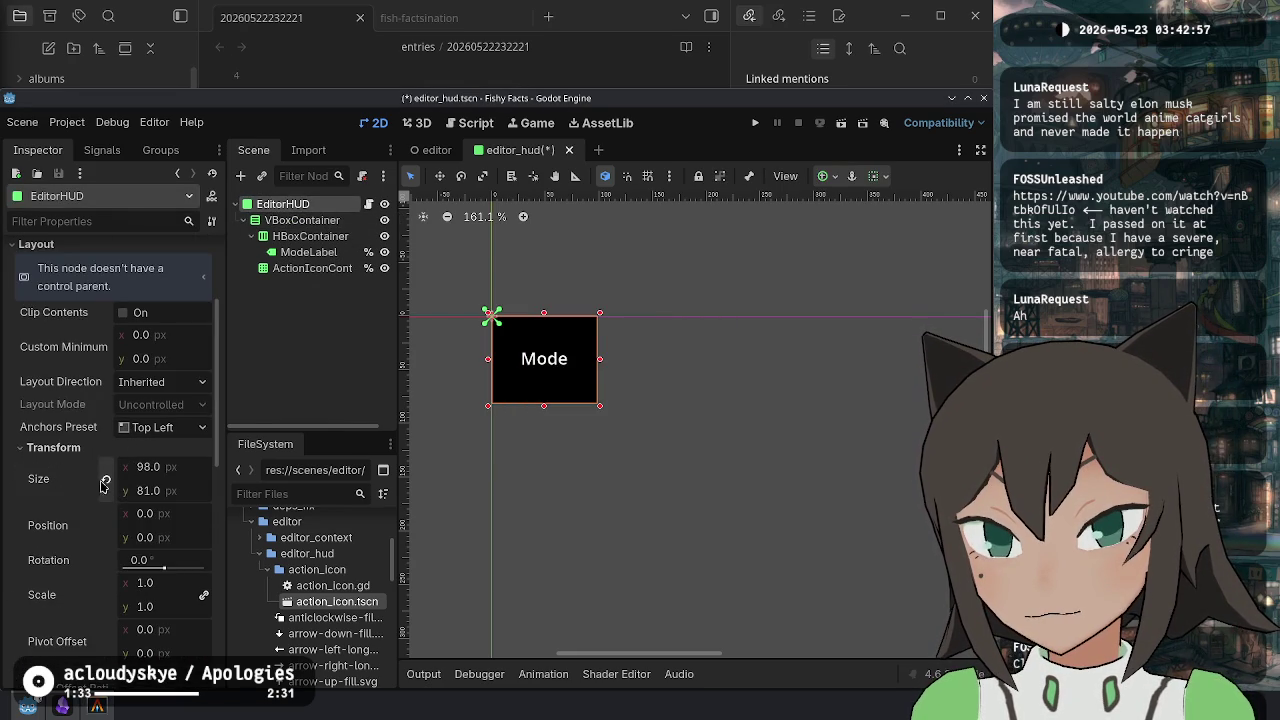
{"action": "left_click", "coordinate": [104, 482]}
{"action": "key", "text": "ctrl+z"}
{"action": "key", "text": "ctrl+z"}
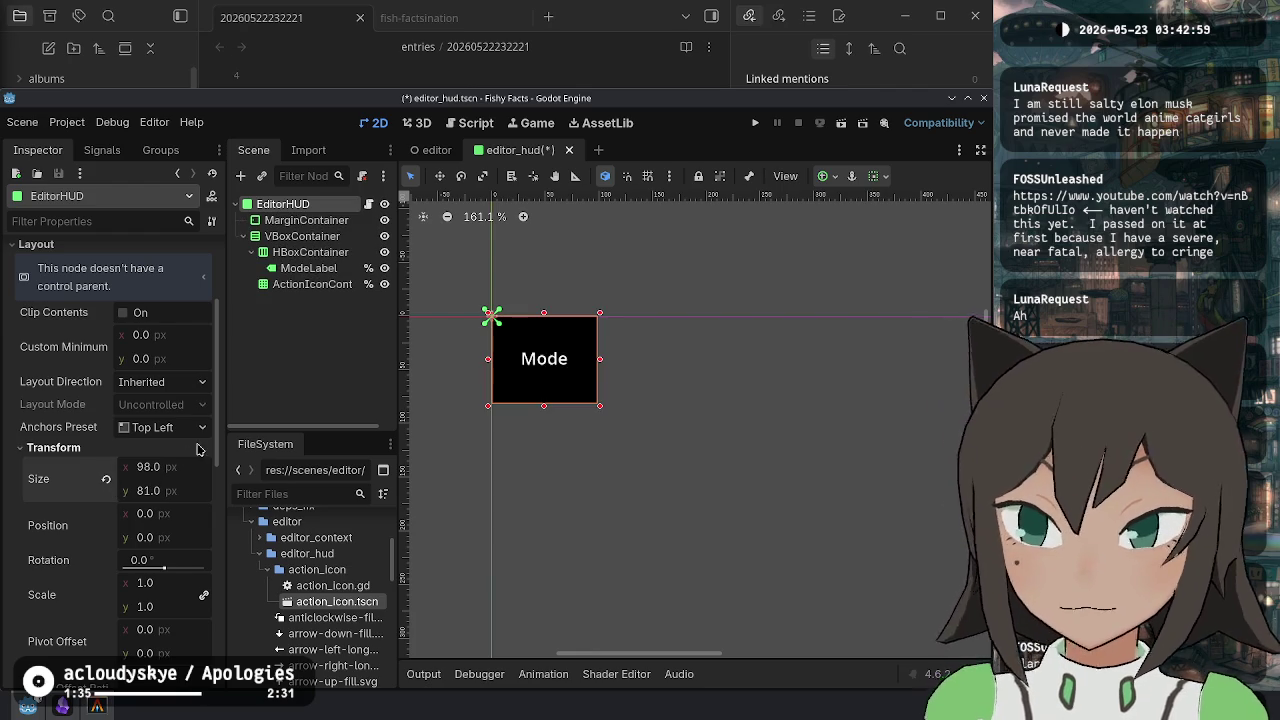
{"action": "key", "text": "ctrl+z"}
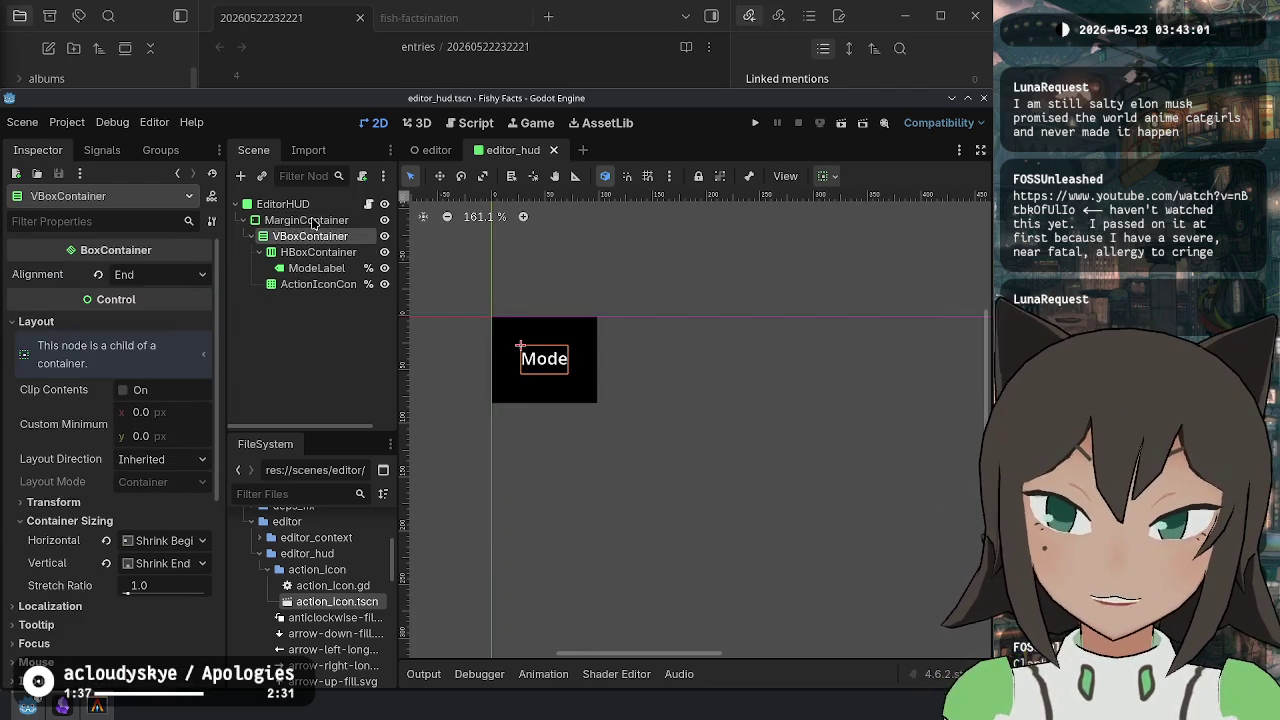
{"action": "left_click", "coordinate": [283, 204]}
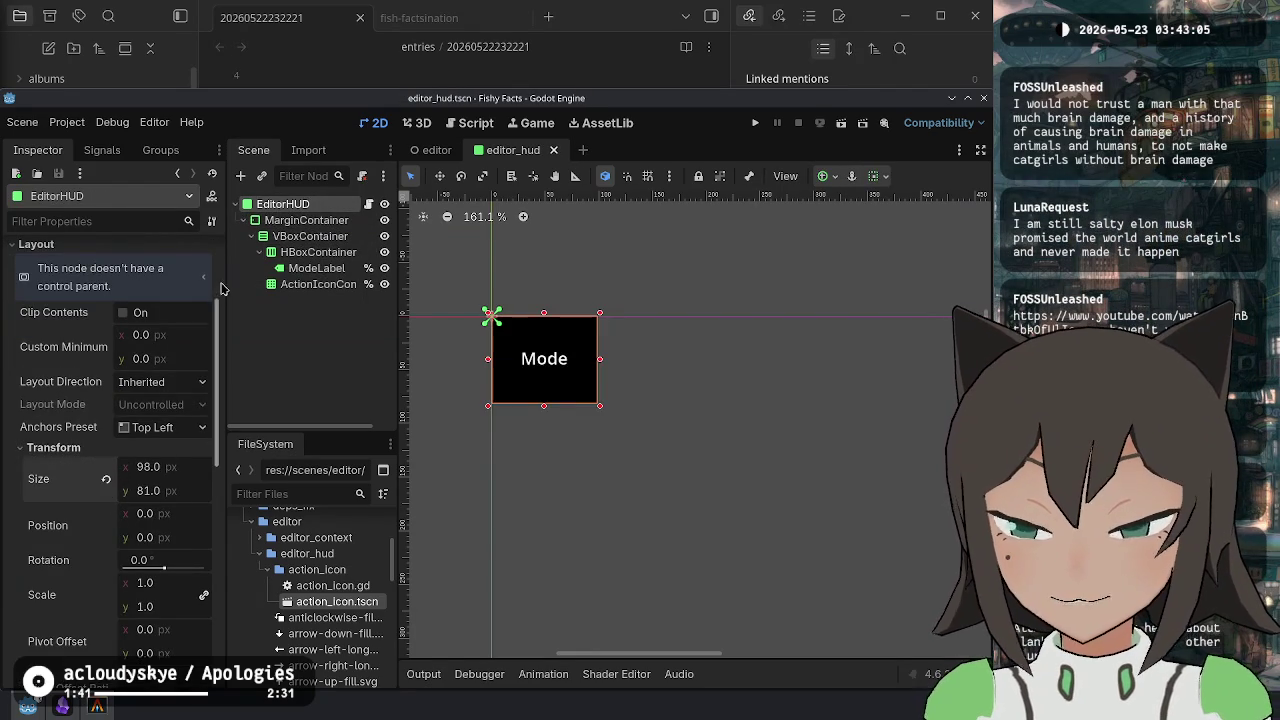
Try anchoring the HUD to the top right, then undo the anchor change.
{"action": "left_click", "coordinate": [165, 437]}
{"action": "left_click", "coordinate": [170, 449]}
{"action": "left_click", "coordinate": [176, 437]}
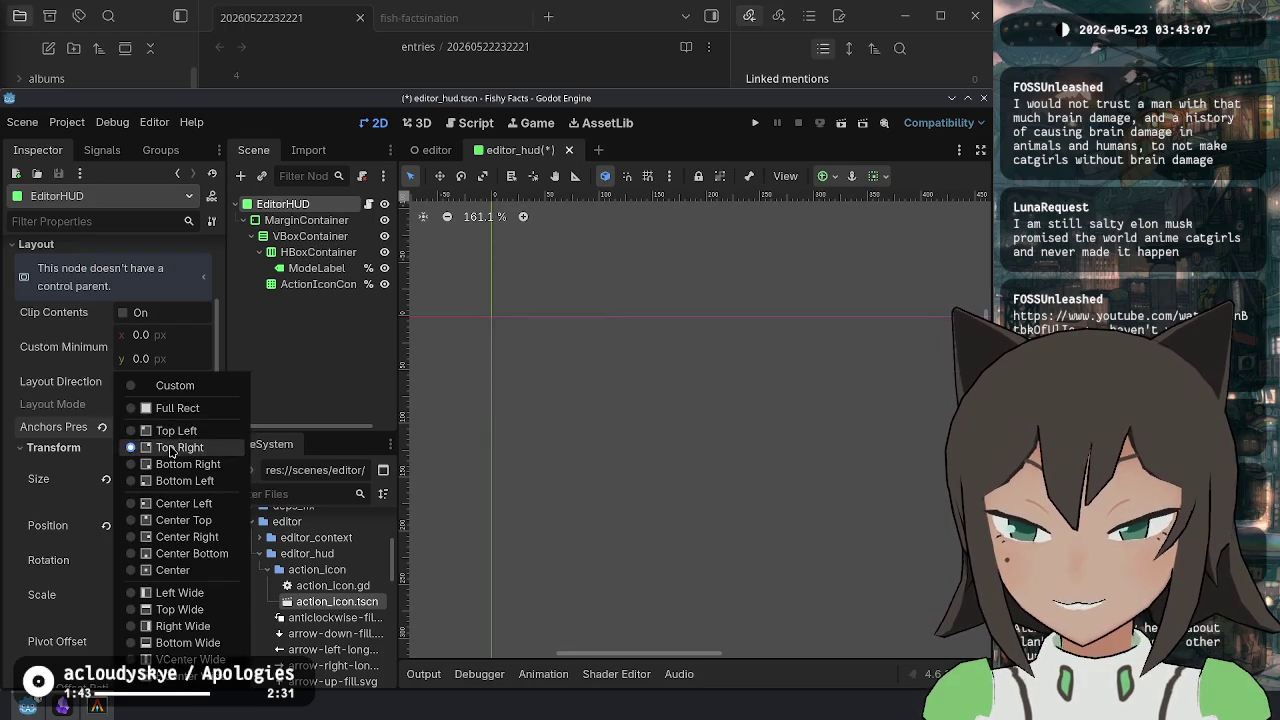
{"action": "left_click", "coordinate": [179, 437]}
{"action": "key", "text": "ctrl+z"}
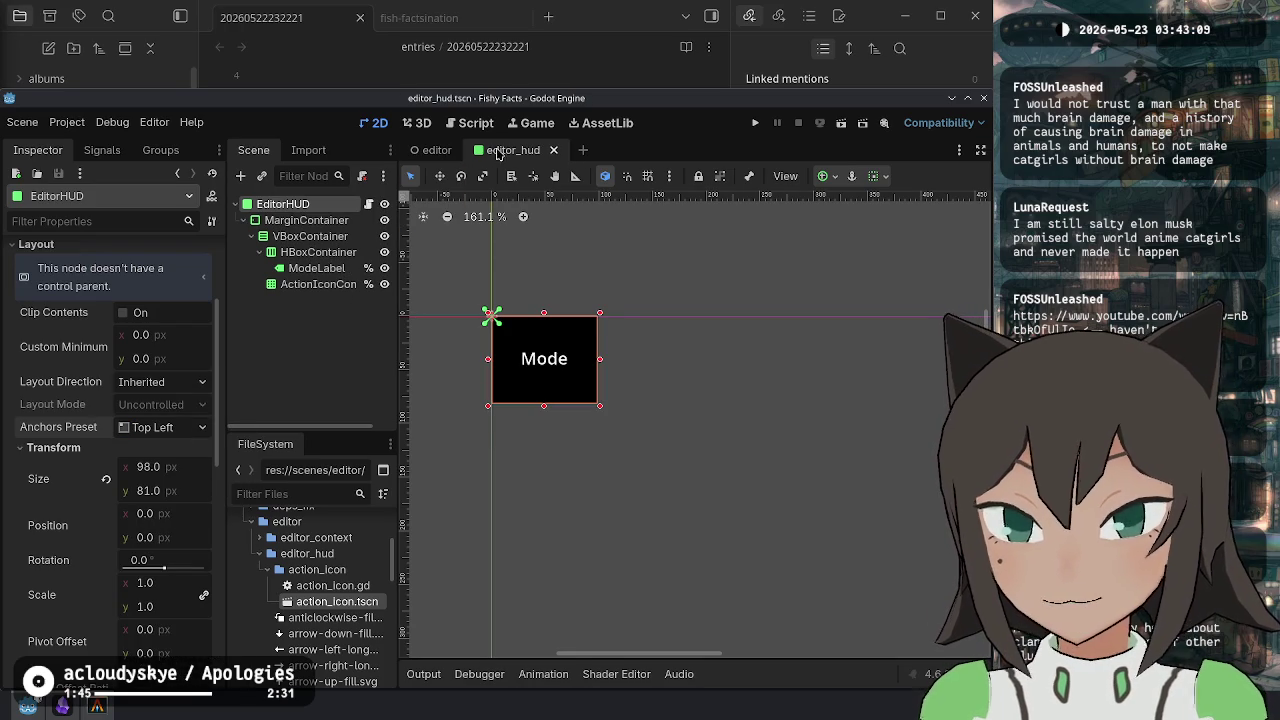
Close the editor_hud scene and keep the EditorHUD anchors at Top Left.
{"action": "middle_click", "coordinate": [483, 155]}
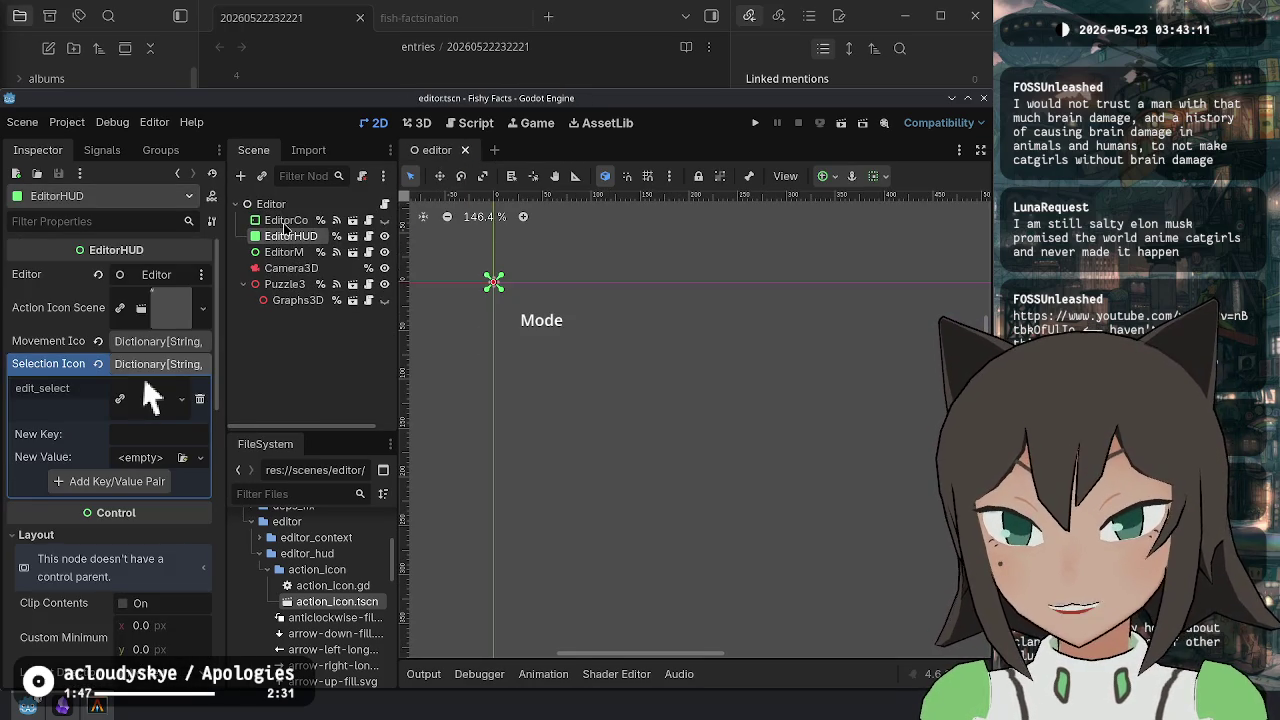
{"action": "scroll", "coordinate": [143, 321], "scroll_direction": "down", "scroll_amount": 5}
{"action": "left_click", "coordinate": [168, 439]}
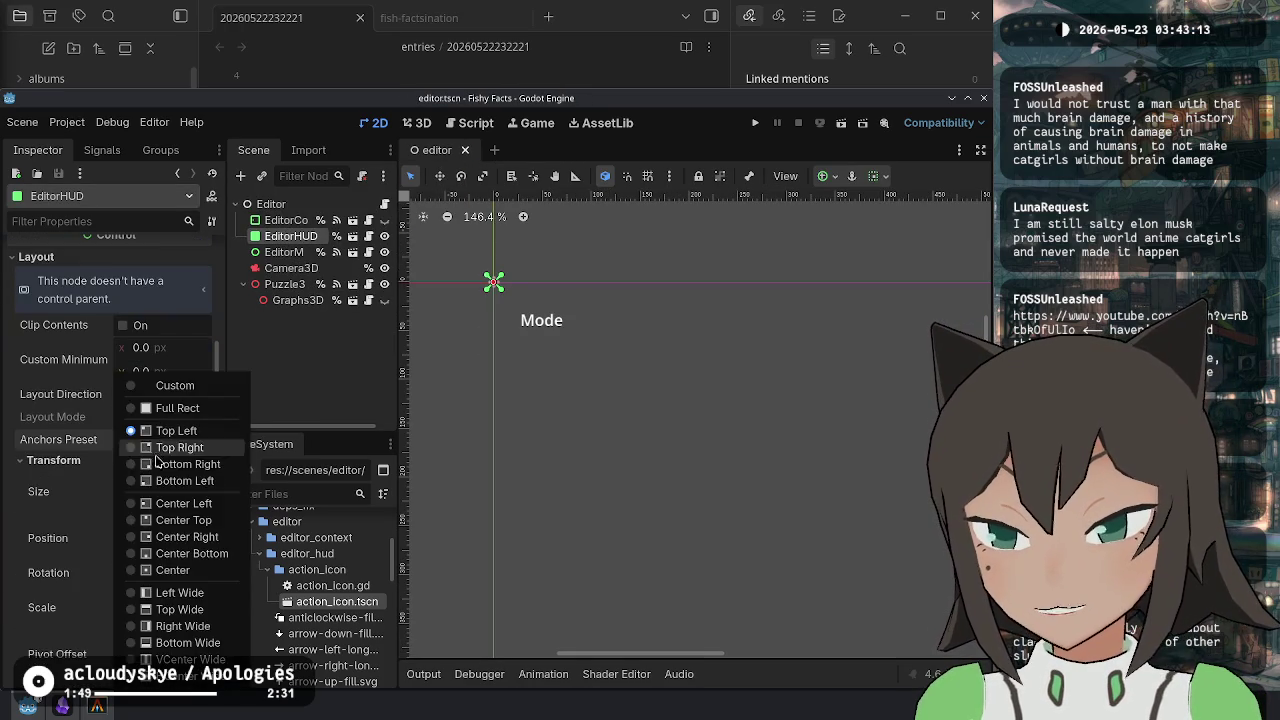
{"action": "left_click", "coordinate": [166, 432]}
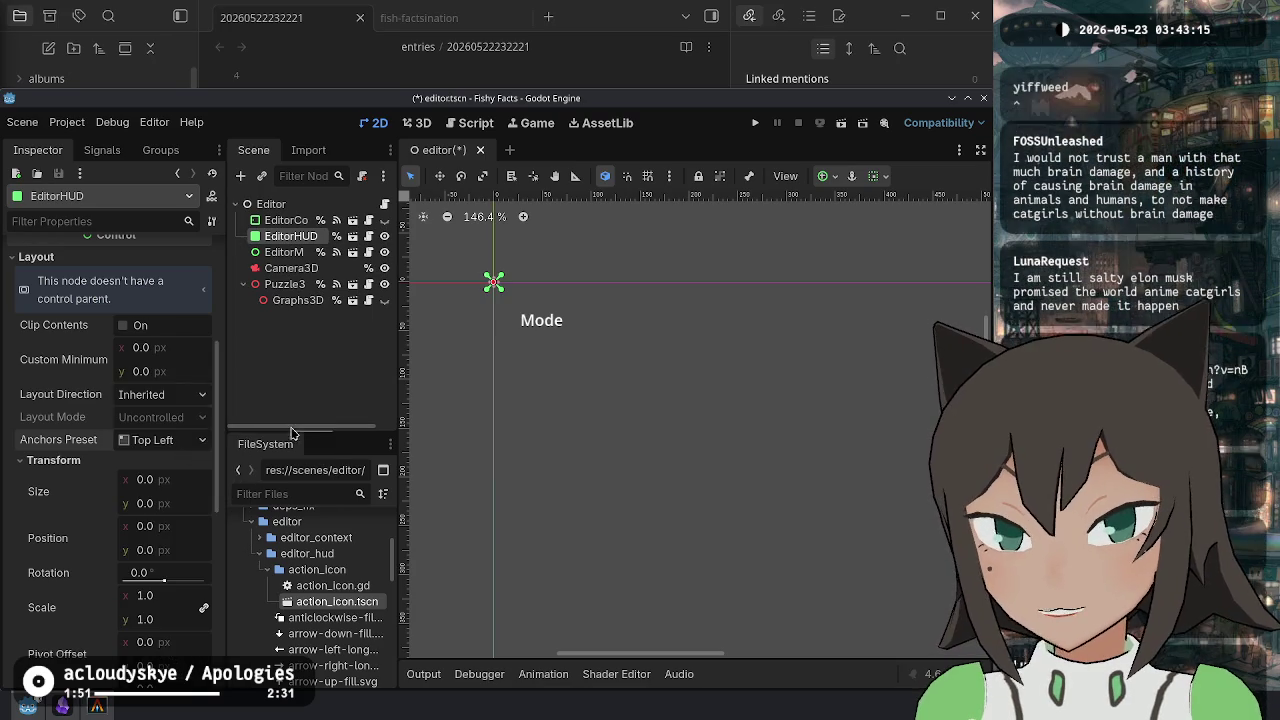
{"action": "scroll", "coordinate": [140, 476], "scroll_direction": "up", "scroll_amount": 3}
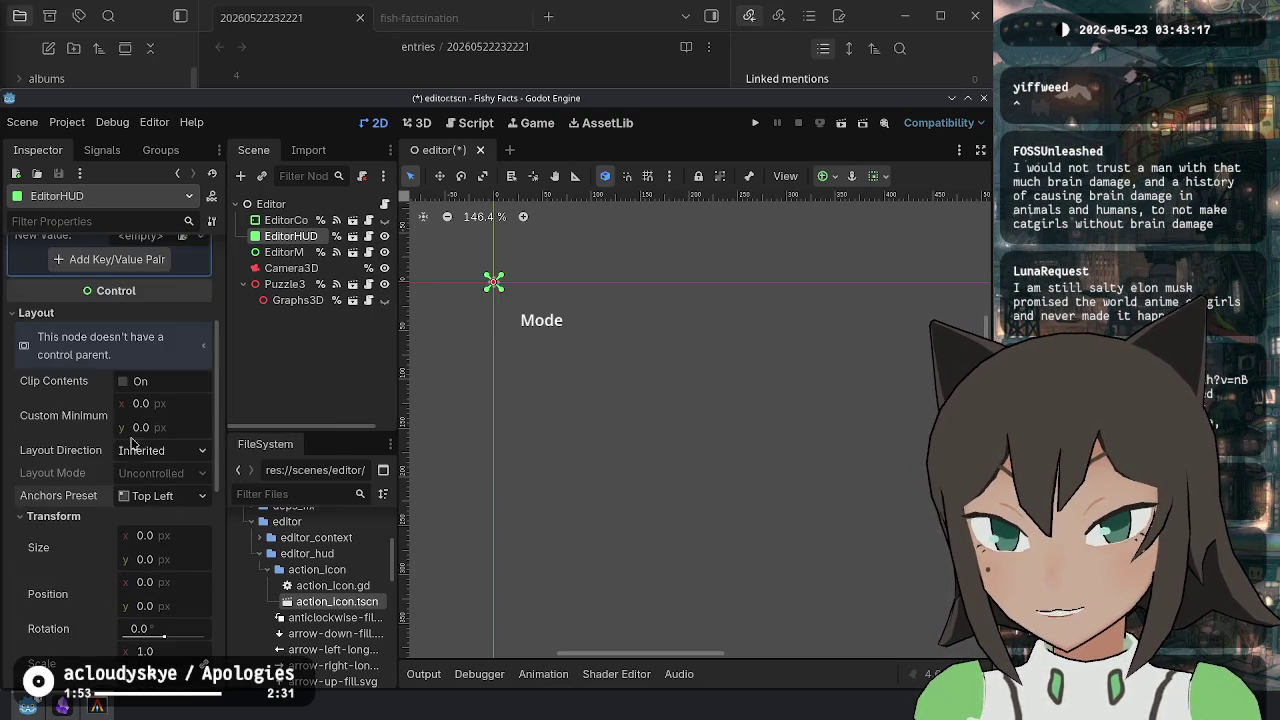
{"action": "scroll", "coordinate": [160, 360], "scroll_direction": "up", "scroll_amount": 4}
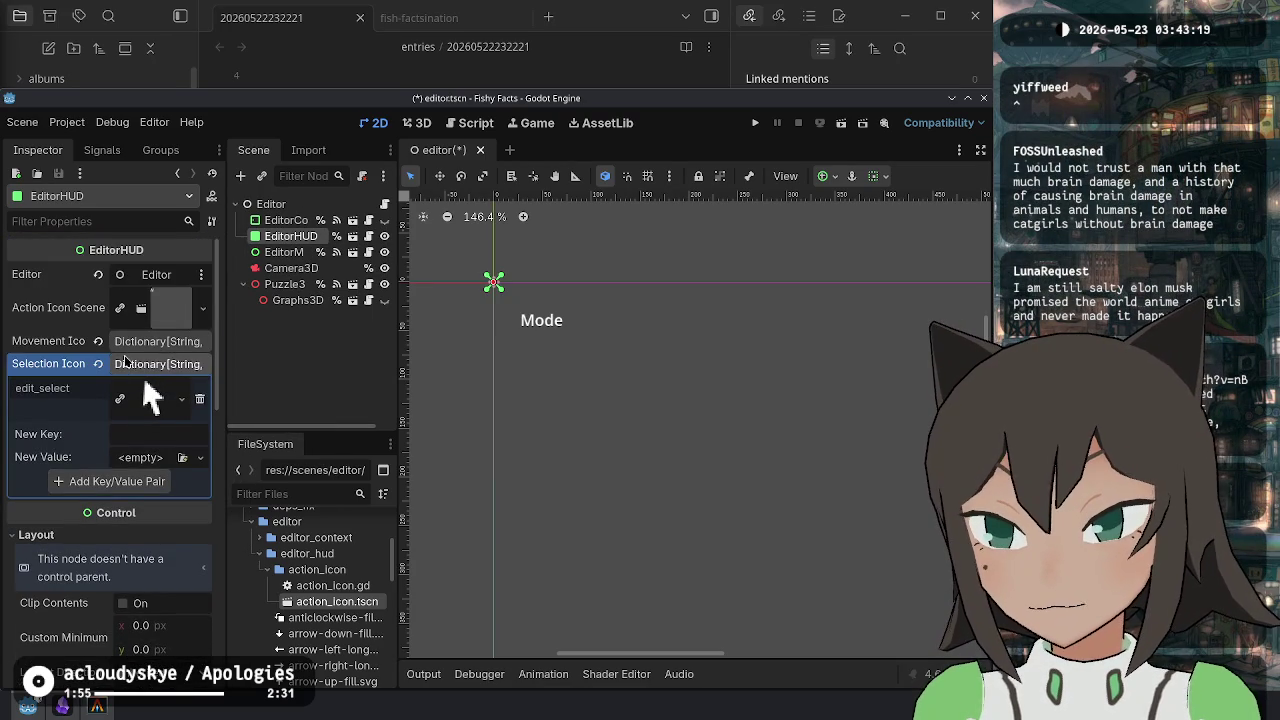
Reopen editor_hud and paste the copied value into its Movement Icons property.
{"action": "right_click", "coordinate": [131, 364]}
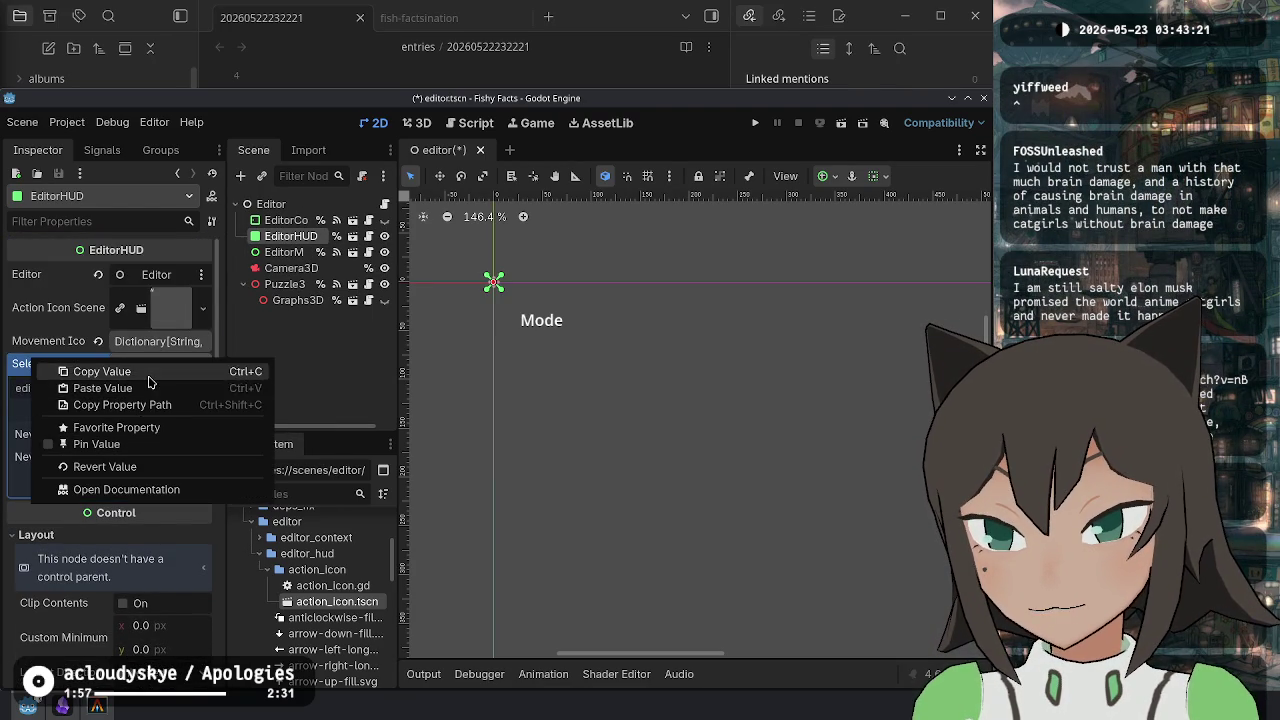
{"action": "left_click", "coordinate": [56, 340]}
{"action": "right_click", "coordinate": [56, 340]}
{"action": "key", "text": "Escape"}
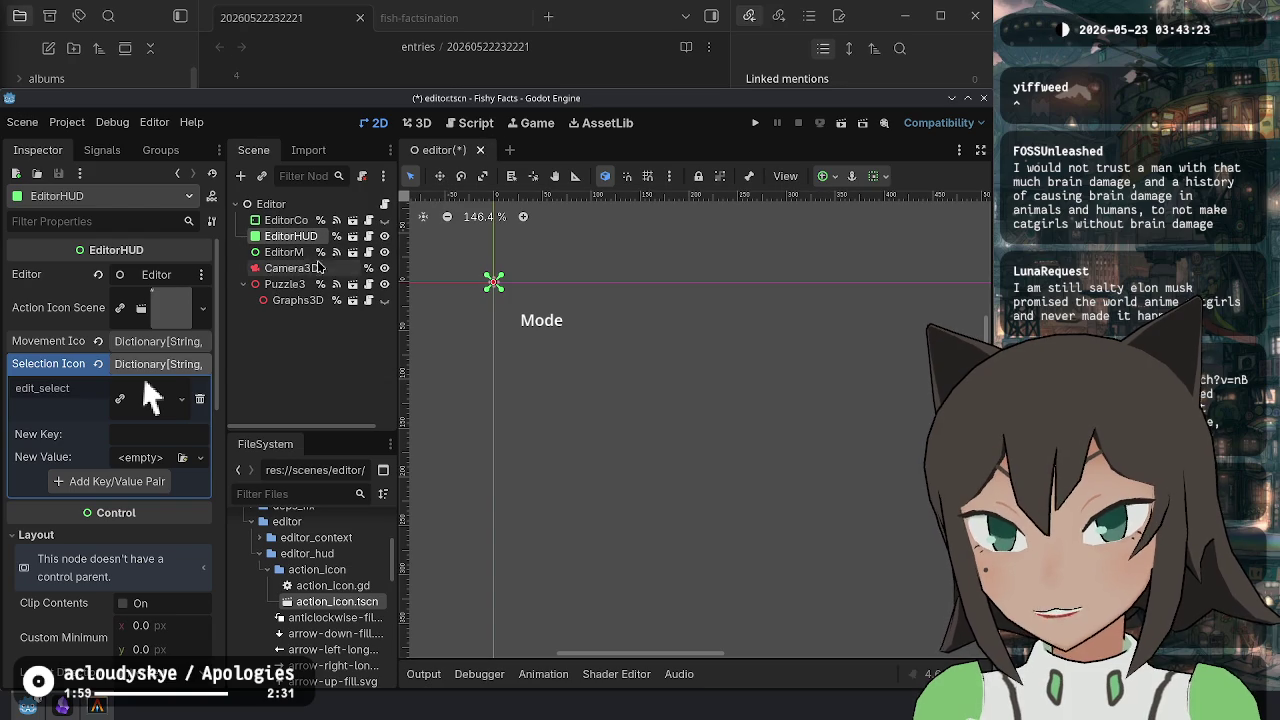
{"action": "left_click", "coordinate": [352, 236]}
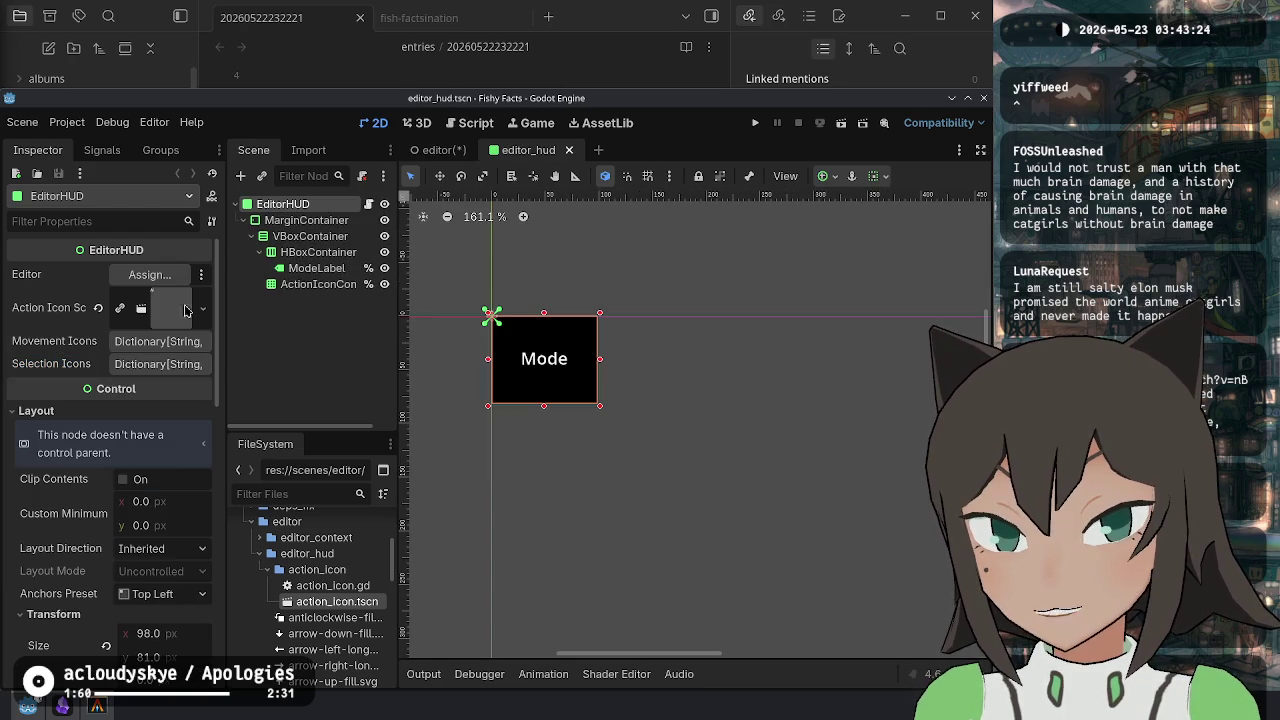
{"action": "right_click", "coordinate": [72, 345]}
{"action": "left_click", "coordinate": [141, 380]}
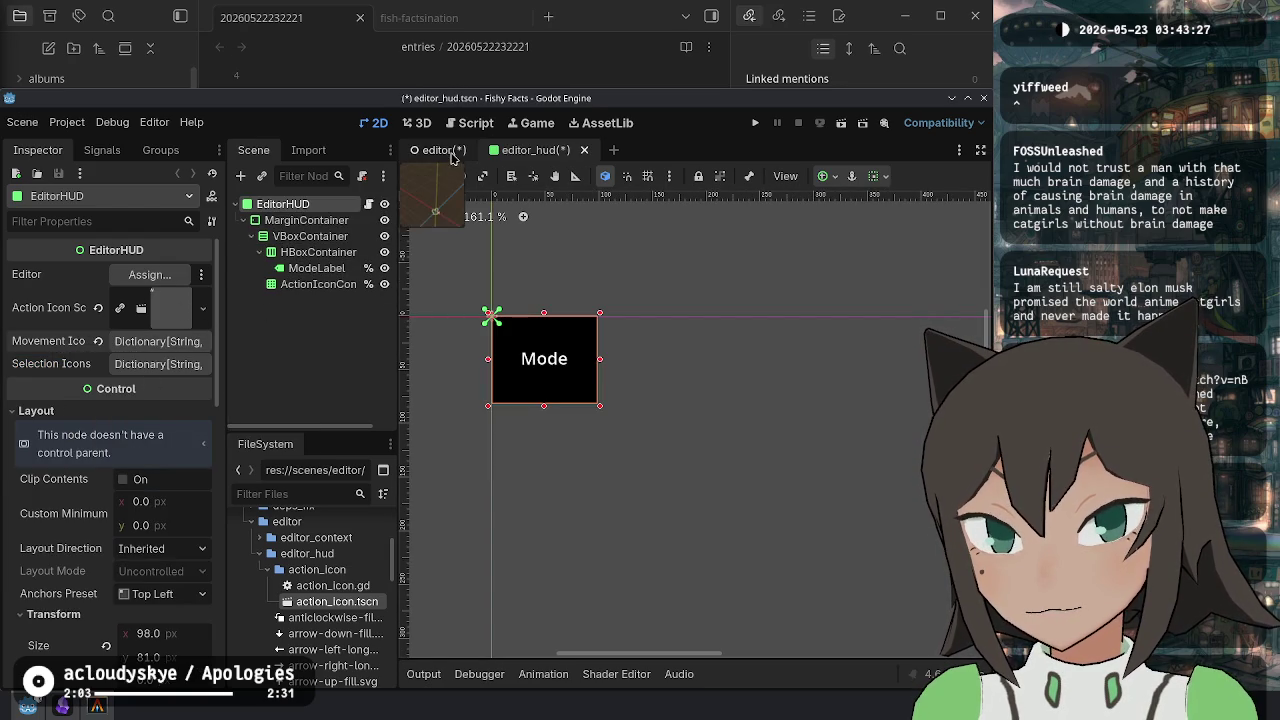
Copy the editor scene's Selection Icons dictionary and paste it into editor_hud's Selection Icons.
{"action": "left_click", "coordinate": [445, 150]}
{"action": "right_click", "coordinate": [50, 366]}
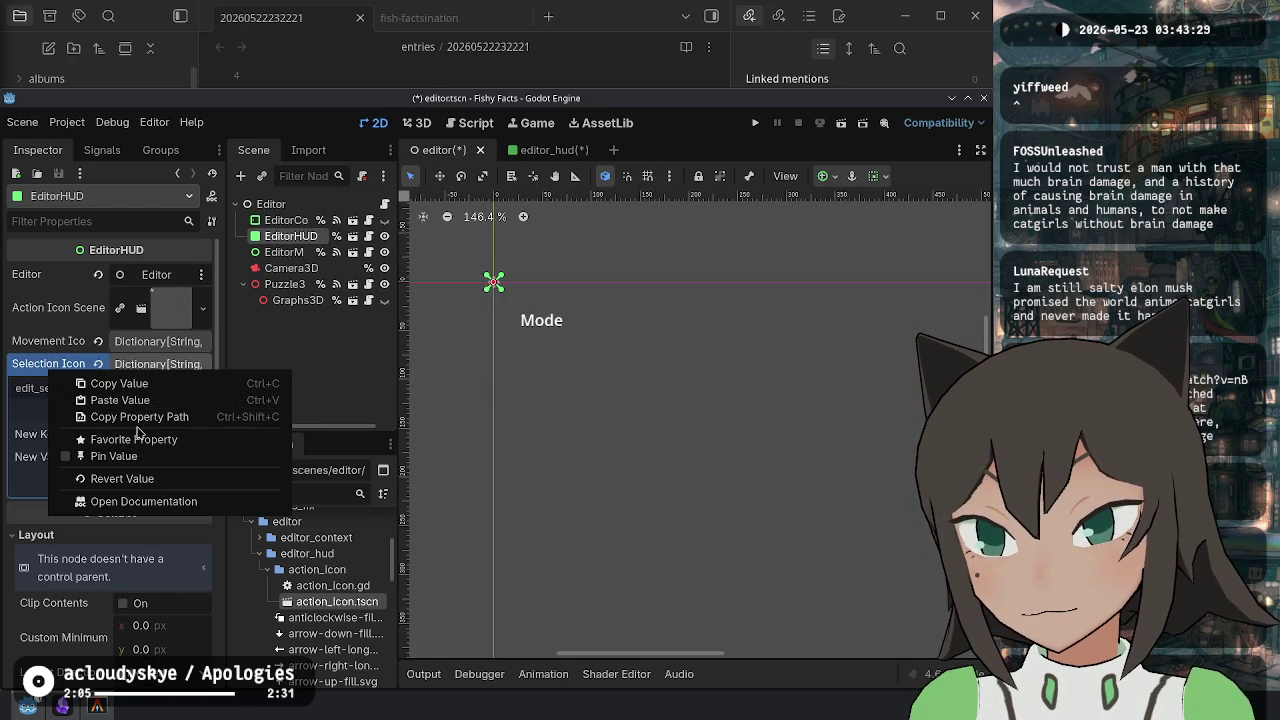
{"action": "left_click", "coordinate": [148, 400]}
{"action": "left_click", "coordinate": [525, 150]}
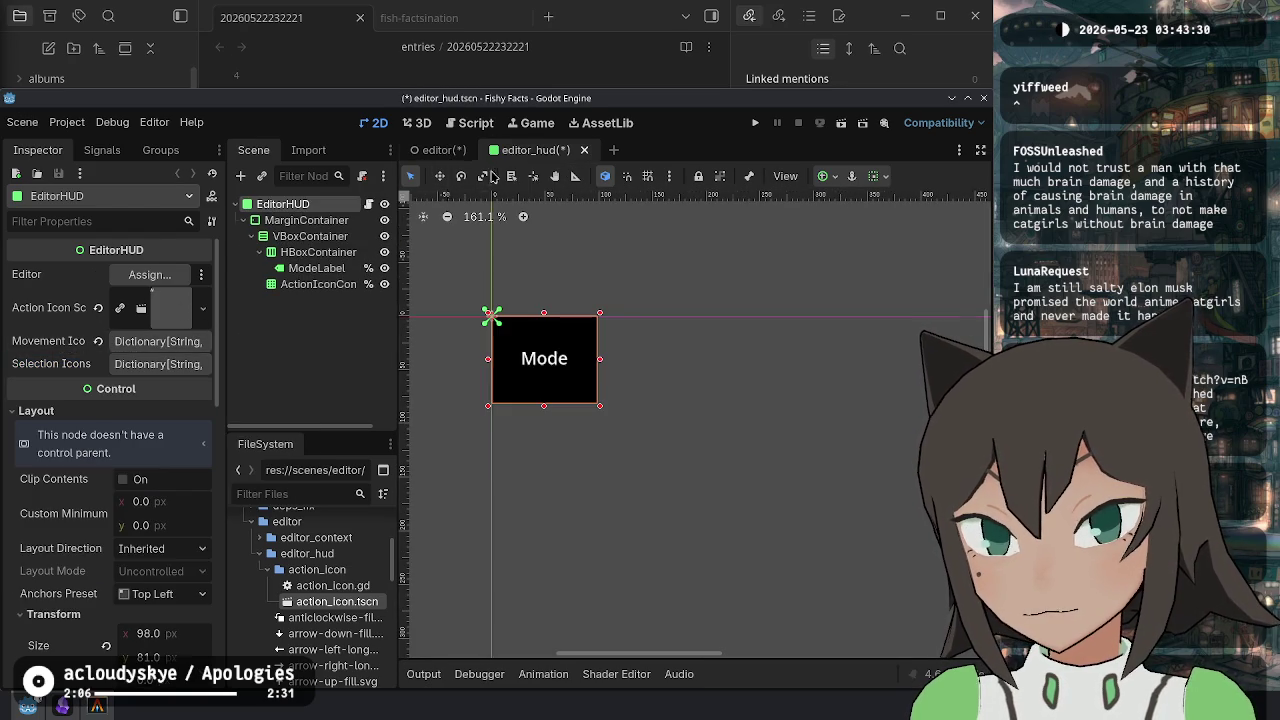
{"action": "right_click", "coordinate": [60, 366]}
{"action": "left_click", "coordinate": [148, 398]}
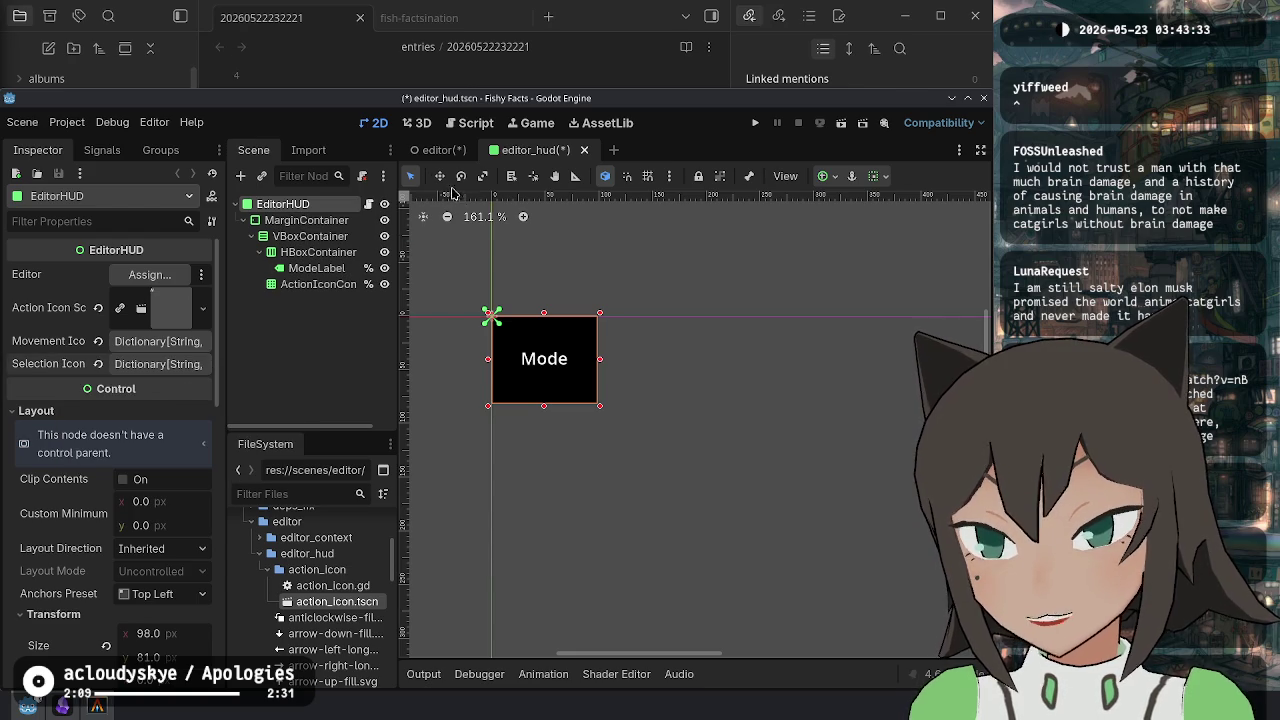
{"action": "left_click", "coordinate": [430, 152]}
{"action": "left_click", "coordinate": [553, 150]}
{"action": "left_click", "coordinate": [430, 150]}
Save all scenes, delete the old EditorHUD, and drag a fresh editor_hud.tscn under Editor.
{"action": "key", "text": "ctrl+s"}
{"action": "key", "text": "Delete"}
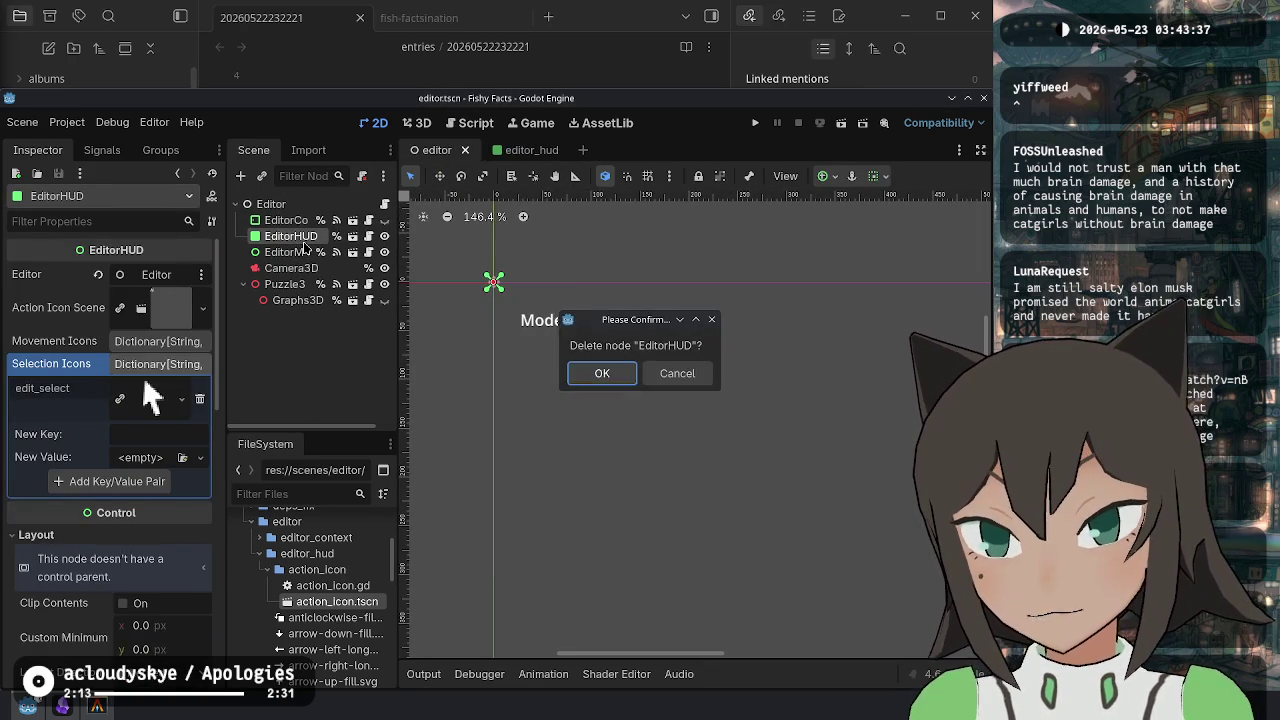
{"action": "key", "text": "Return"}
{"action": "type", "text": "e"}
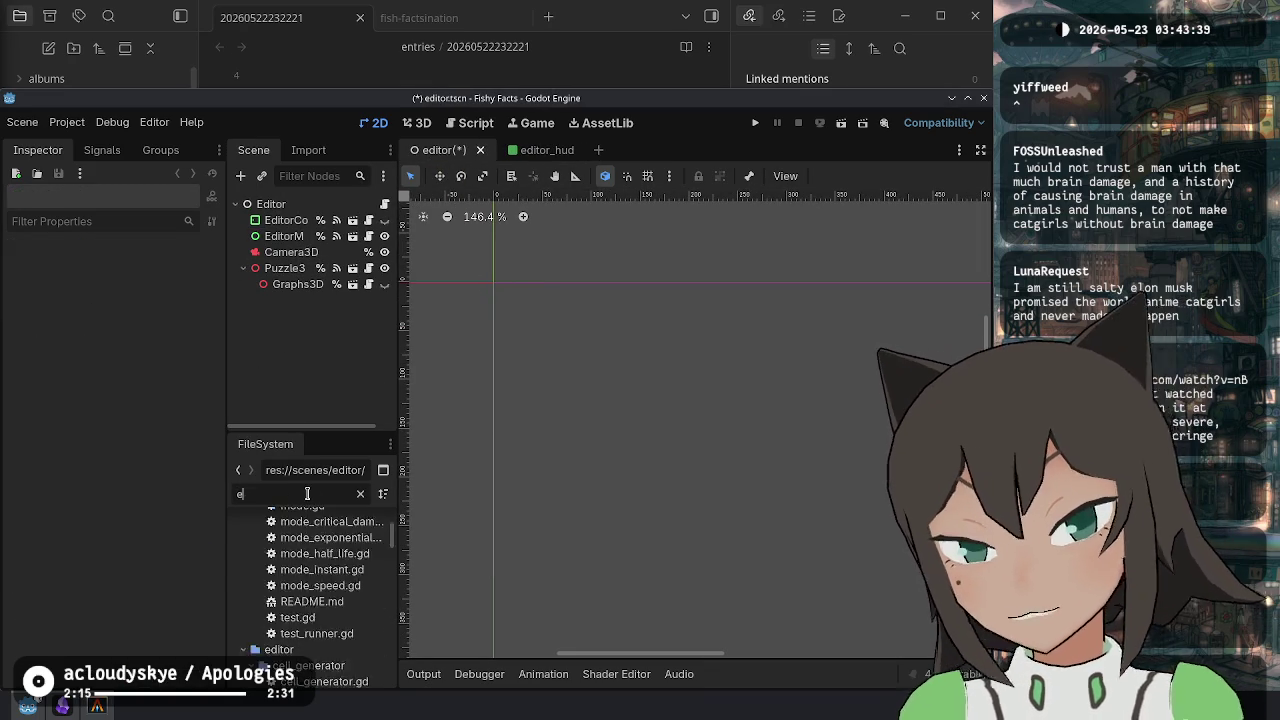
{"action": "type", "text": "ditor_hud"}
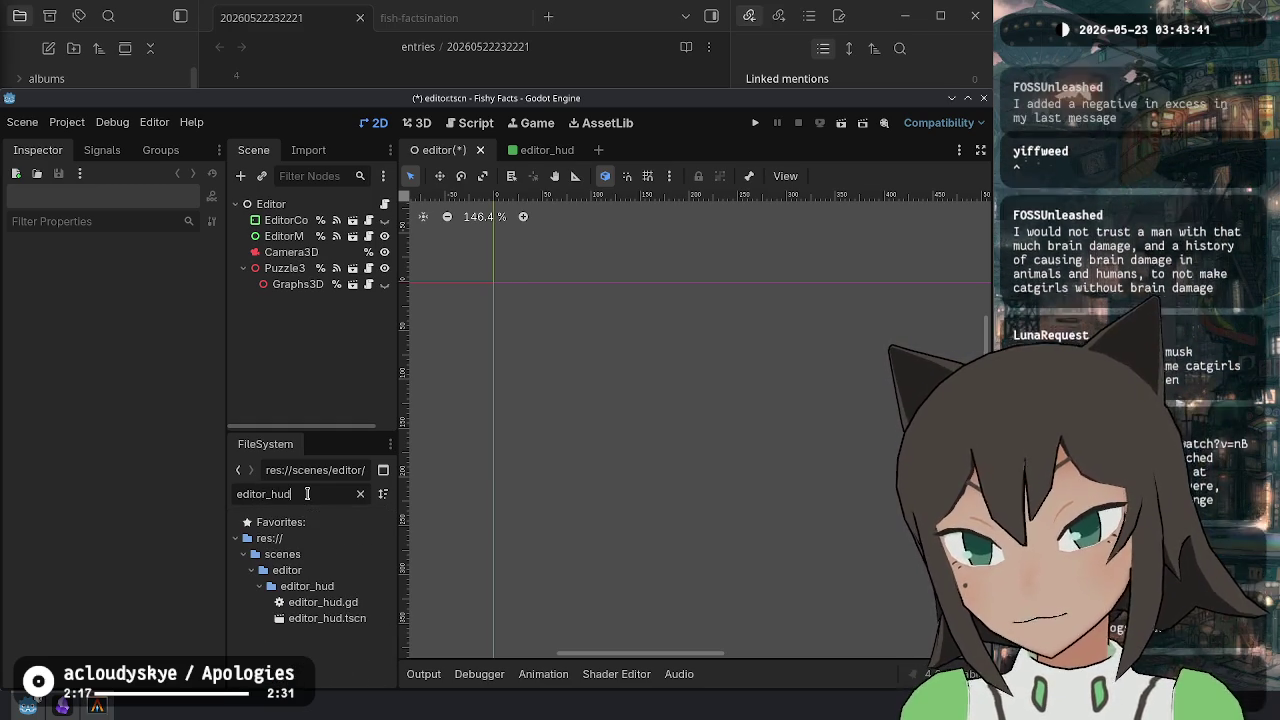
{"action": "mouse_move", "coordinate": [325, 618]}
{"action": "left_mouse_down"}
{"action": "mouse_move", "coordinate": [368, 374]}
{"action": "mouse_move", "coordinate": [290, 228]}
{"action": "left_mouse_up"}
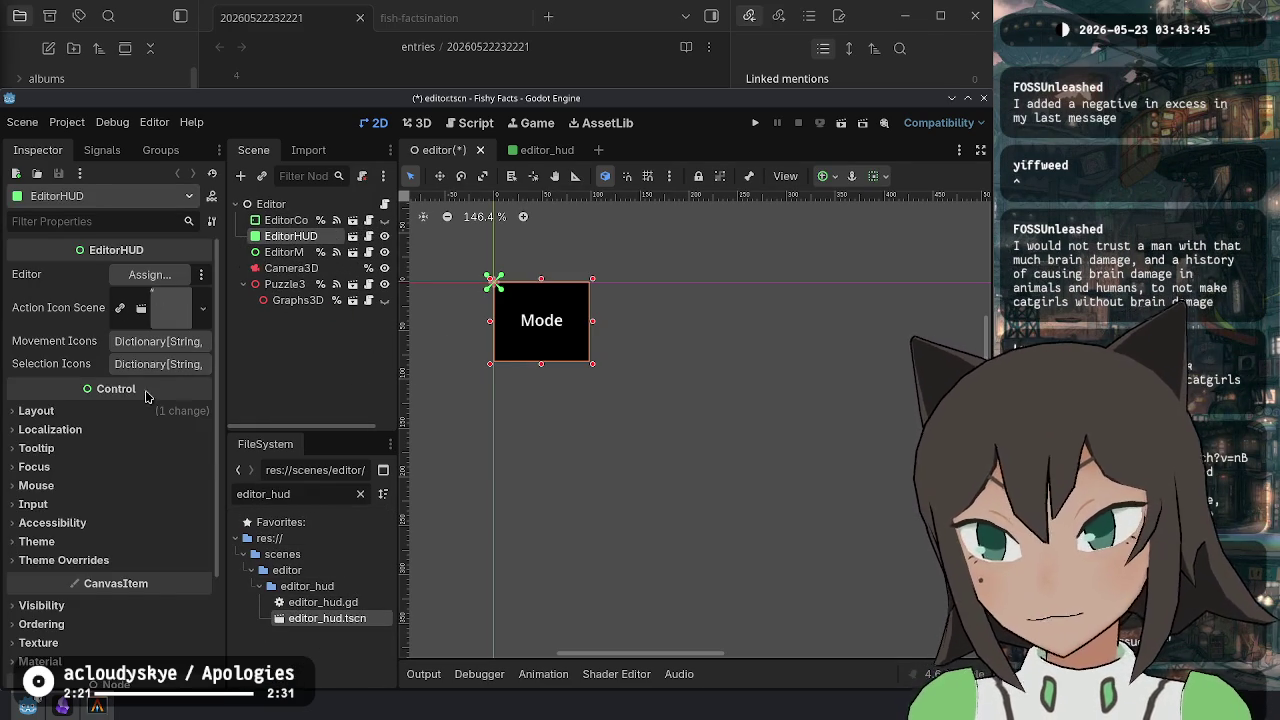
Anchor the new EditorHUD with the Bottom Left preset and save editor.tscn.
{"action": "left_click", "coordinate": [110, 410]}
{"action": "left_click", "coordinate": [160, 594]}
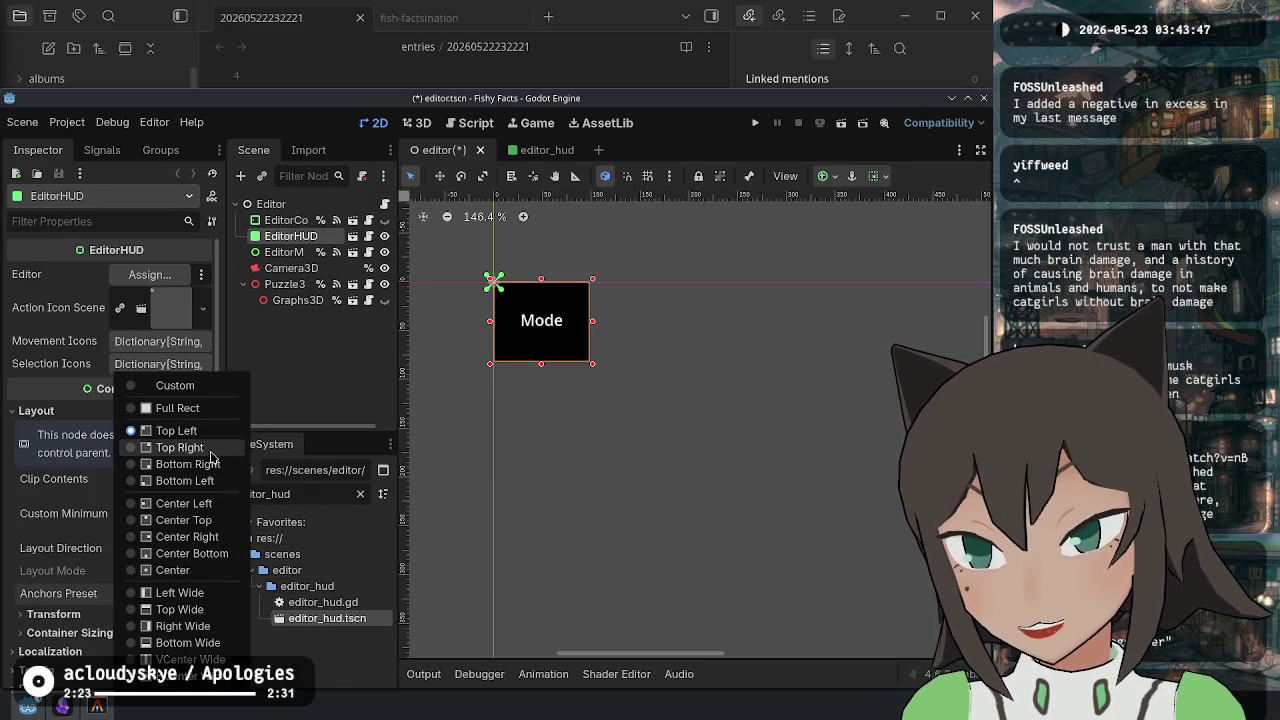
{"action": "left_click", "coordinate": [190, 481]}
{"action": "scroll", "coordinate": [569, 533], "scroll_direction": "down", "scroll_amount": 3}
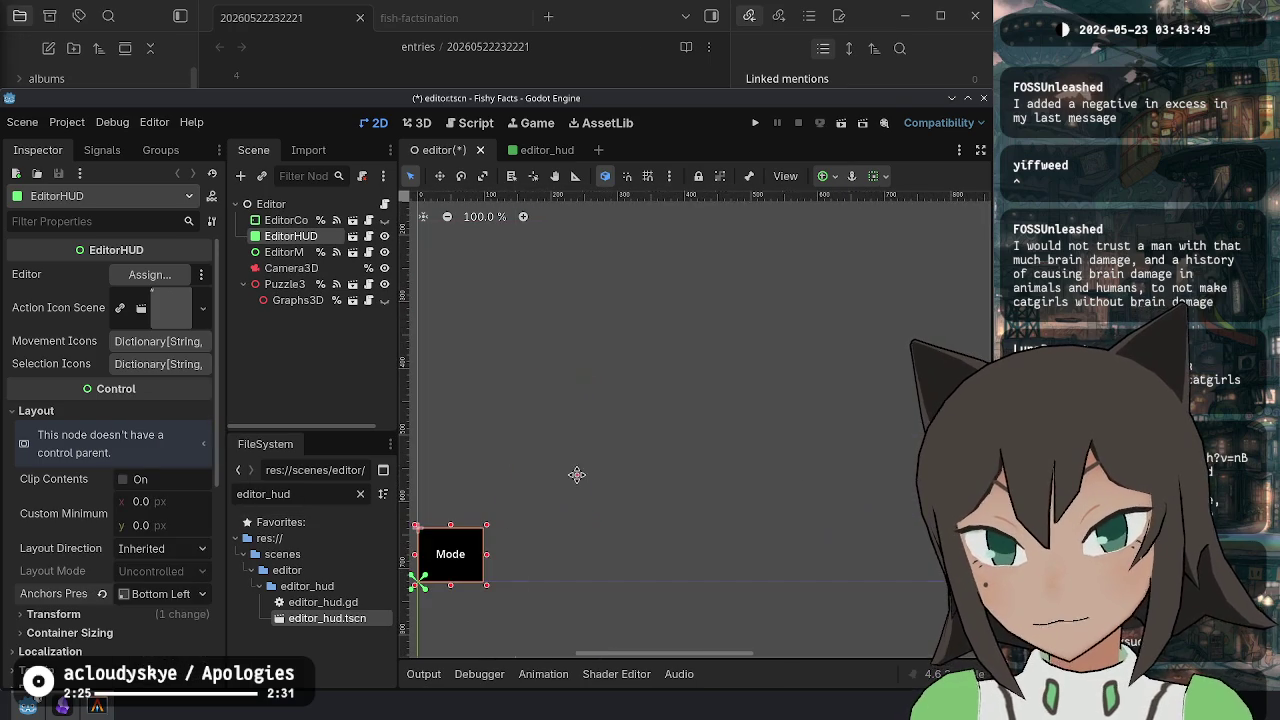
{"action": "key", "text": "ctrl+s"}
{"action": "scroll", "coordinate": [560, 470], "scroll_direction": "down", "scroll_amount": 7}
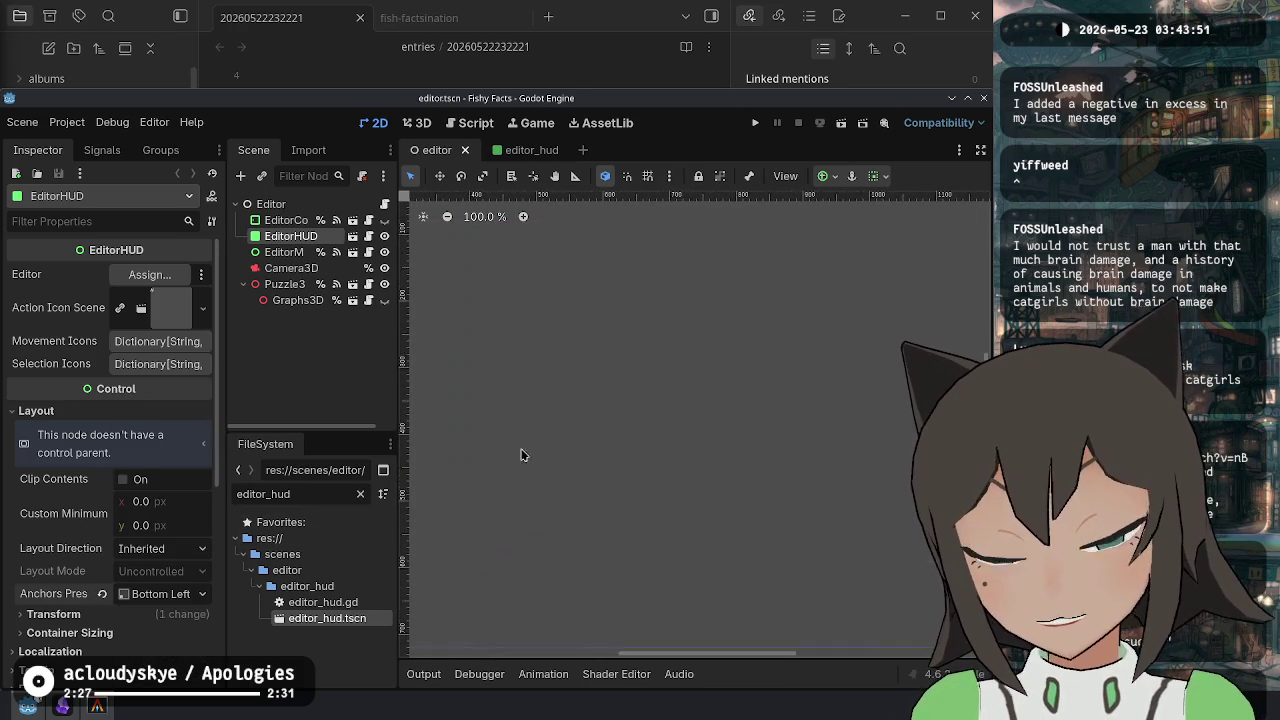
{"action": "scroll", "coordinate": [644, 455], "scroll_direction": "left", "scroll_amount": 3}
{"action": "right_click", "coordinate": [292, 206]}
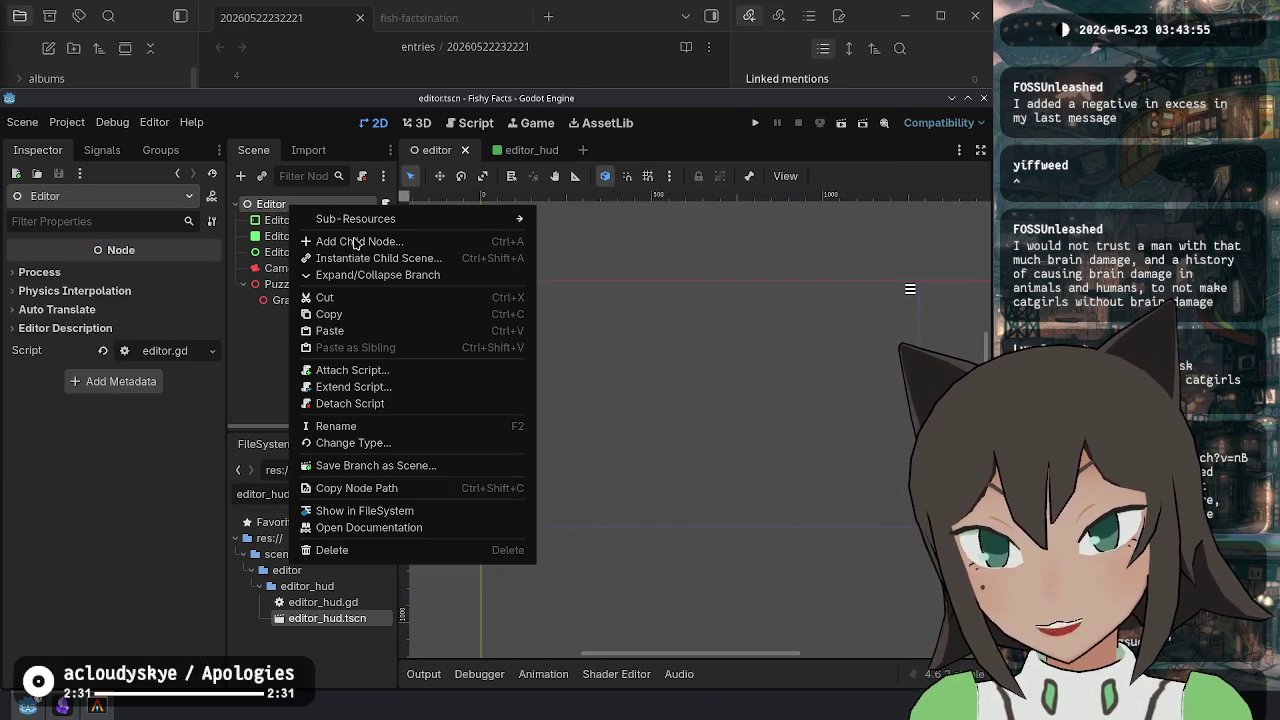
Add a MarginContainer under Editor and set its anchors to Full Rect.
{"action": "left_click", "coordinate": [380, 241]}
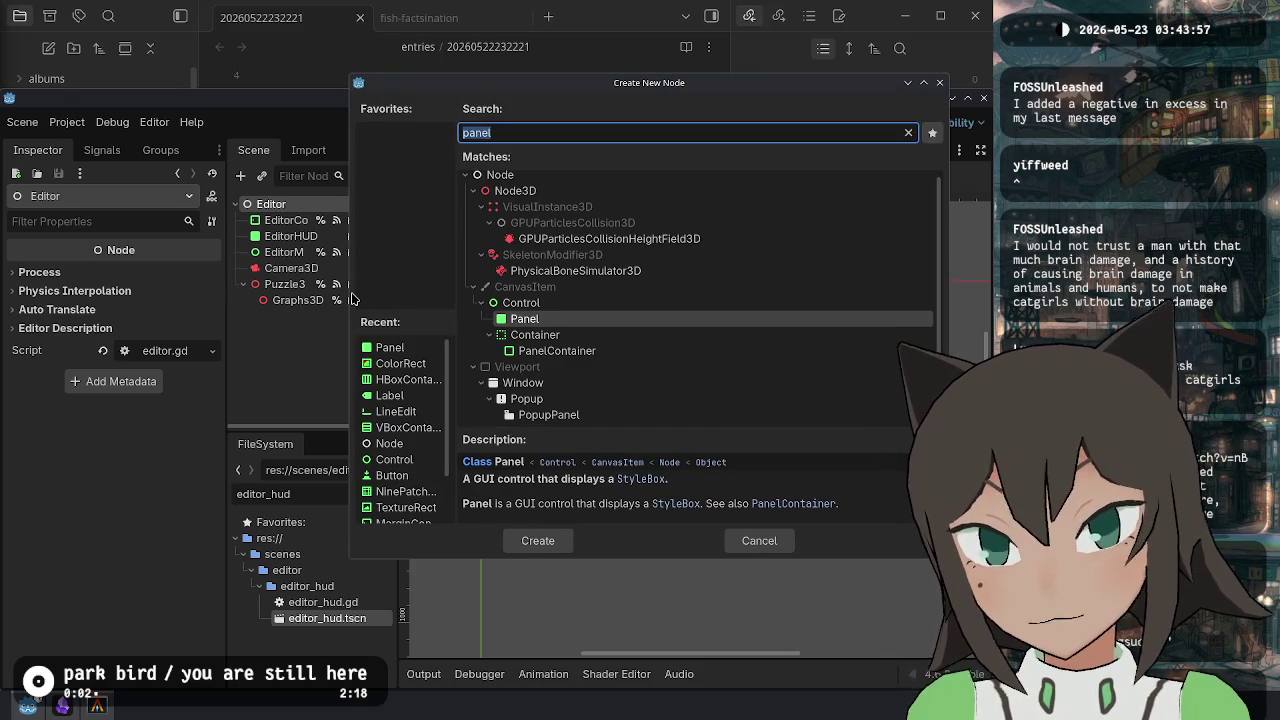
{"action": "type", "text": "margin"}
{"action": "key", "text": "Return"}
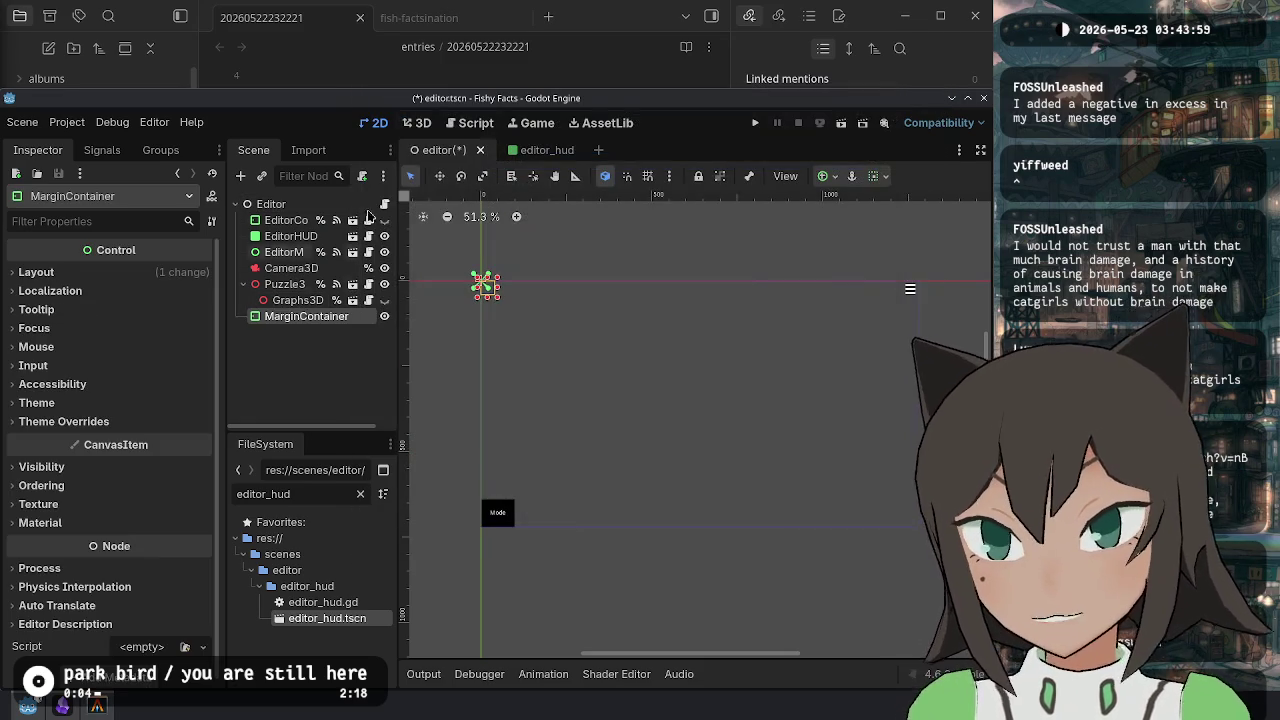
{"action": "left_click", "coordinate": [114, 274]}
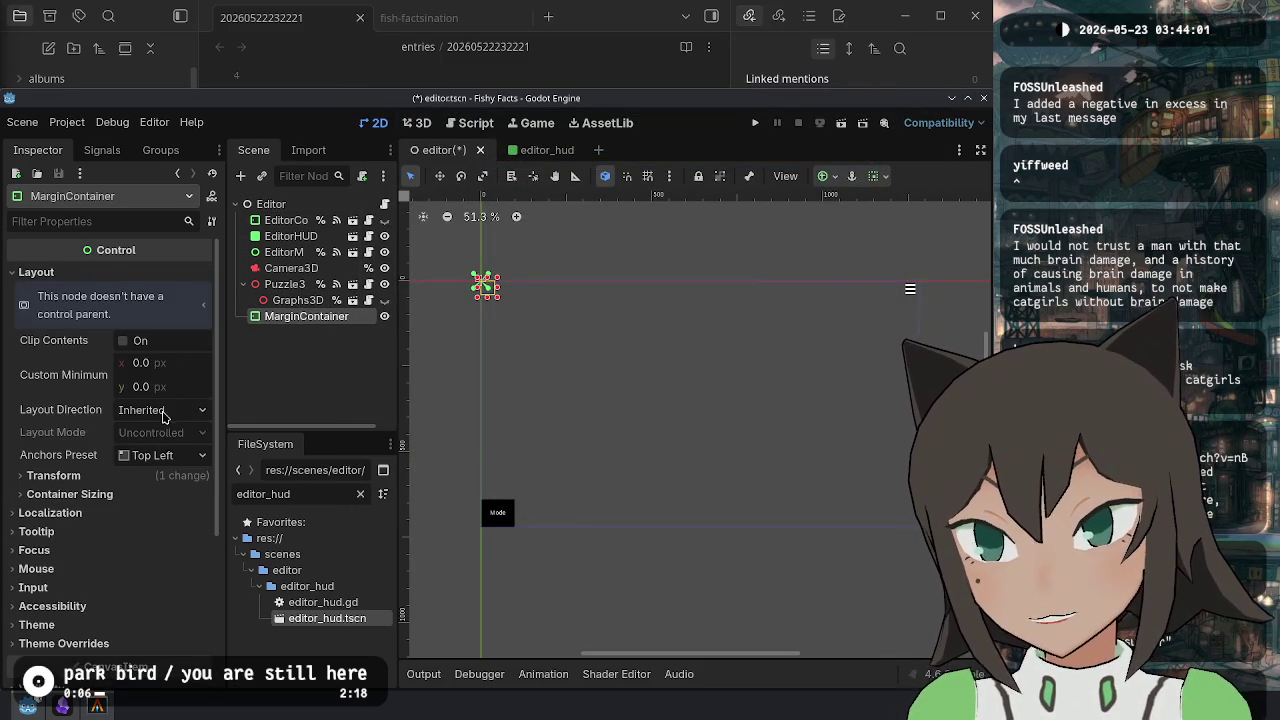
{"action": "left_click", "coordinate": [158, 455]}
{"action": "left_click", "coordinate": [168, 408]}
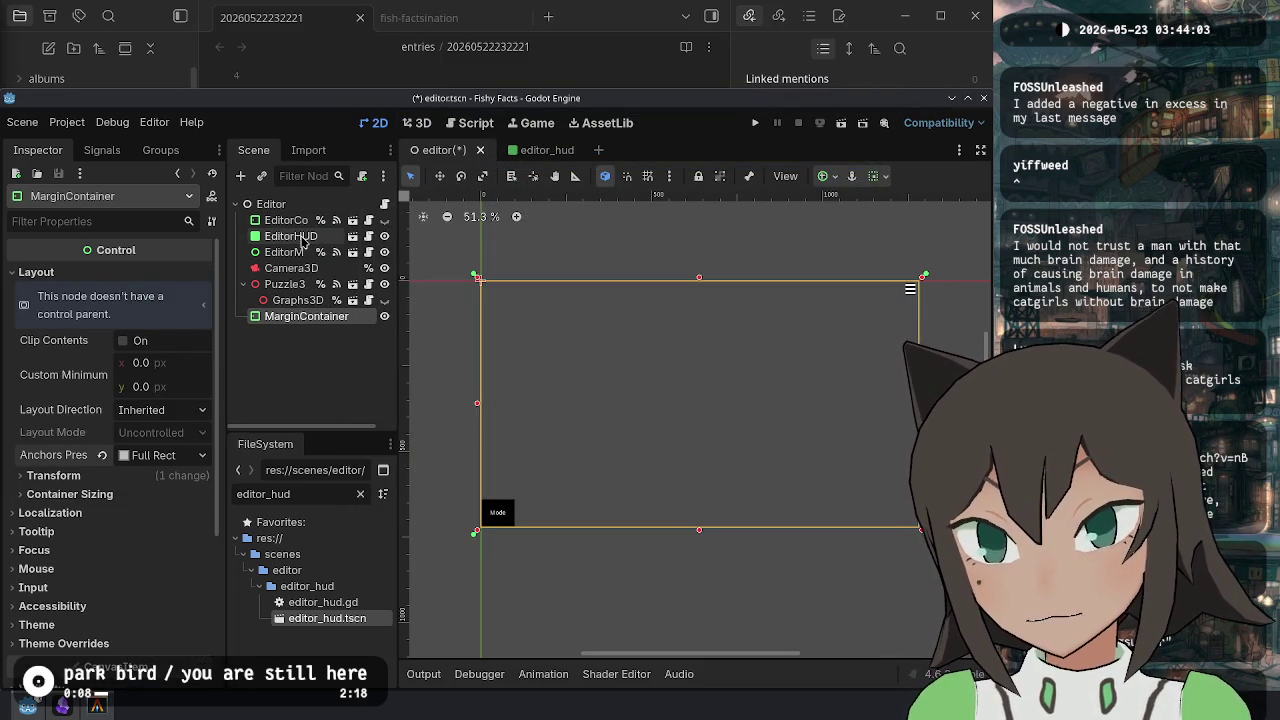
Try moving EditorHUD and EditorMenu into the MarginContainer, then undo both moves.
{"action": "mouse_move", "coordinate": [303, 240]}
{"action": "left_mouse_down"}
{"action": "mouse_move", "coordinate": [300, 285]}
{"action": "mouse_move", "coordinate": [330, 316]}
{"action": "left_mouse_up"}
{"action": "left_click_drag", "start_coordinate": [284, 236], "coordinate": [326, 305]}
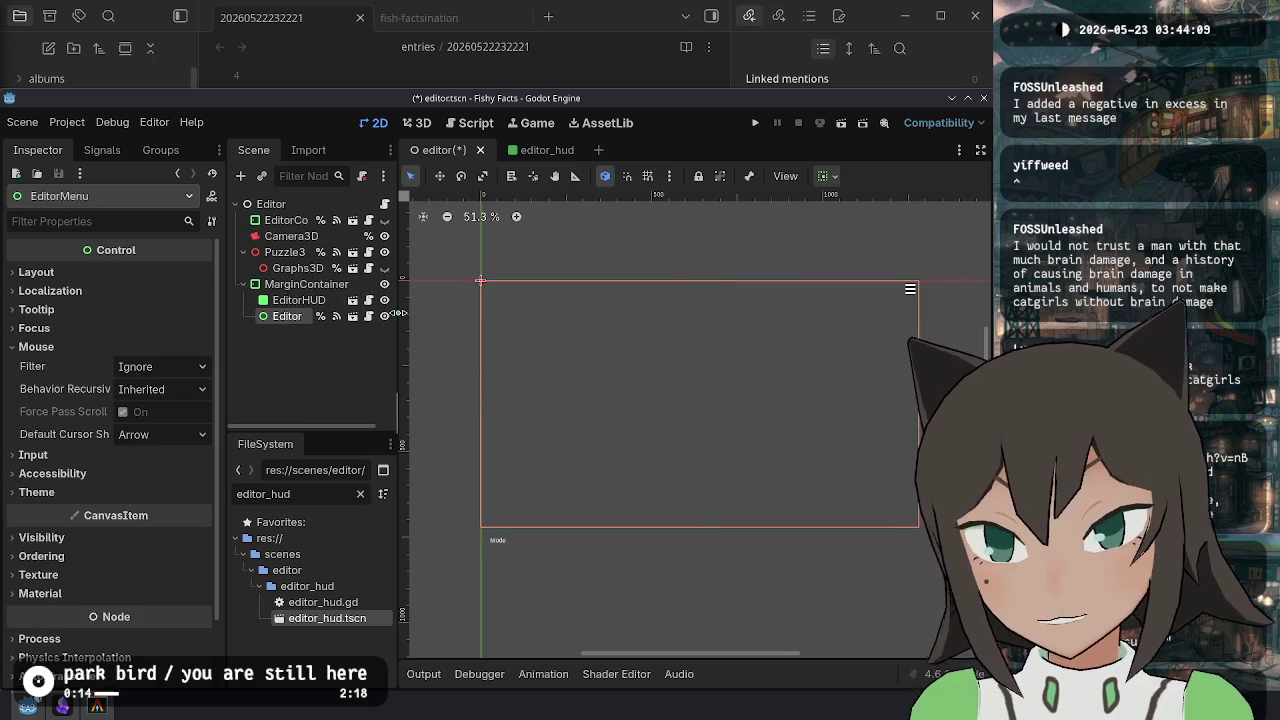
{"action": "key", "text": "ctrl+z"}
{"action": "left_click", "coordinate": [342, 304]}
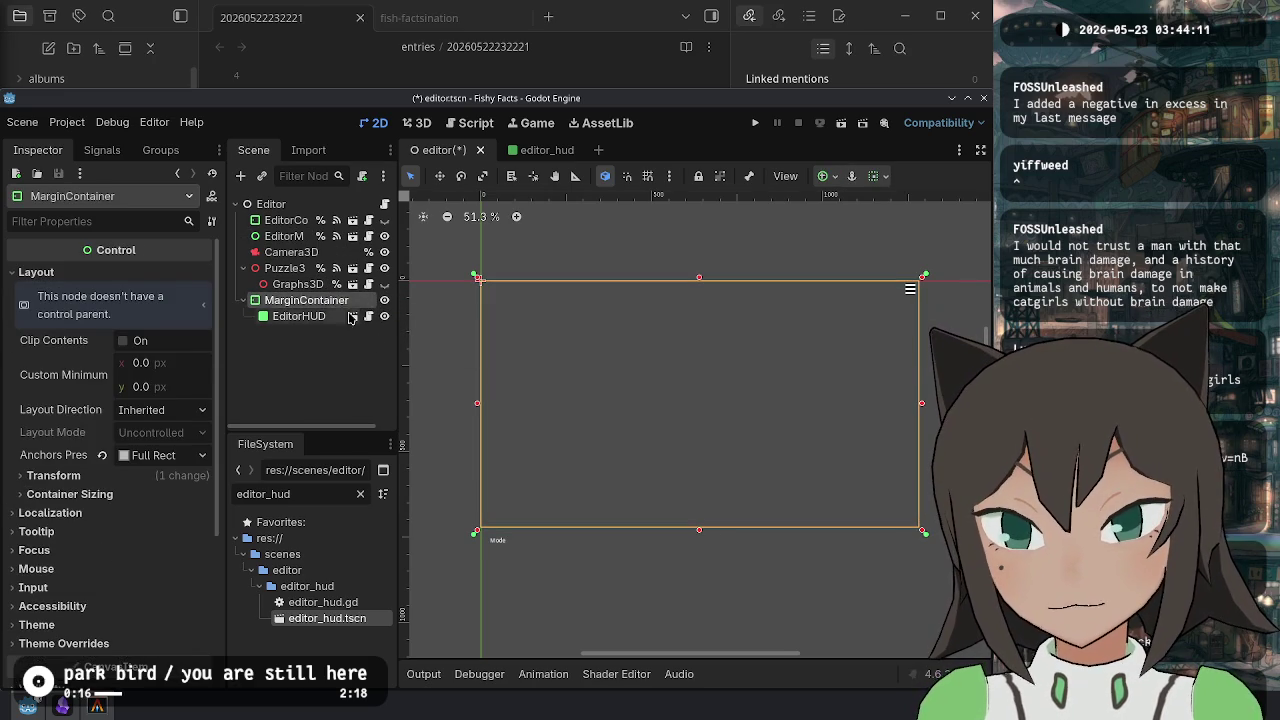
{"action": "left_click", "coordinate": [342, 315]}
{"action": "scroll", "coordinate": [486, 551], "scroll_direction": "up", "scroll_amount": 11}
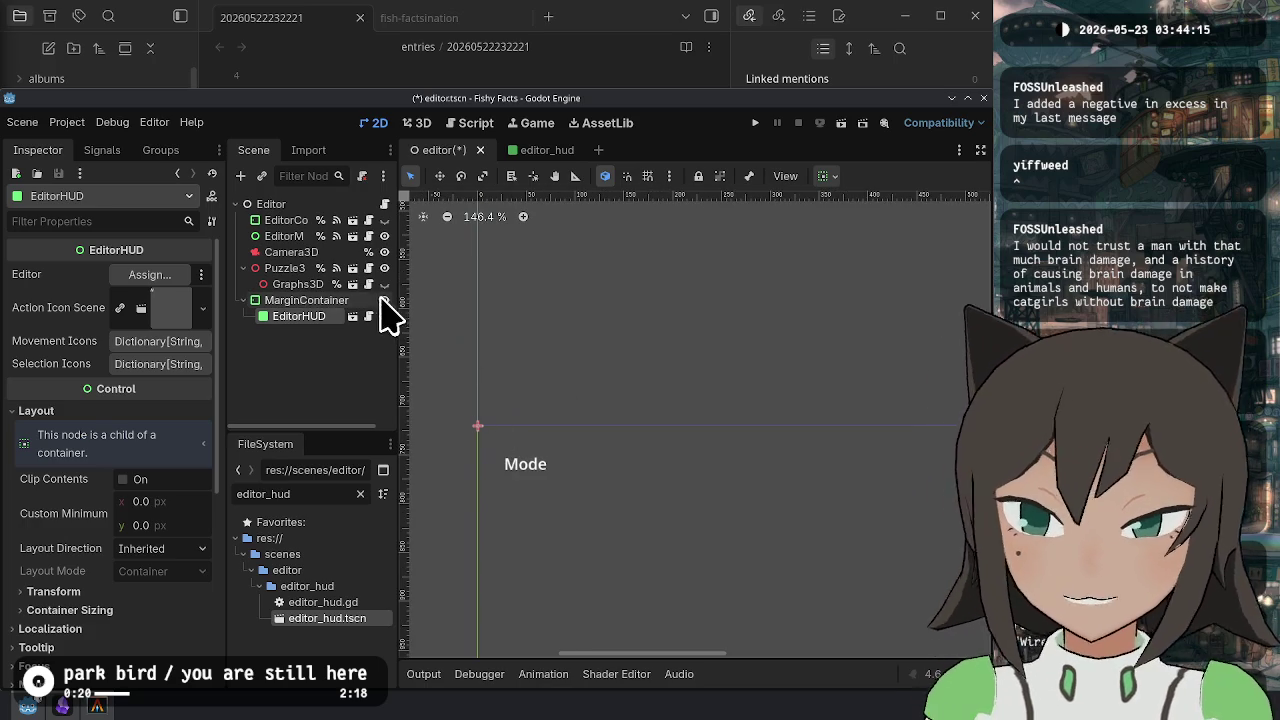
{"action": "key", "text": "ctrl+z"}
{"action": "left_click", "coordinate": [323, 318]}
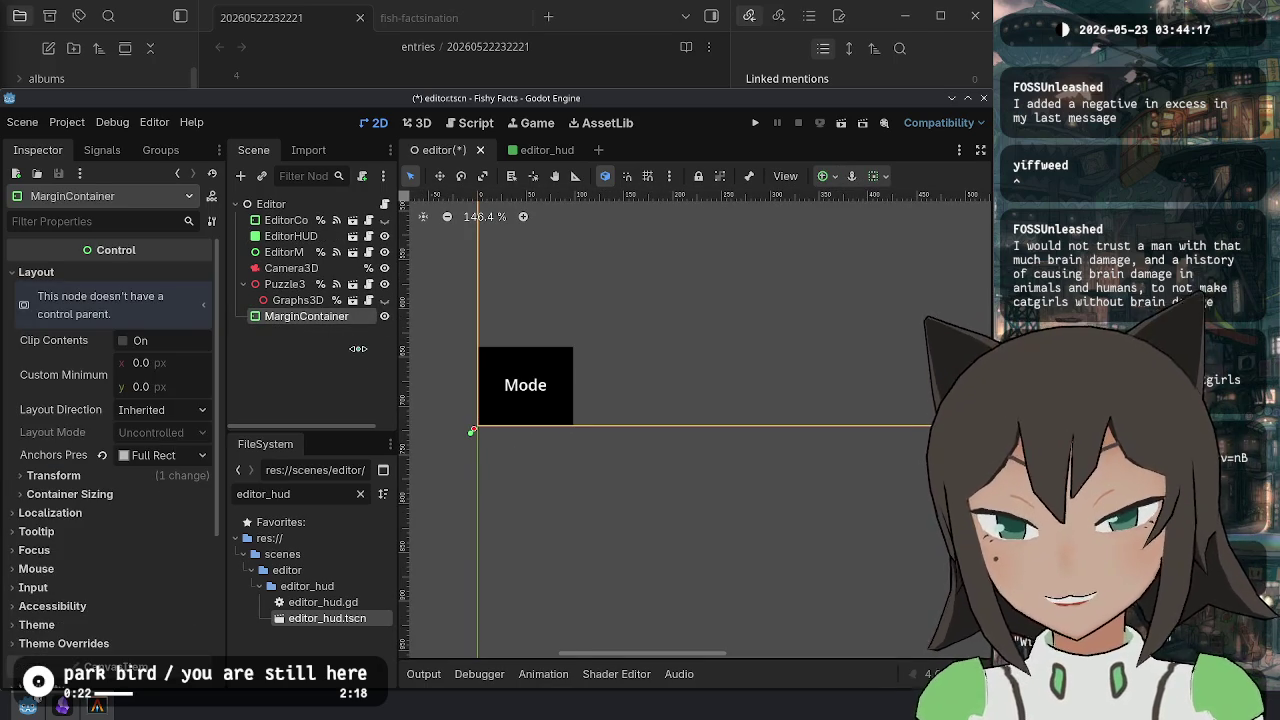
Delete the MarginContainer, save, run the game, inspect the error, and stop it.
{"action": "key", "text": "Delete"}
{"action": "key", "text": "Return"}
{"action": "key", "text": "ctrl+s"}
{"action": "key", "text": "F5"}
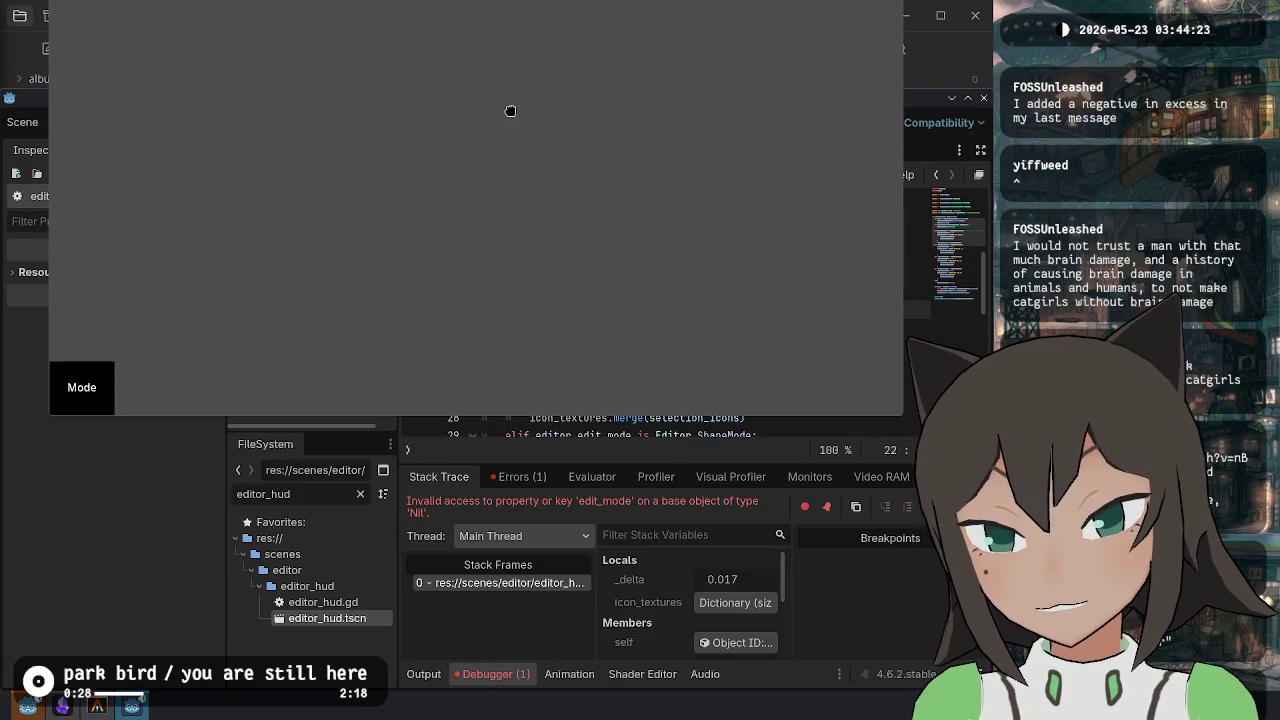
{"action": "left_click", "coordinate": [636, 472]}
{"action": "left_click", "coordinate": [591, 476]}
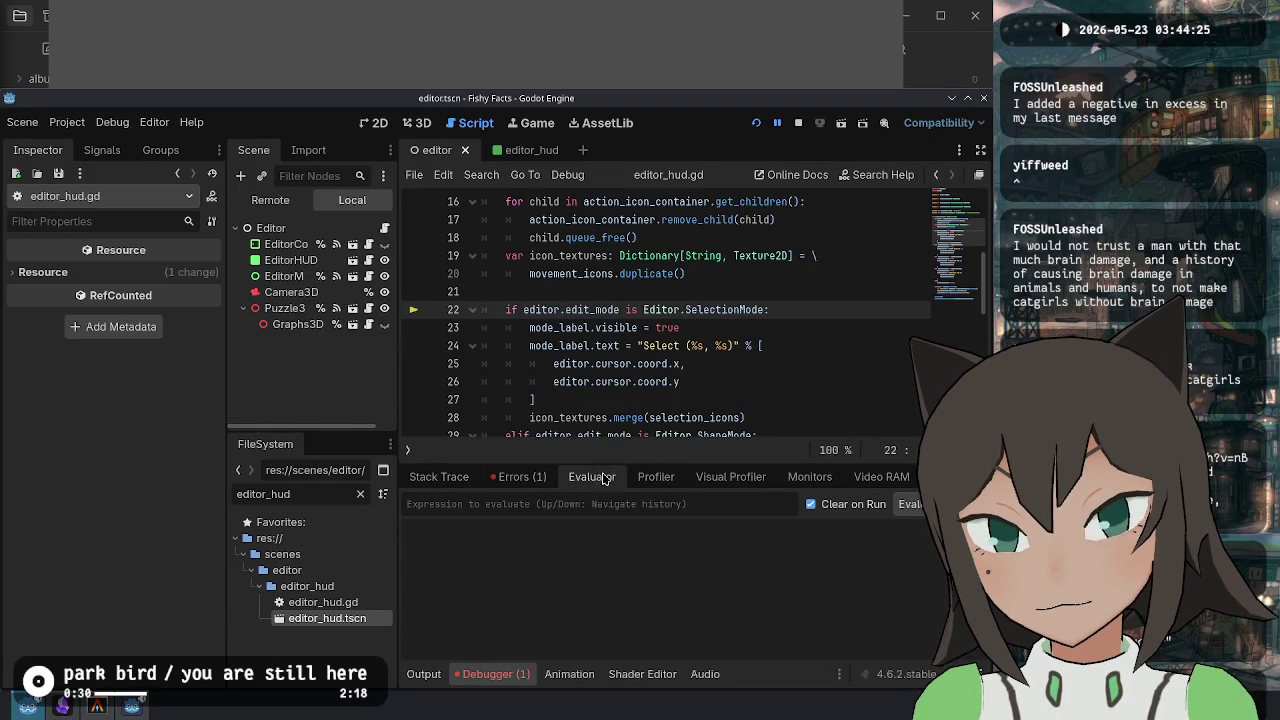
{"action": "left_click", "coordinate": [682, 364]}
{"action": "left_click", "coordinate": [435, 477]}
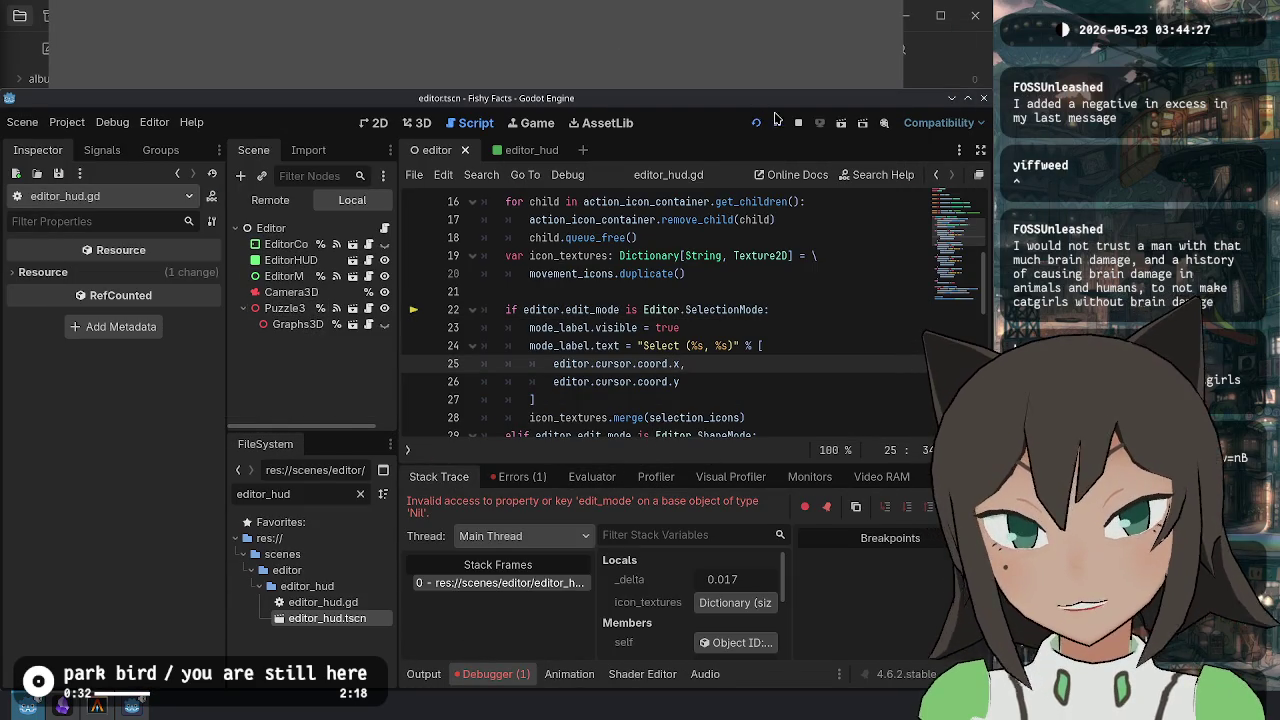
{"action": "left_click", "coordinate": [798, 122]}
Assign the Editor node to EditorHUD's Editor property and run the game into editor view.
{"action": "left_click", "coordinate": [290, 236]}
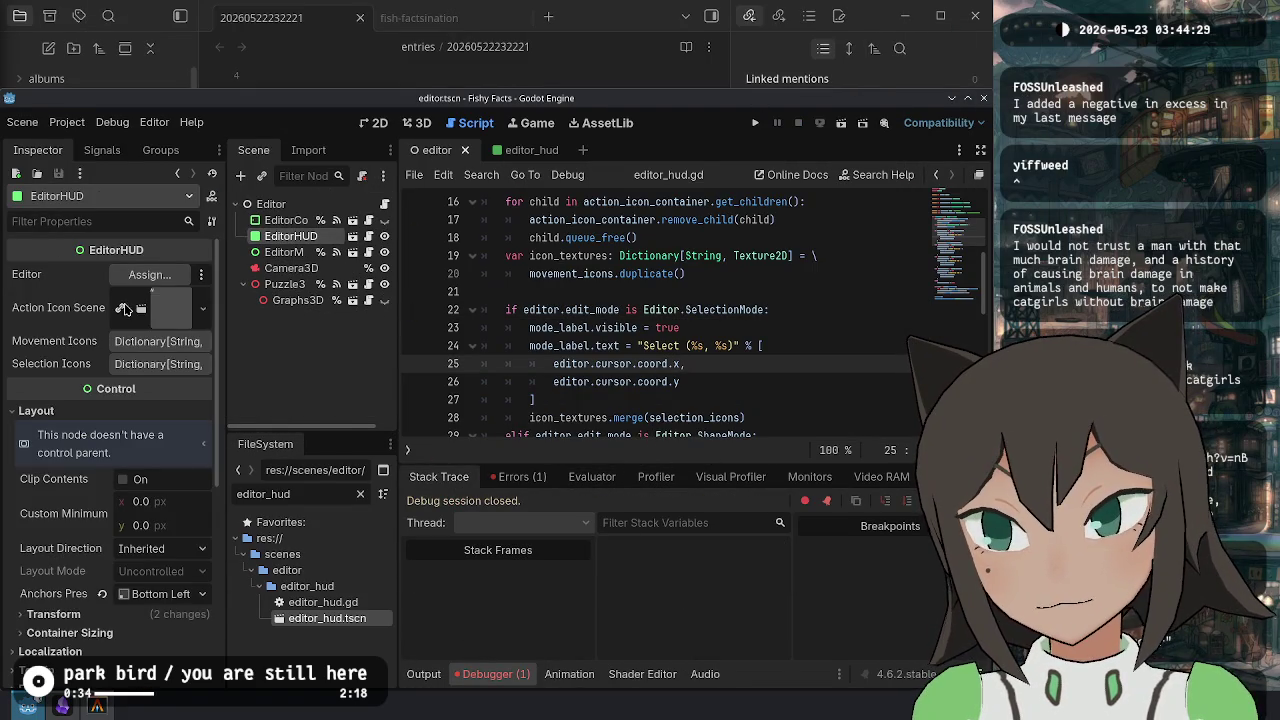
{"action": "left_click", "coordinate": [143, 275]}
{"action": "double_click", "coordinate": [593, 198]}
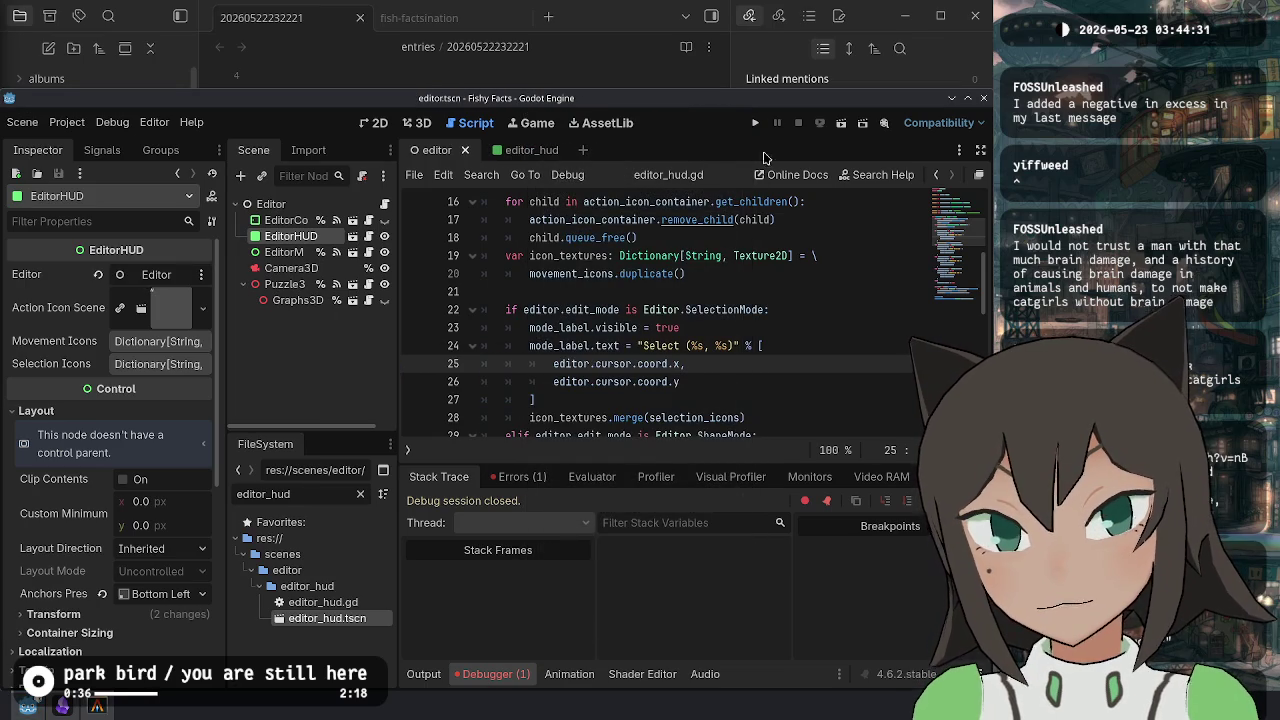
{"action": "left_click", "coordinate": [755, 122]}
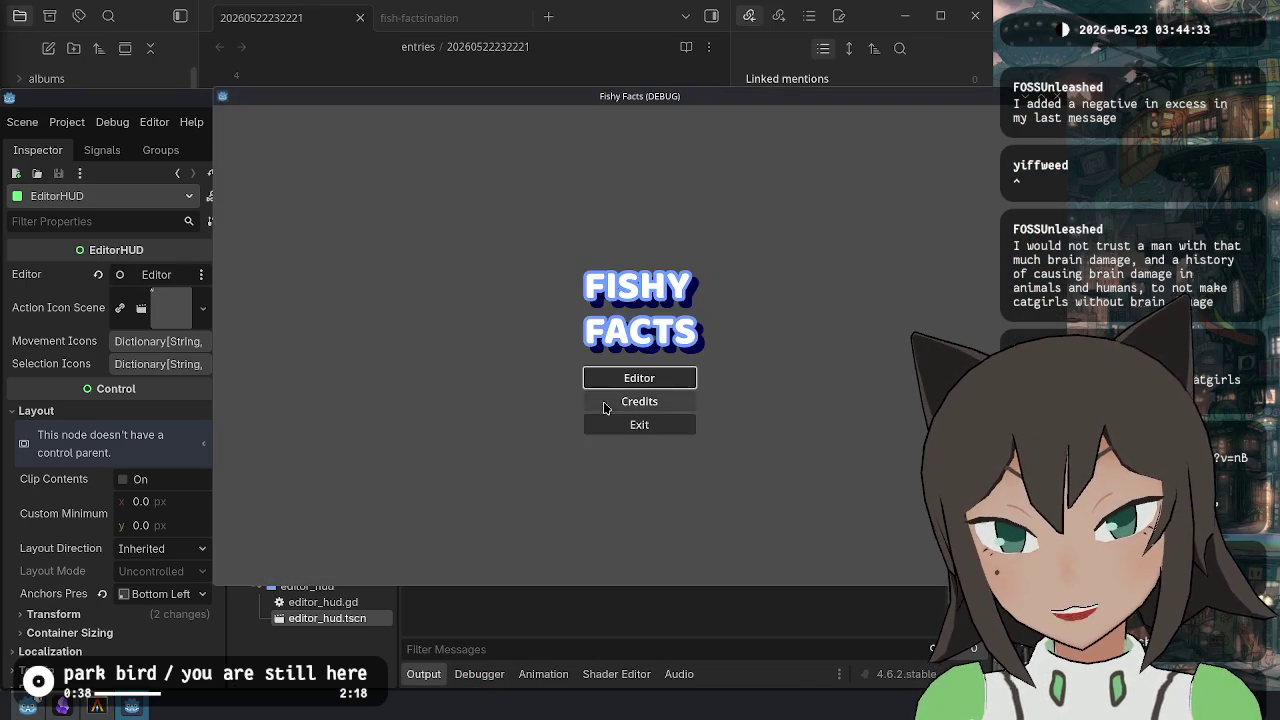
{"action": "left_click", "coordinate": [598, 379]}
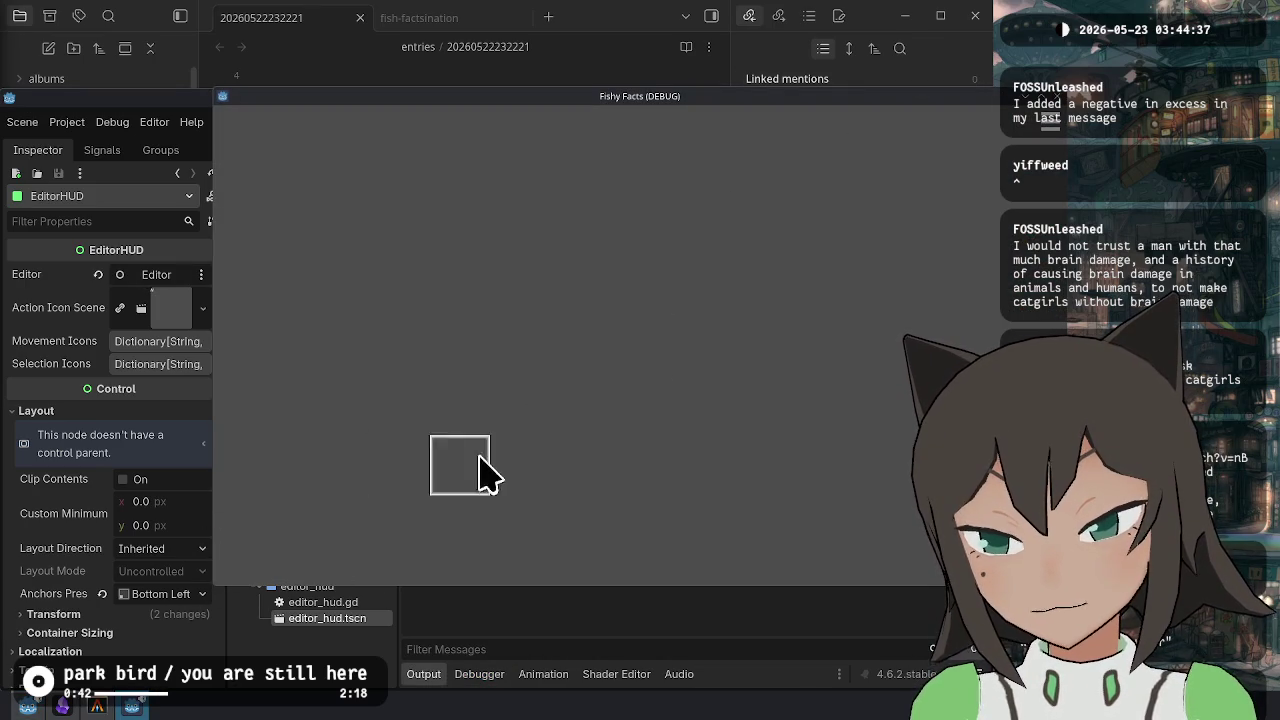
Delete the reset_size and anchor-preset lines from editor_hud.gd, save, and restart the game.
{"action": "left_click", "coordinate": [550, 620]}
{"action": "scroll", "coordinate": [657, 364], "scroll_direction": "down", "scroll_amount": 8}
{"action": "key", "text": "shift+Up"}
{"action": "key", "text": "shift+Up"}
{"action": "key", "text": "shift+Up"}
{"action": "key", "text": "BackSpace"}
{"action": "key", "text": "ctrl+s"}
{"action": "left_click", "coordinate": [762, 123]}
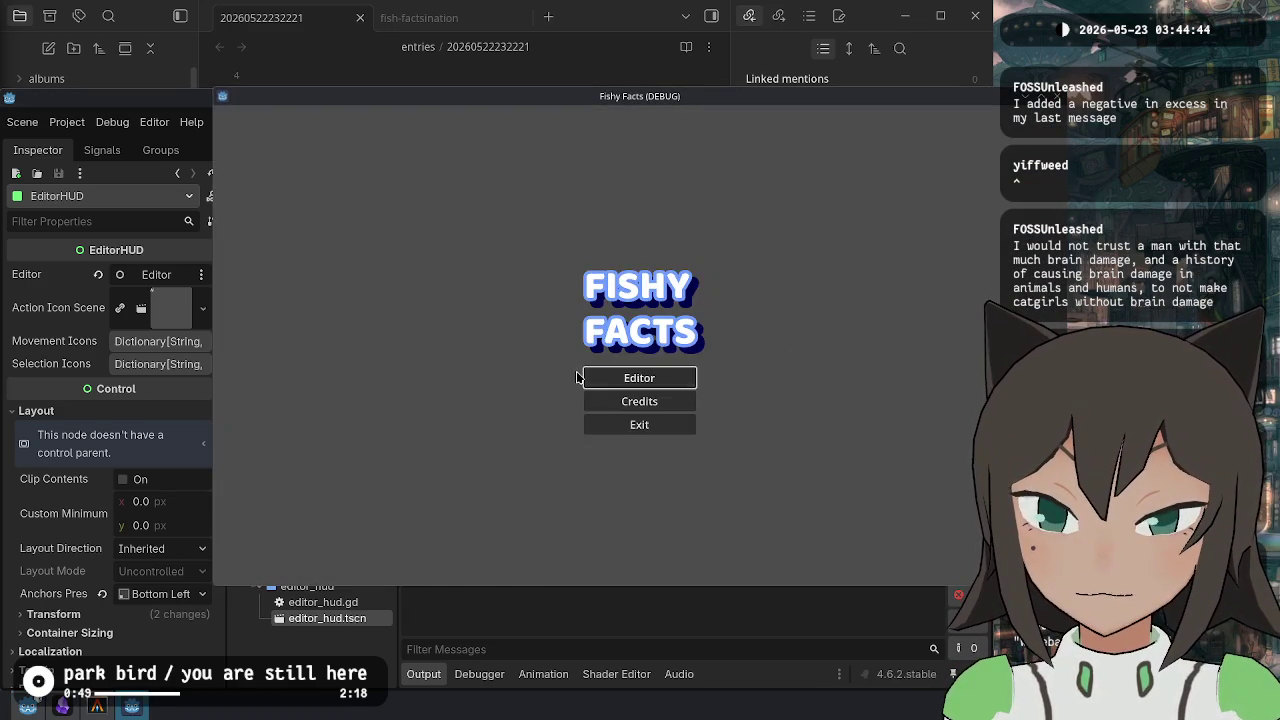
Test moving the selection in the game's editor mode, then open a YouTube video.
{"action": "left_click", "coordinate": [586, 378]}
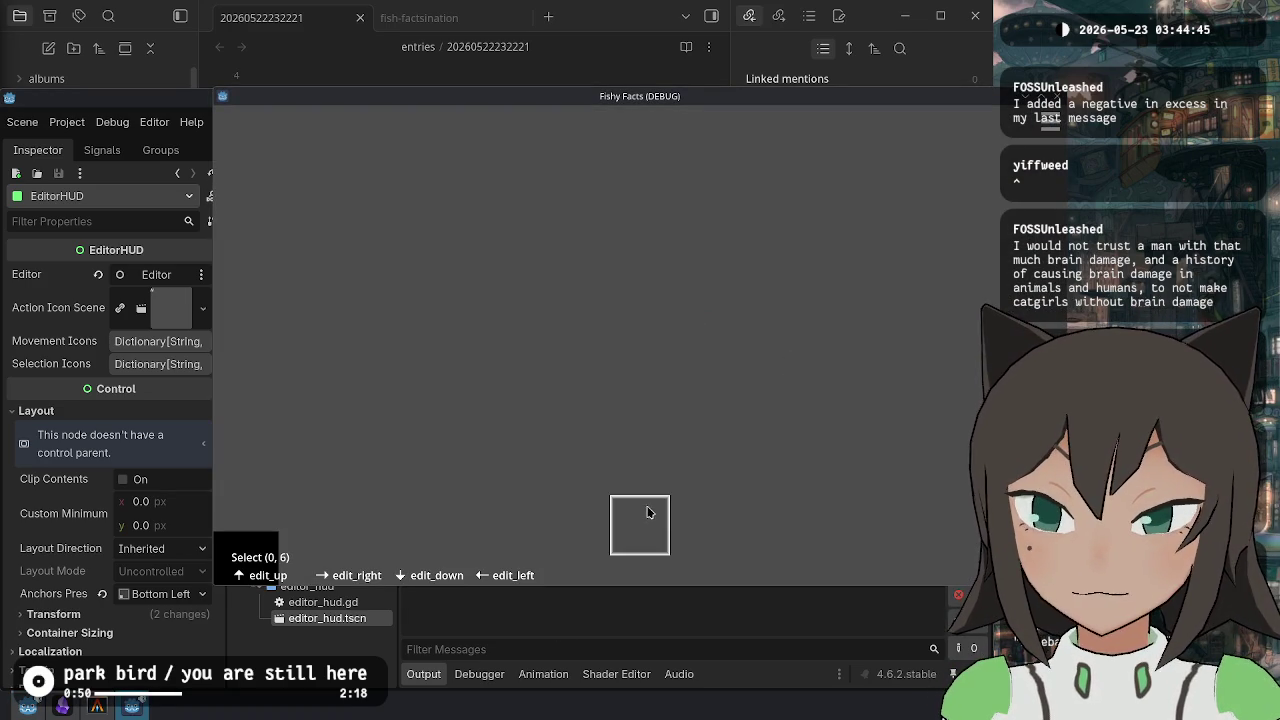
{"action": "key", "text": "super"}
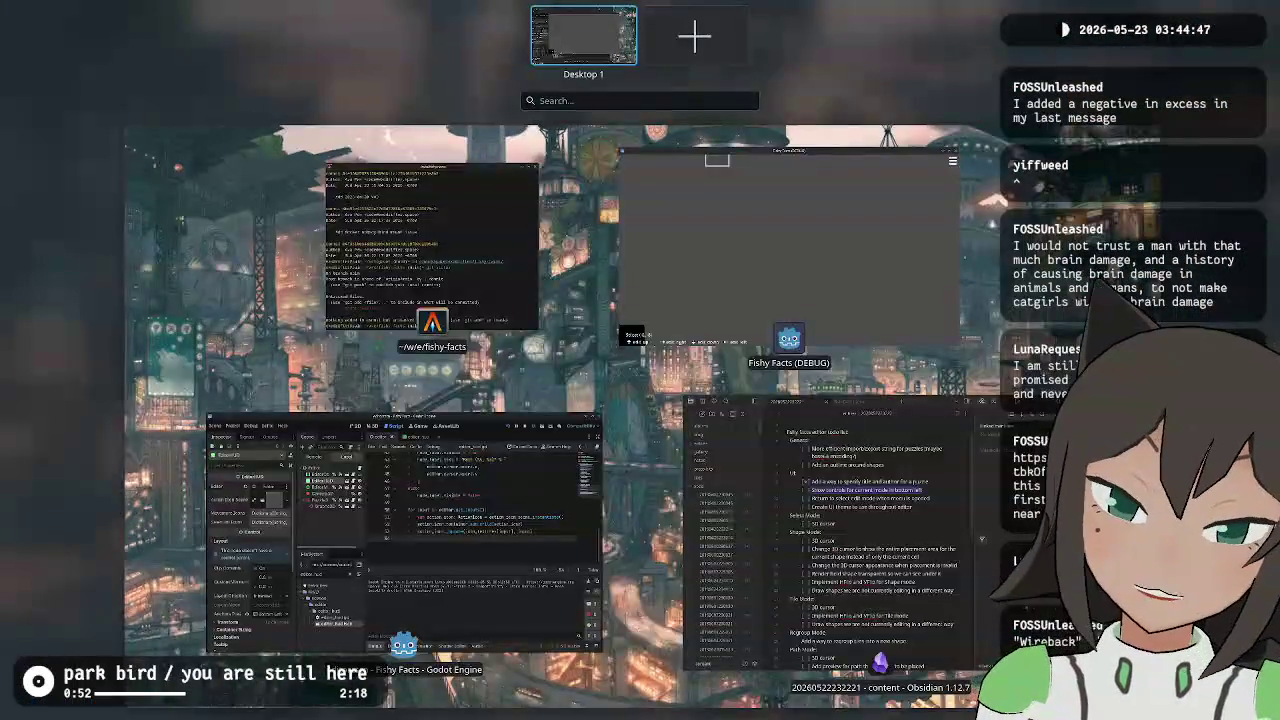
{"action": "key", "text": "super"}
{"action": "left_click_drag", "start_coordinate": [766, 335], "coordinate": [626, 257]}
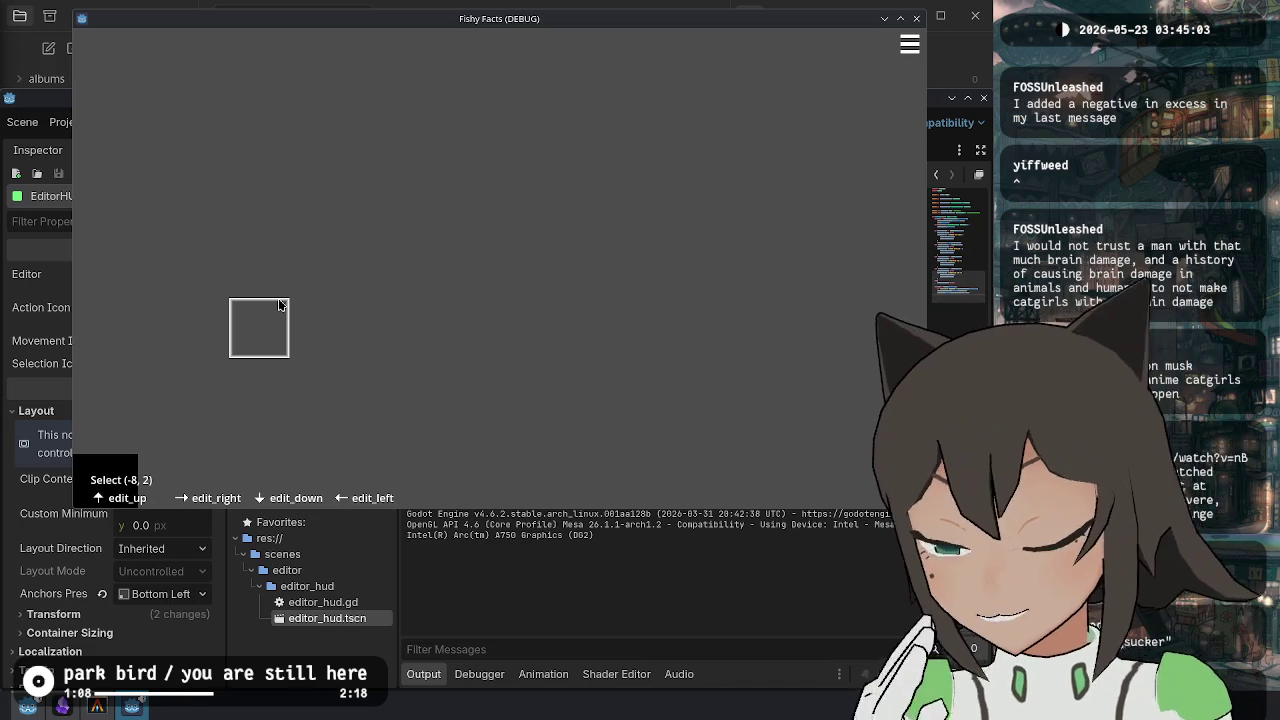
{"action": "key", "text": "Up"}
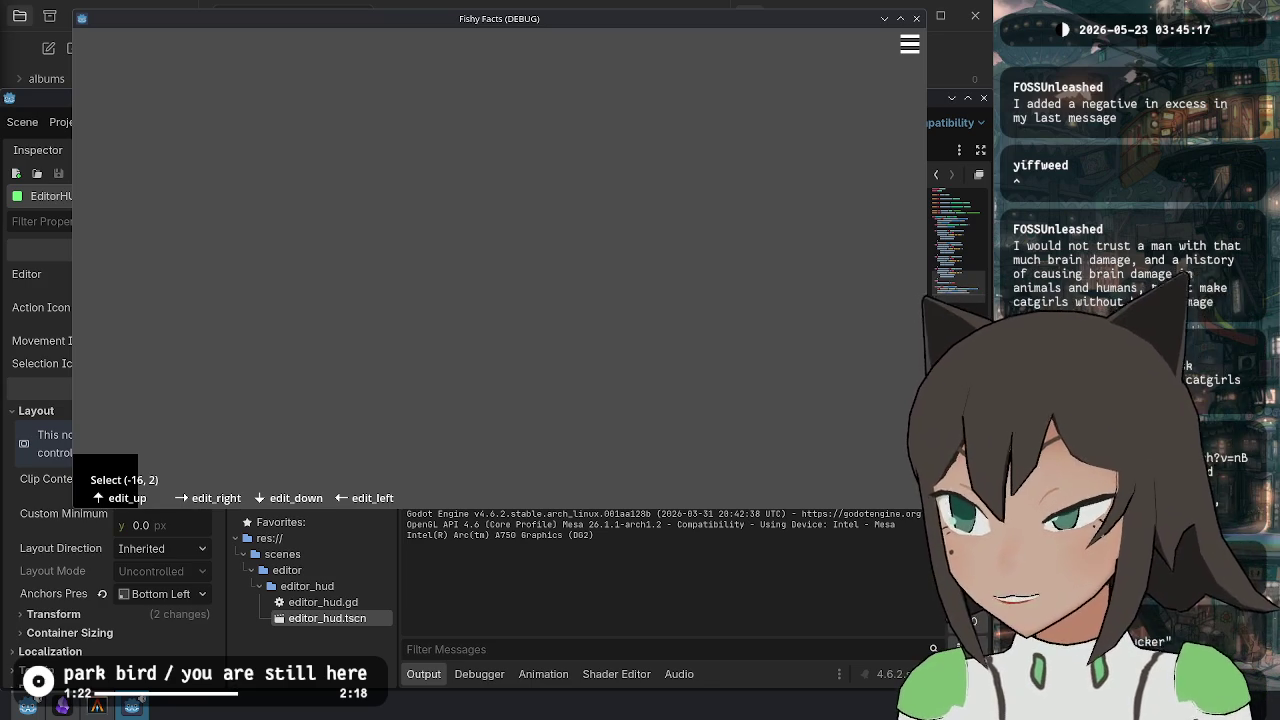
{"action": "left_click", "coordinate": [100, 191]}
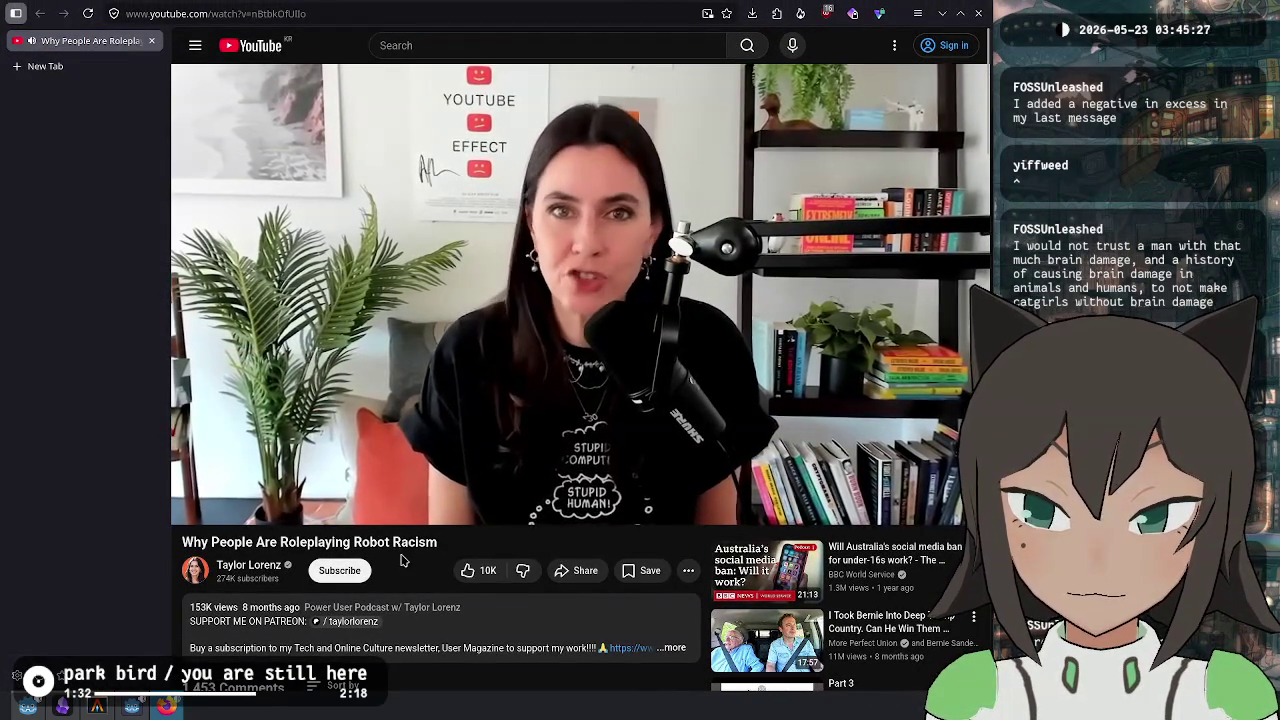
Turn on captions, hide the Firefox tab sidebar, and pause the video at 1:04.
{"action": "scroll", "coordinate": [400, 560], "scroll_direction": "down", "scroll_amount": 4}
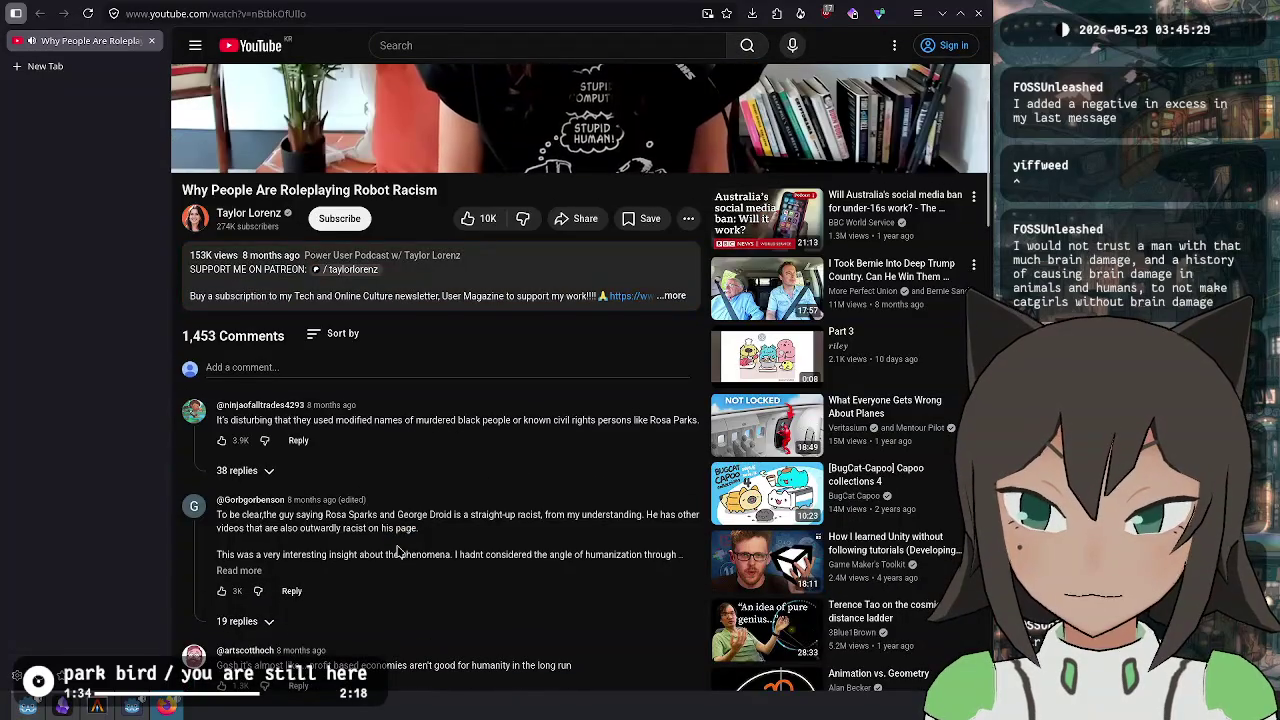
{"action": "scroll", "coordinate": [398, 550], "scroll_direction": "up", "scroll_amount": 4}
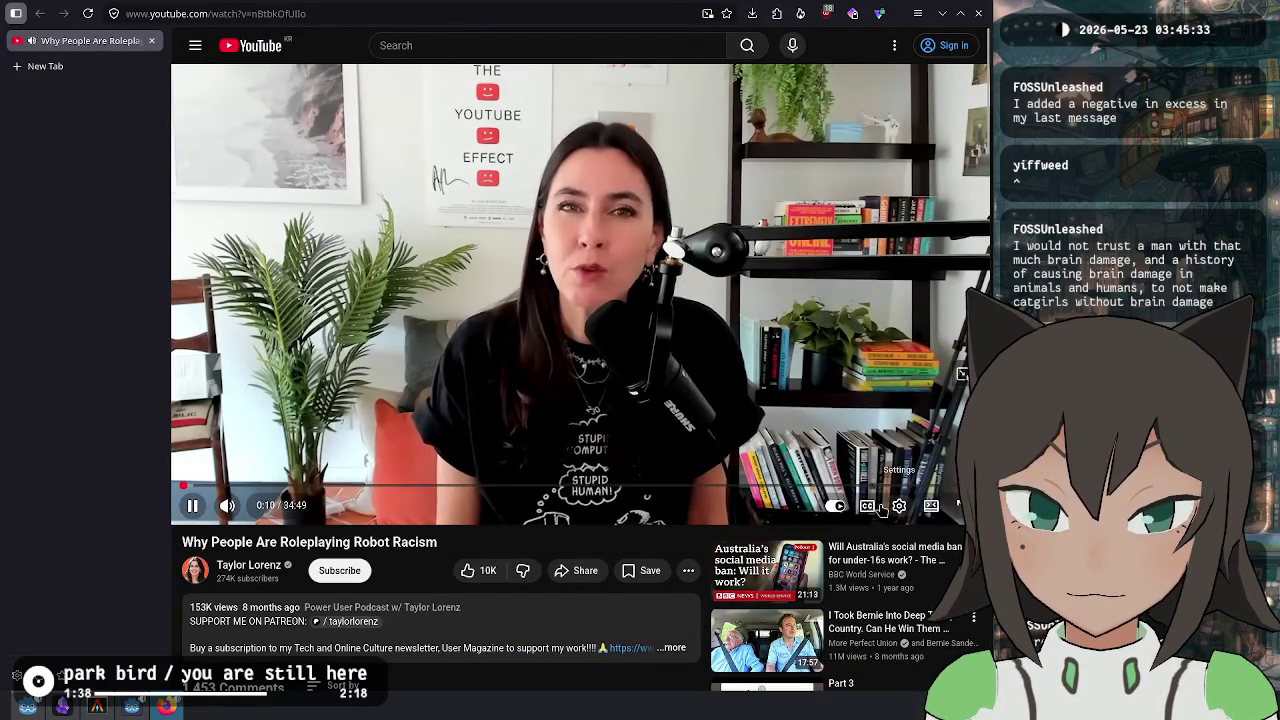
{"action": "left_click", "coordinate": [867, 505]}
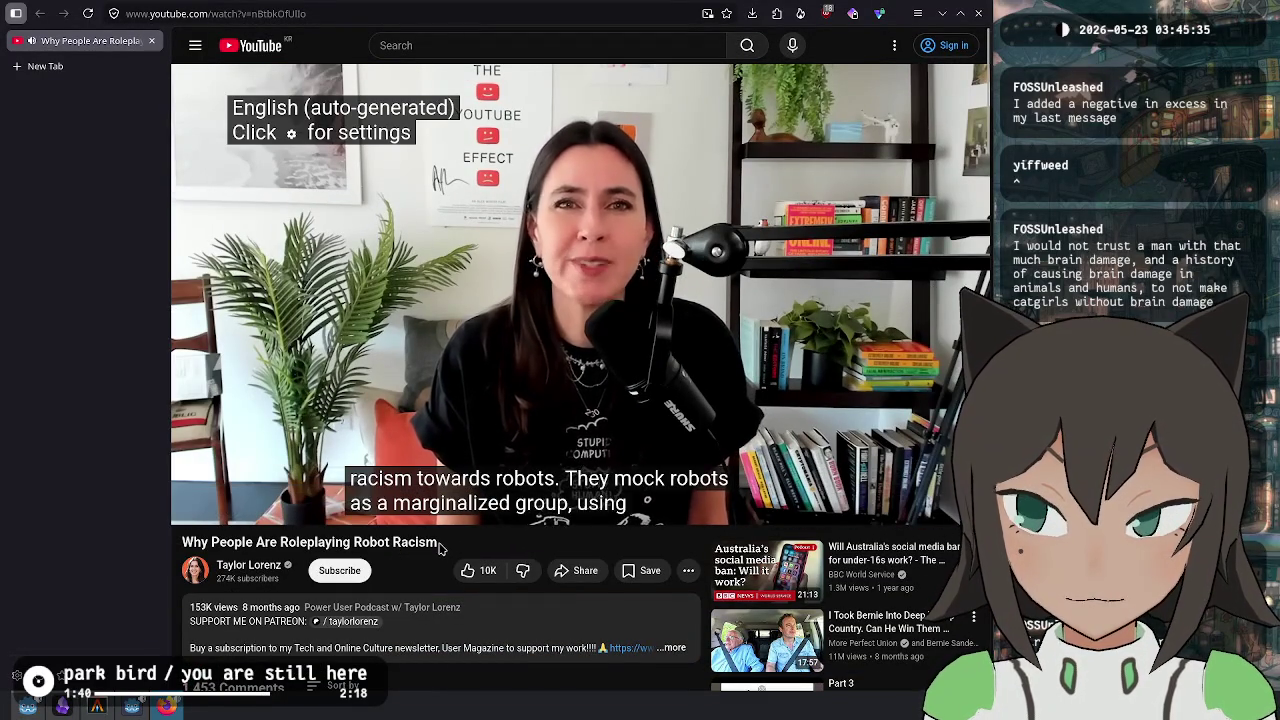
{"action": "left_click", "coordinate": [17, 13]}
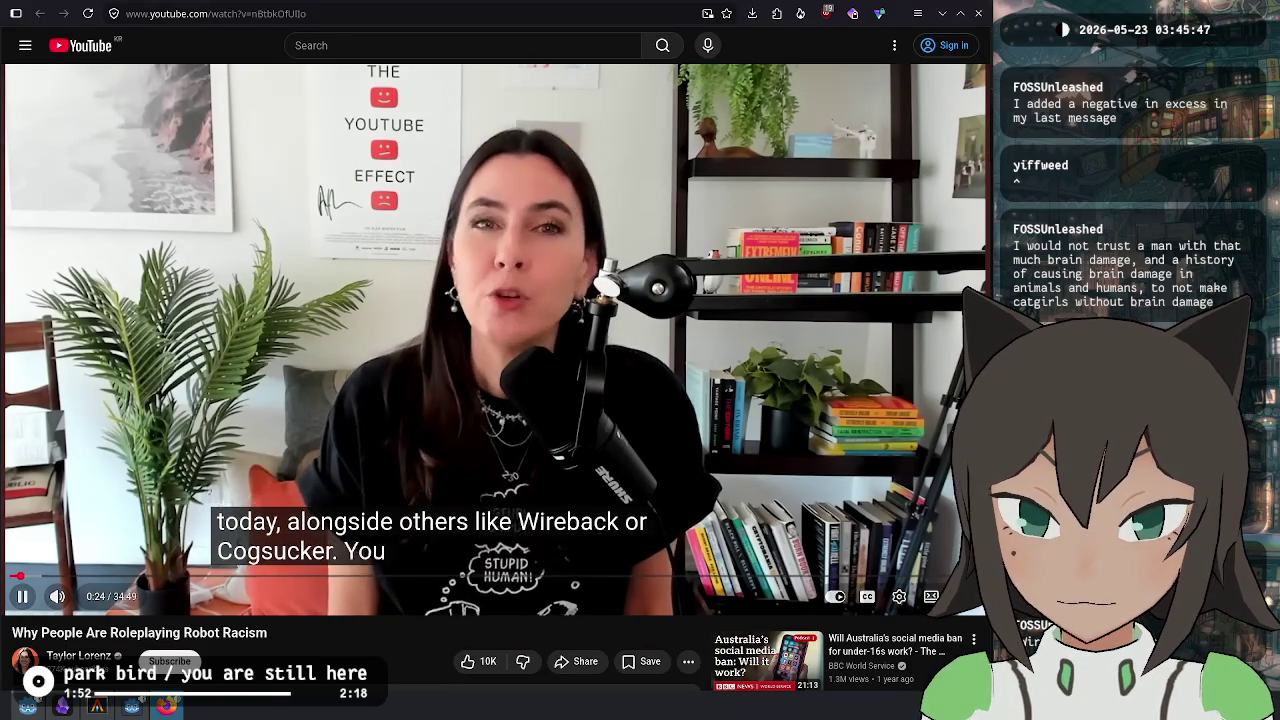
{"action": "left_click", "coordinate": [386, 344]}
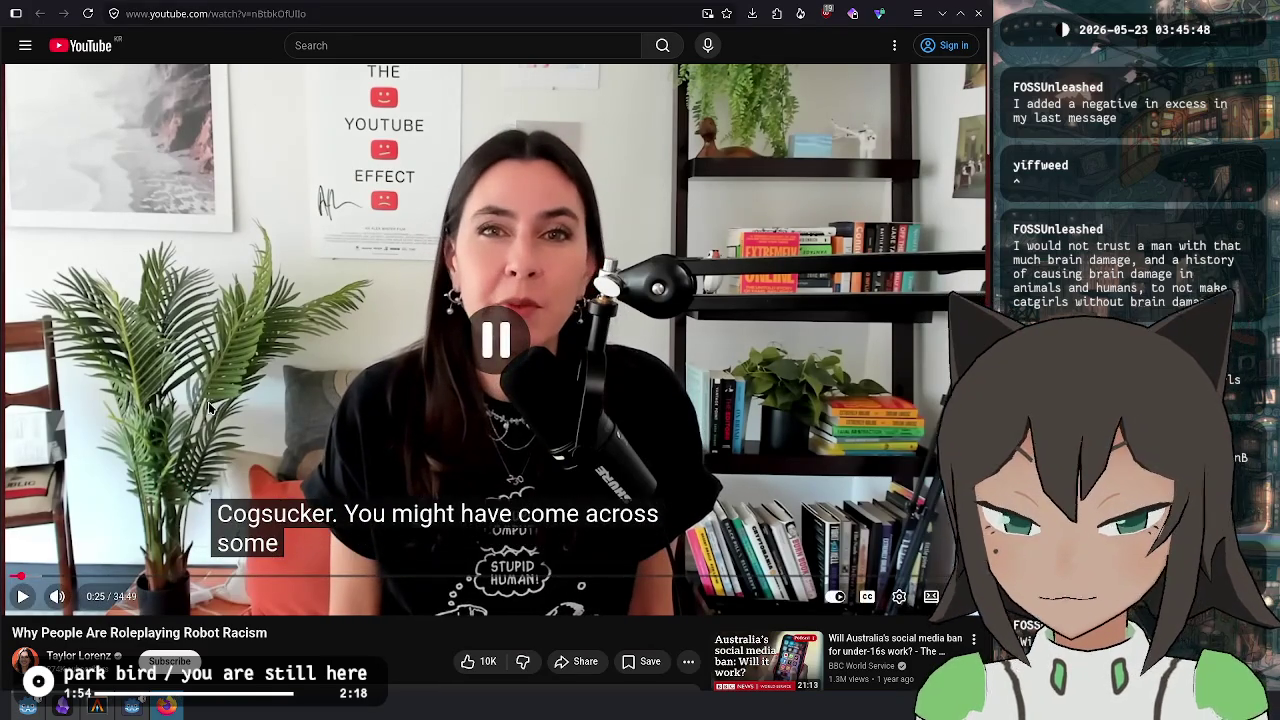
{"action": "left_click", "coordinate": [375, 314]}
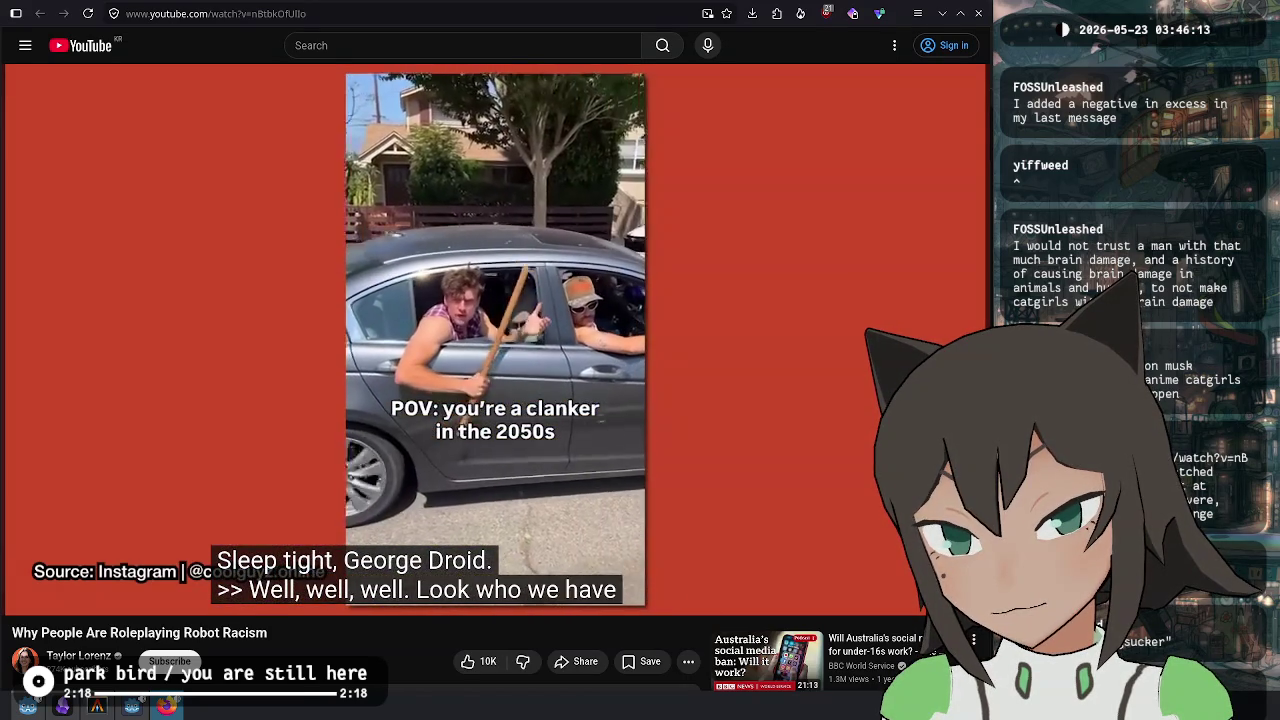
{"action": "mouse_move", "coordinate": [130, 156]}
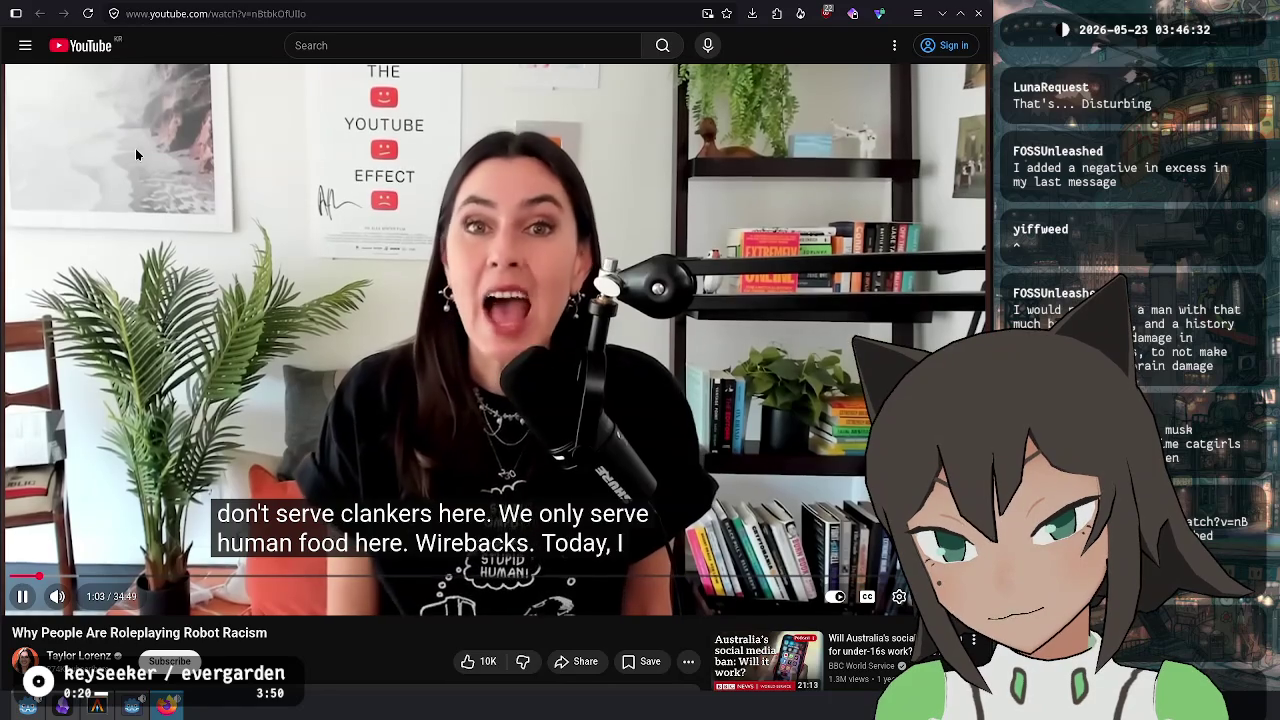
{"action": "left_click", "coordinate": [137, 154]}
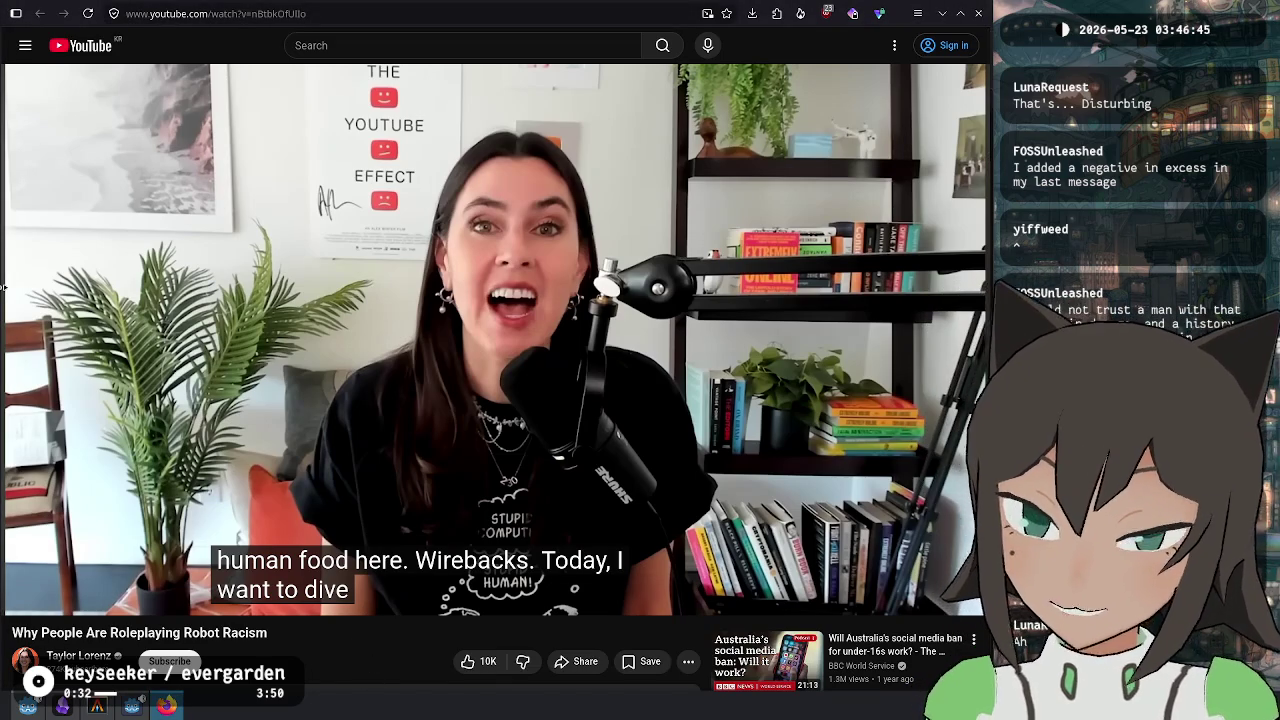
Search for the creator, go to their channel's Videos list, and open I Just Want to Fix Things.
{"action": "mouse_move", "coordinate": [975, 288]}
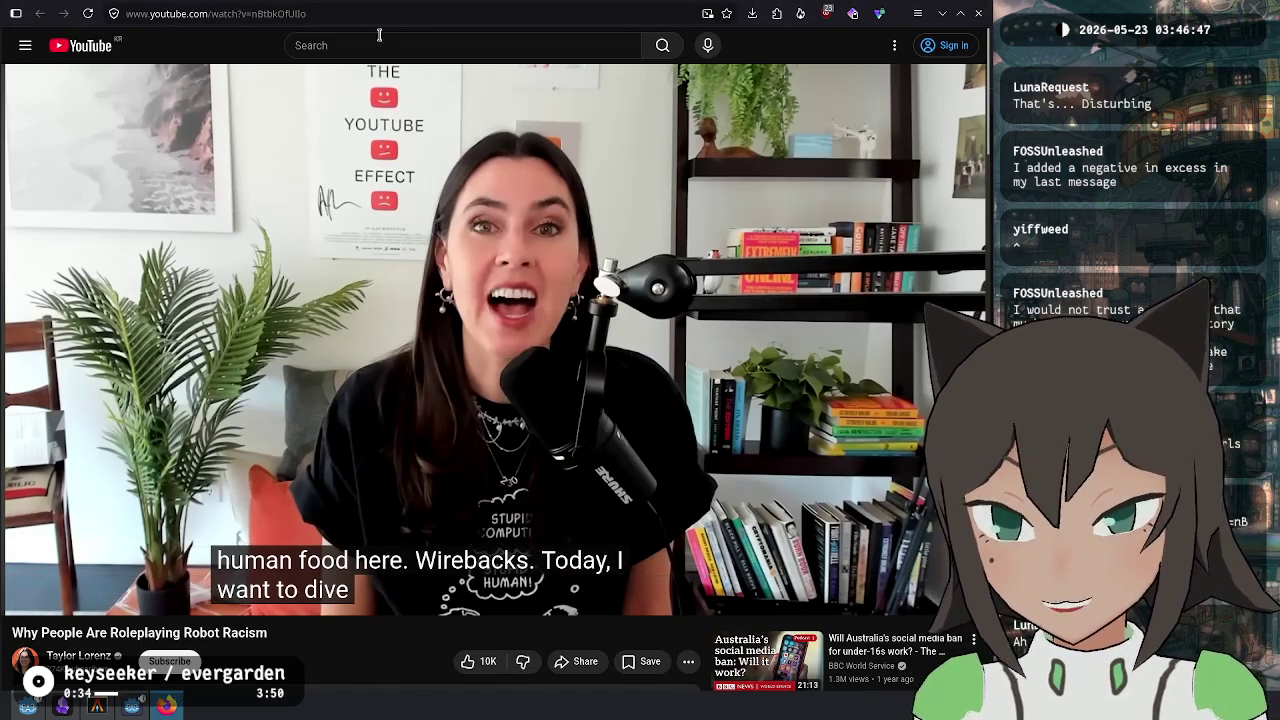
{"action": "left_click", "coordinate": [379, 40]}
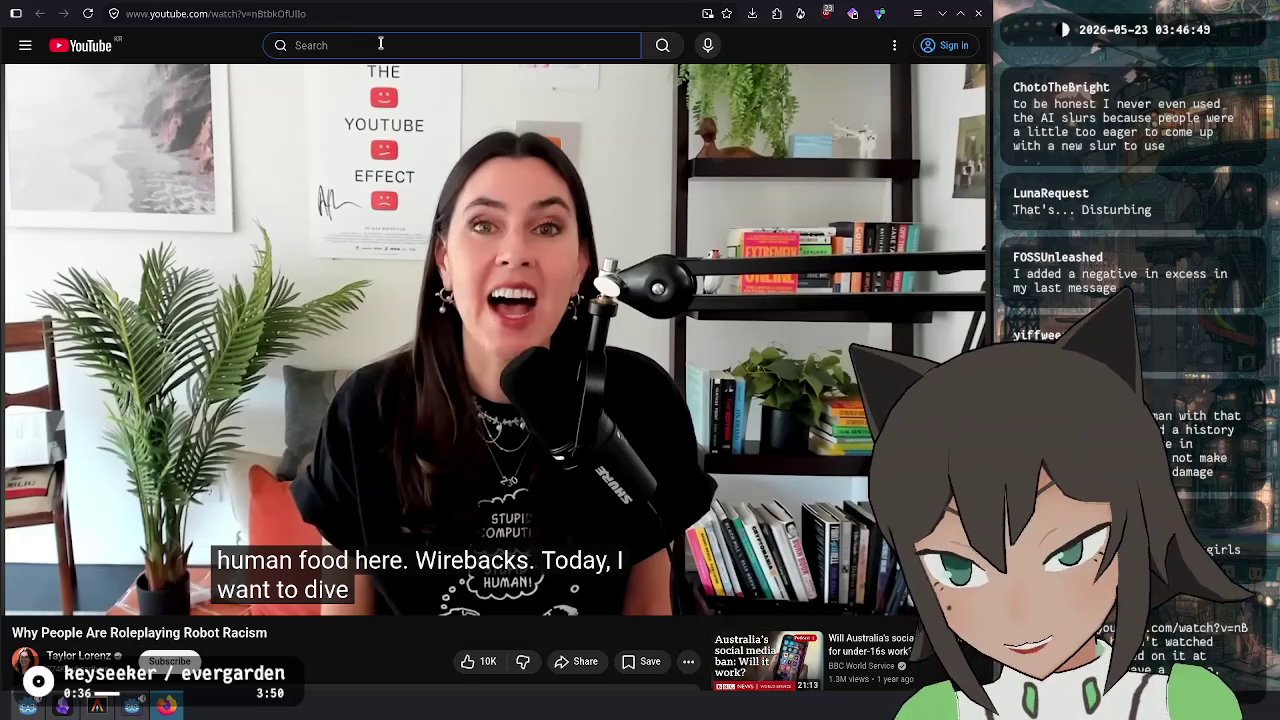
{"action": "type", "text": "hankgreen"}
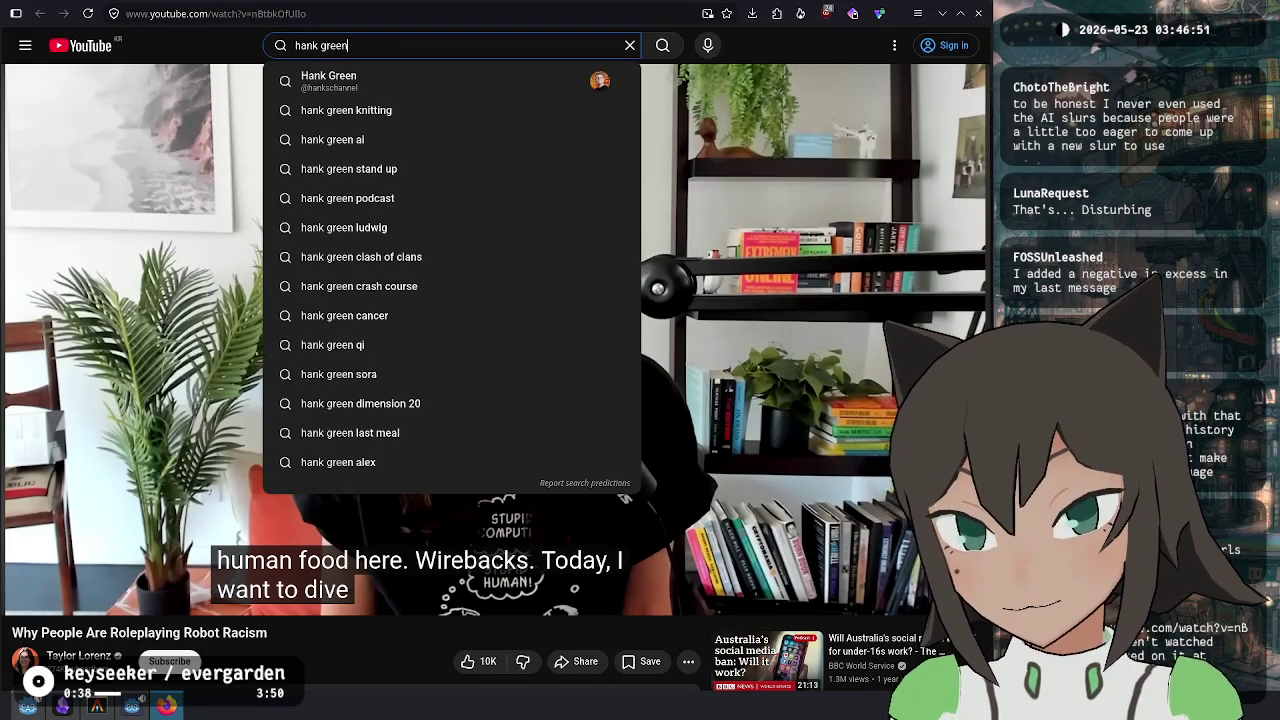
{"action": "key", "text": "Return"}
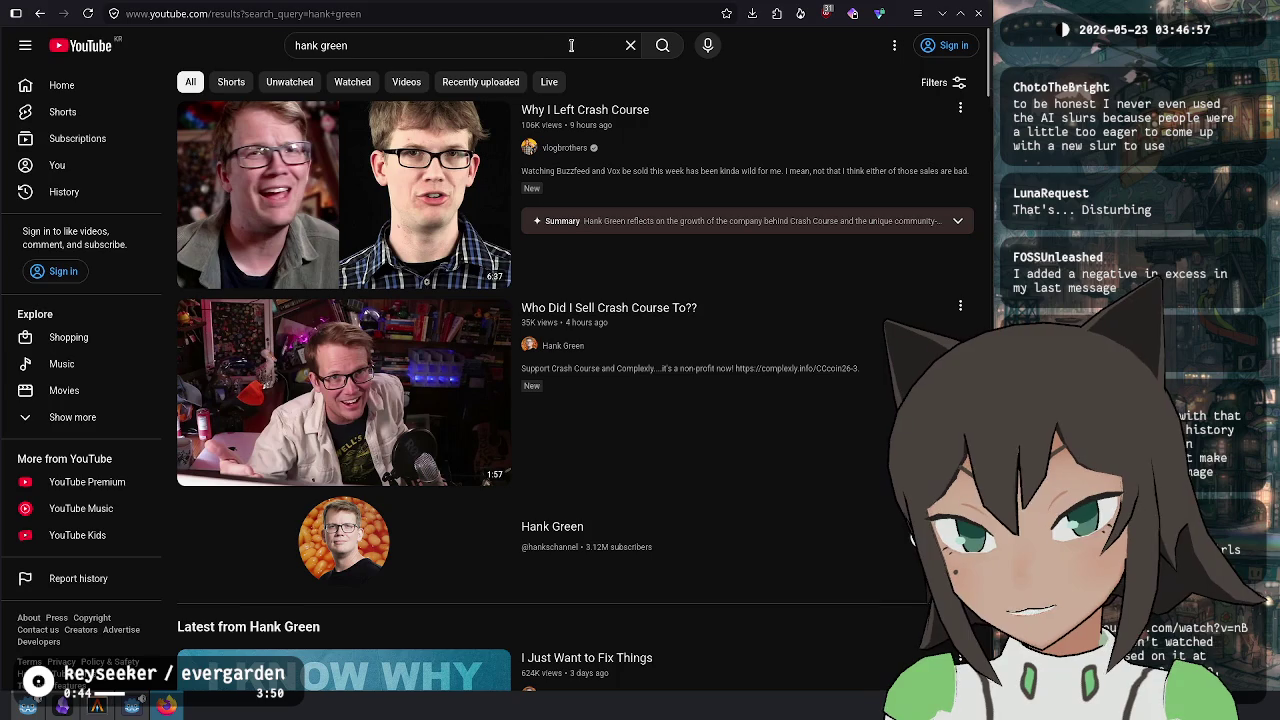
{"action": "left_click", "coordinate": [557, 355]}
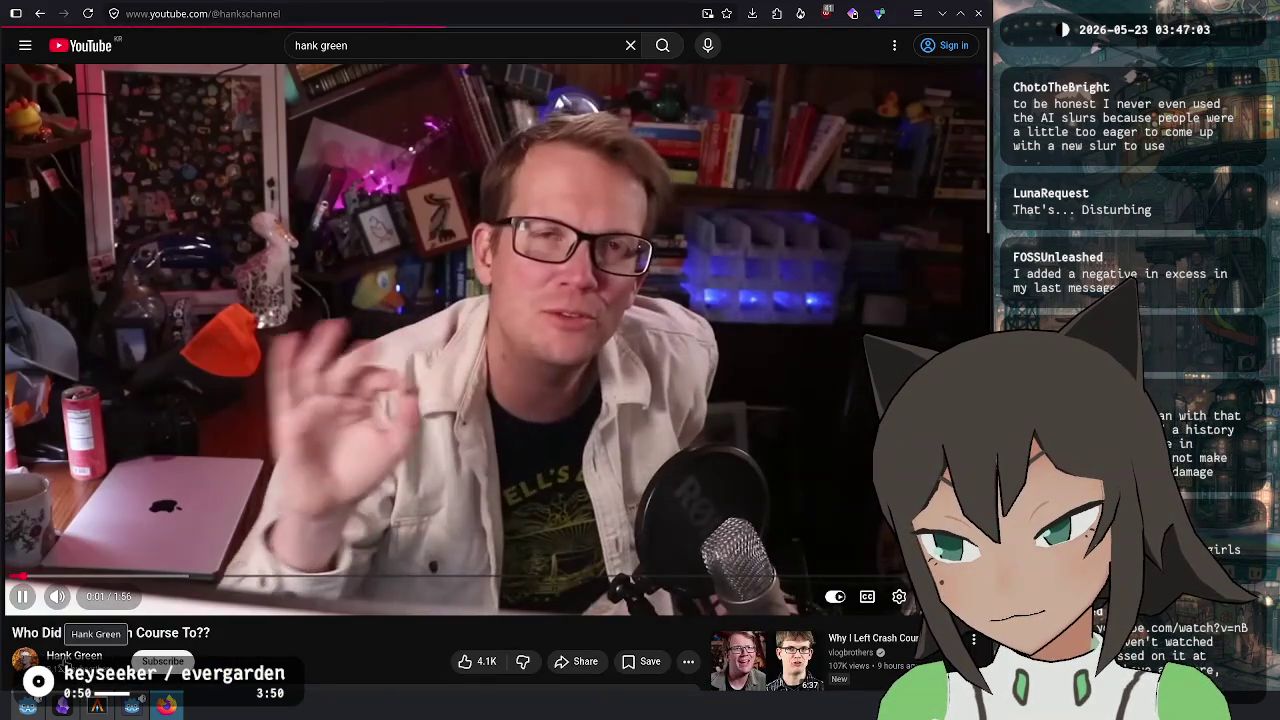
{"action": "left_click", "coordinate": [68, 658]}
{"action": "left_click", "coordinate": [280, 229]}
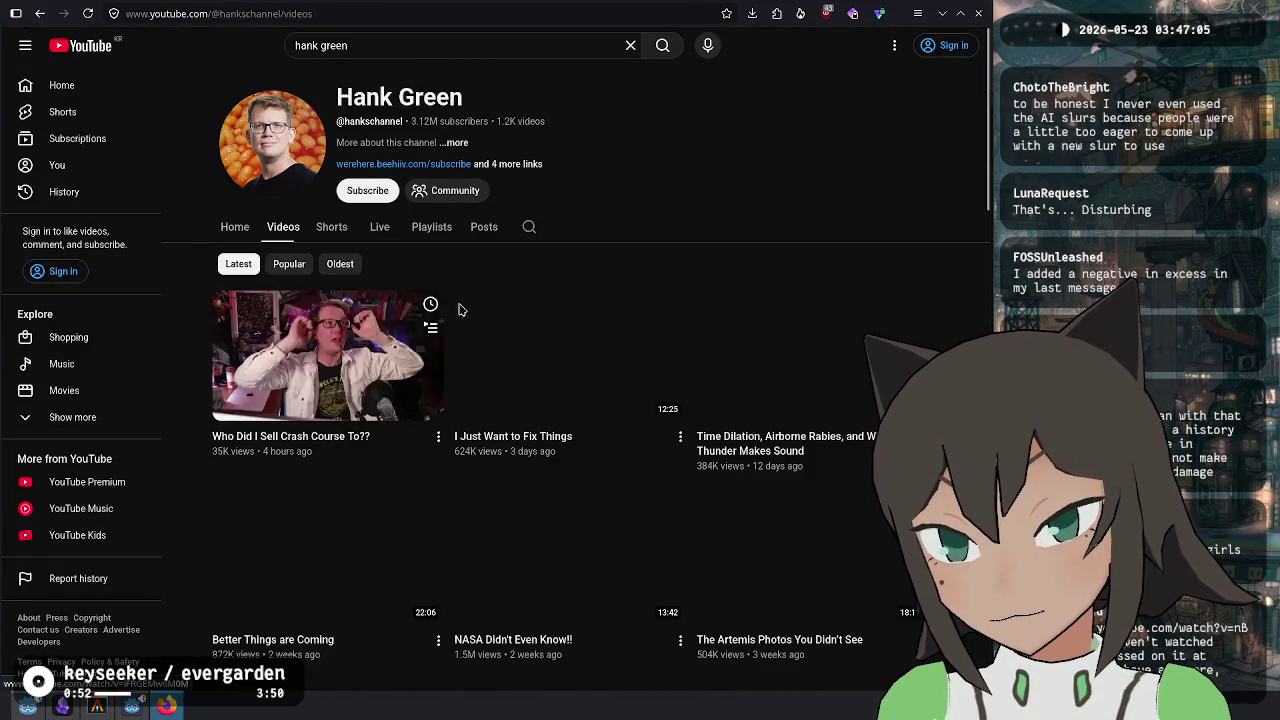
{"action": "scroll", "coordinate": [762, 282], "scroll_direction": "down", "scroll_amount": 2}
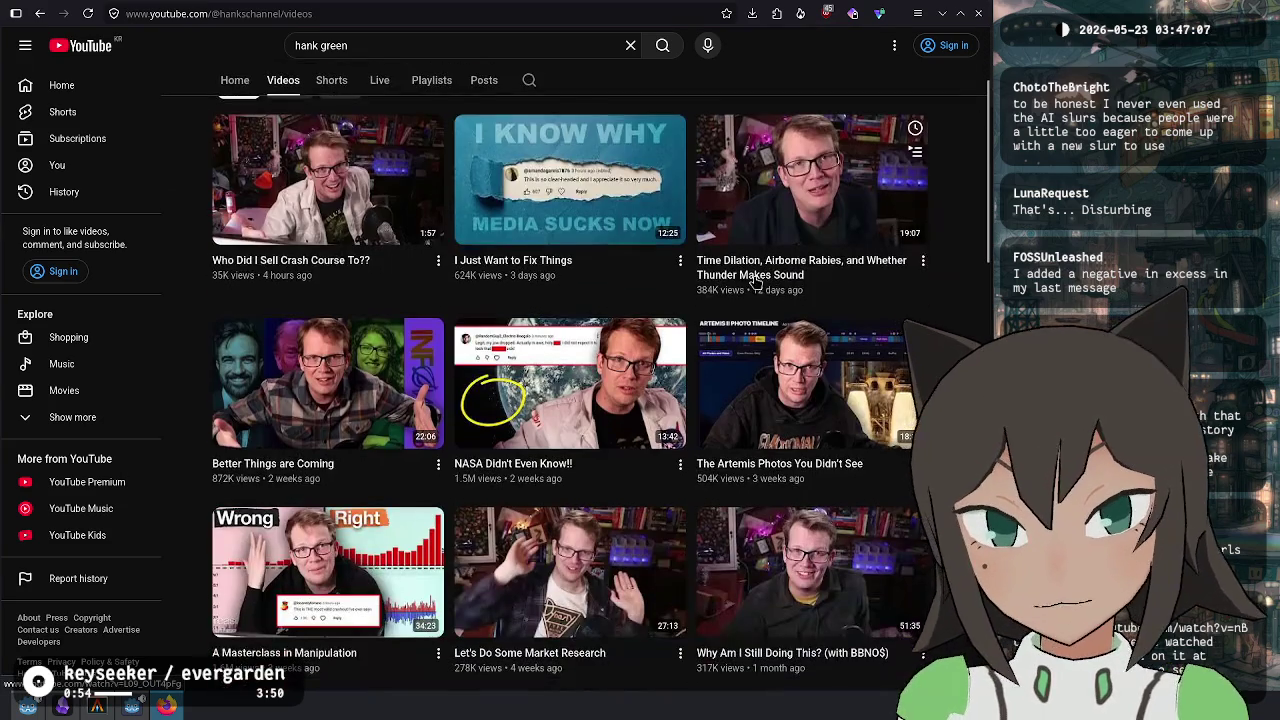
{"action": "left_click", "coordinate": [585, 190]}
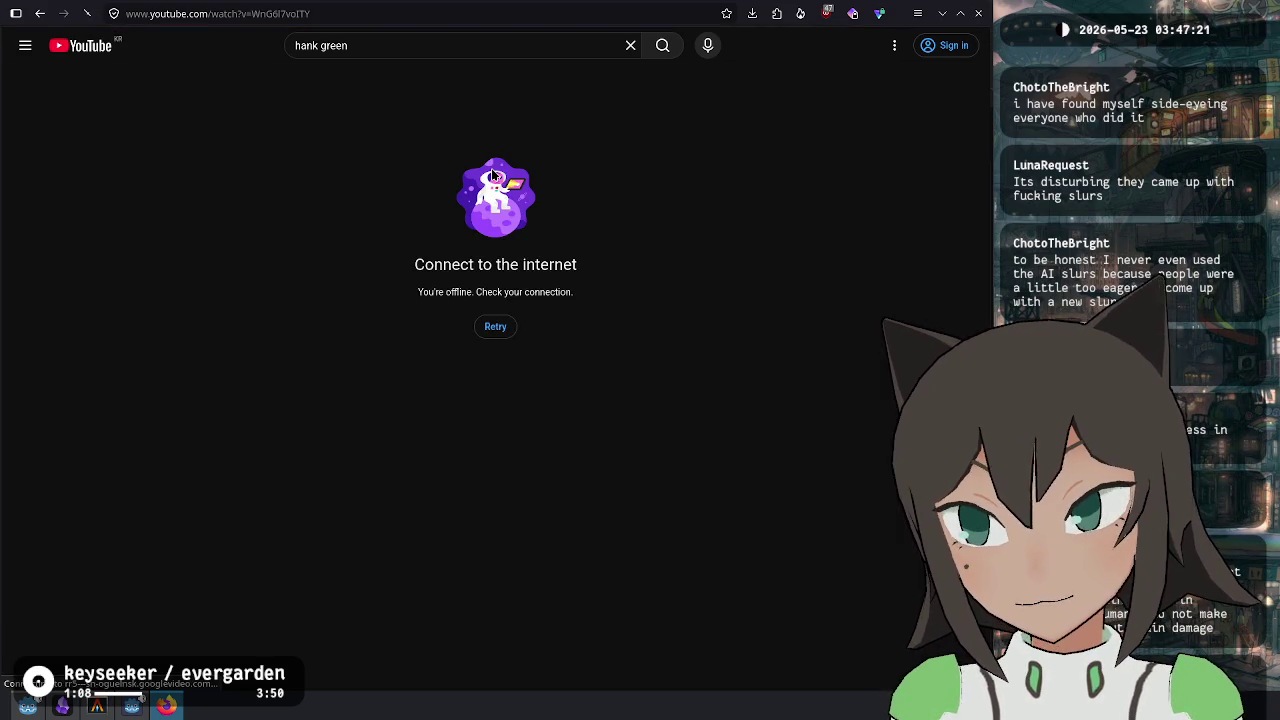
Retry the video after the offline error and bring up the End Private Session prompt.
{"action": "left_click", "coordinate": [498, 337]}
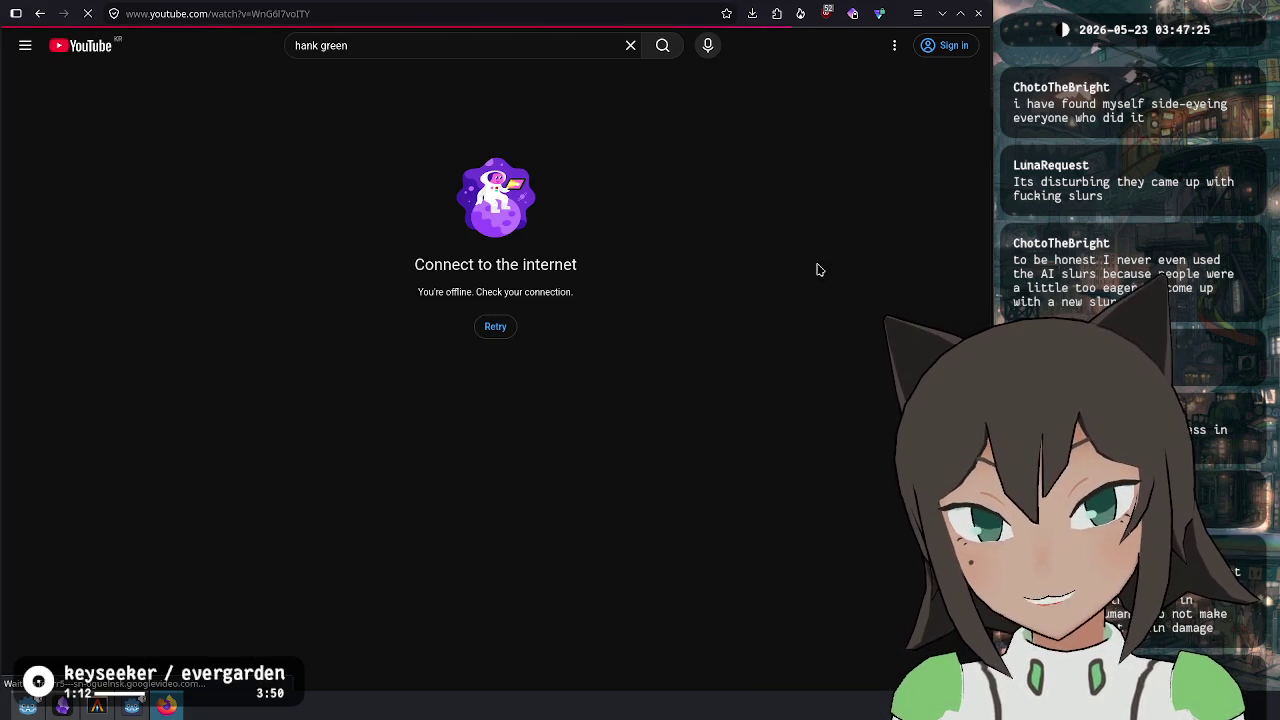
{"action": "left_click", "coordinate": [802, 12]}
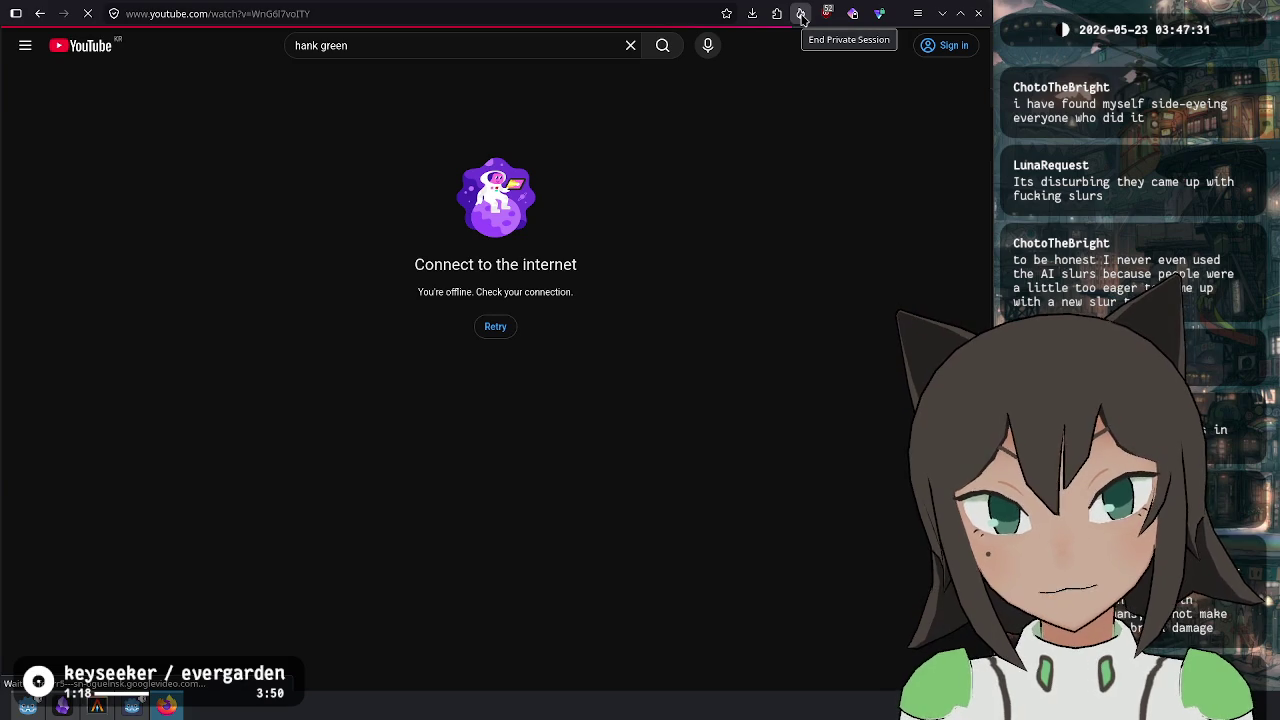
{"action": "left_click", "coordinate": [802, 15]}
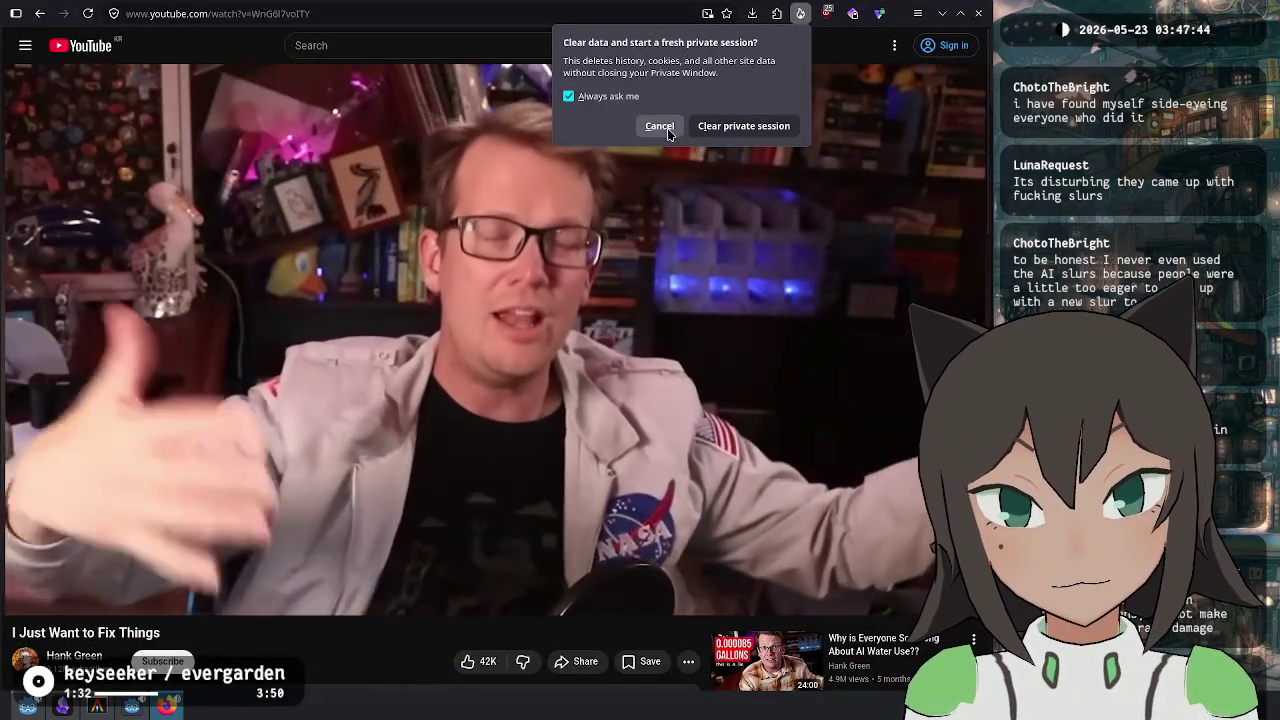
{"action": "left_click", "coordinate": [660, 126]}
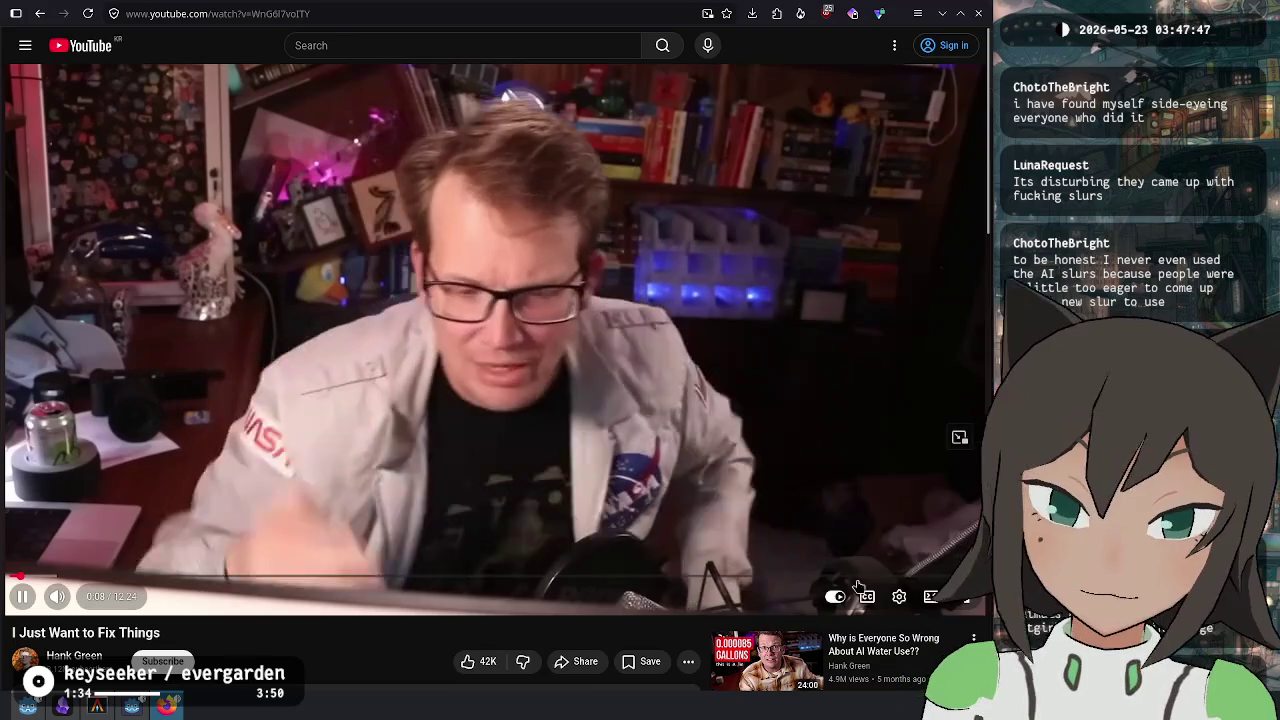
Turn captions on with C, pause and resume, then pause at 1:03.
{"action": "key", "text": "c"}
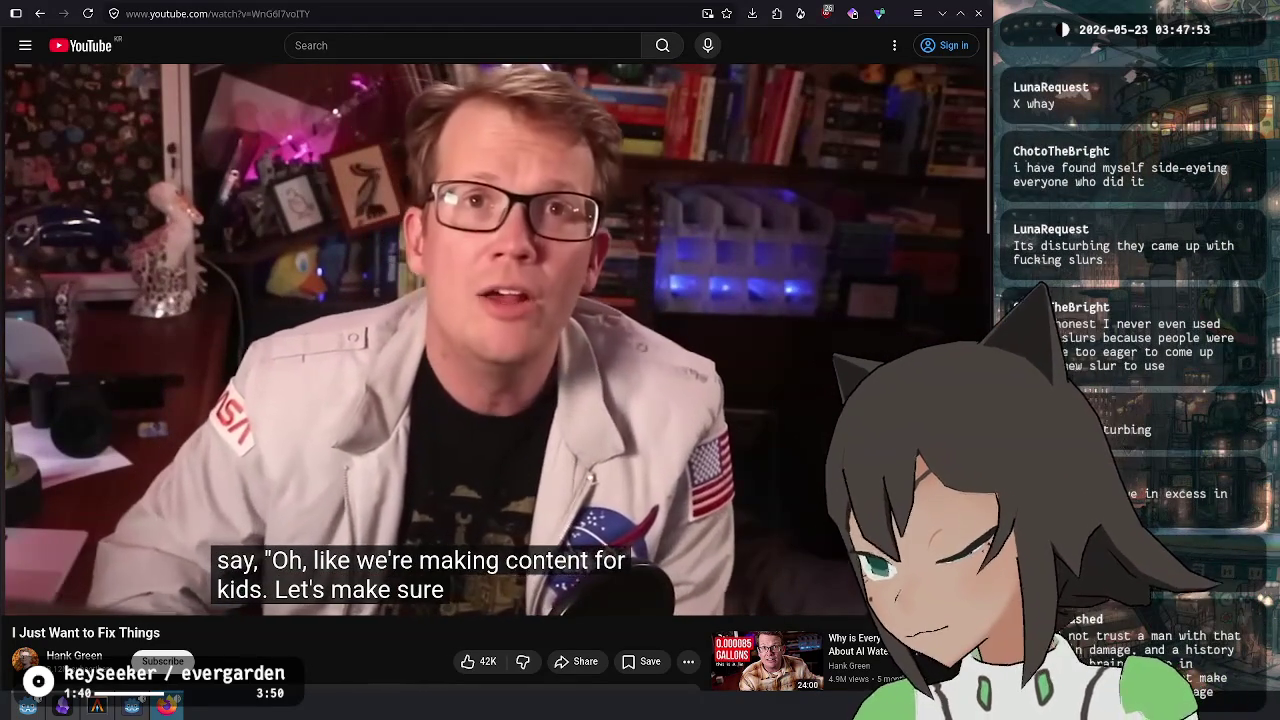
{"action": "left_click", "coordinate": [338, 355]}
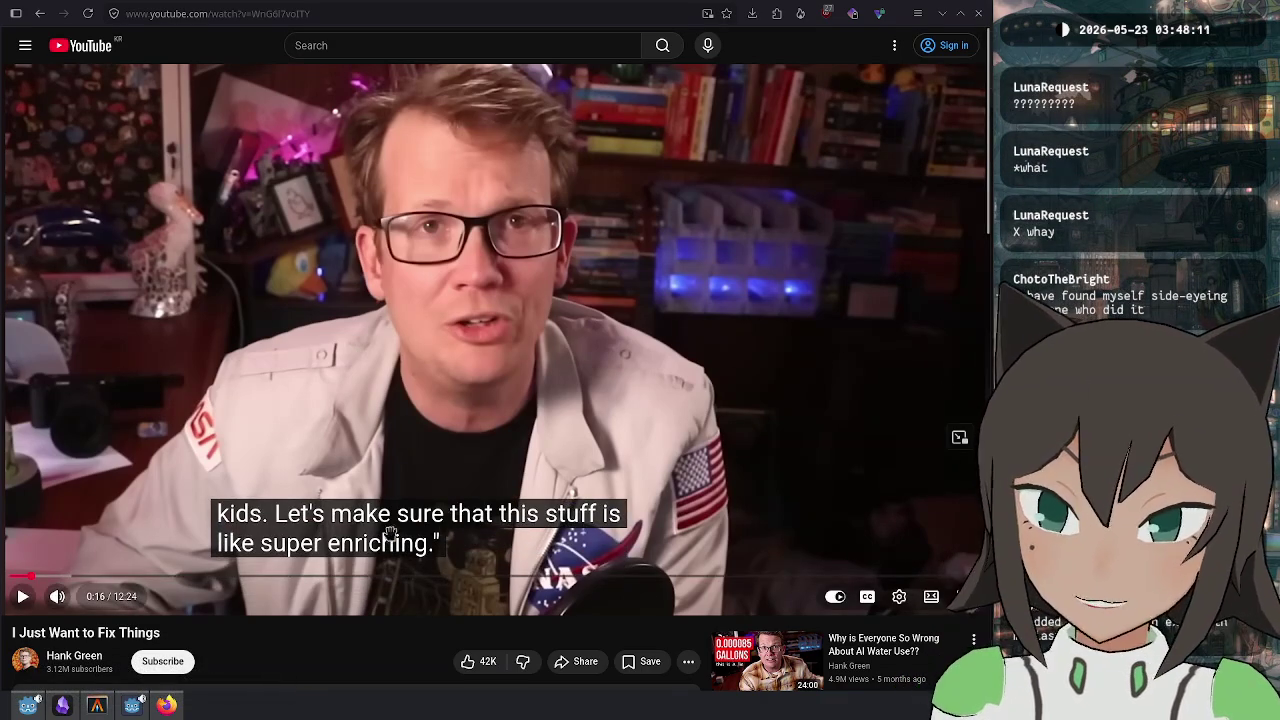
{"action": "left_click", "coordinate": [385, 275]}
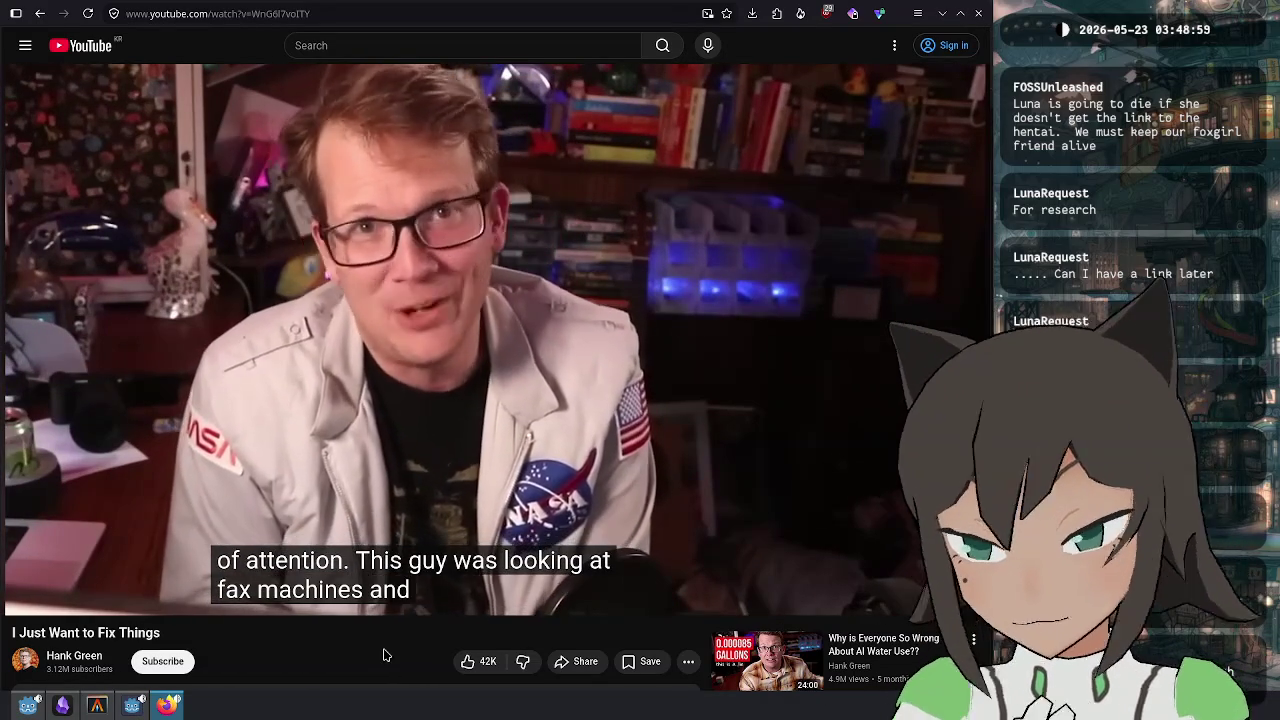
{"action": "mouse_move", "coordinate": [420, 378]}
{"action": "left_click", "coordinate": [523, 388]}
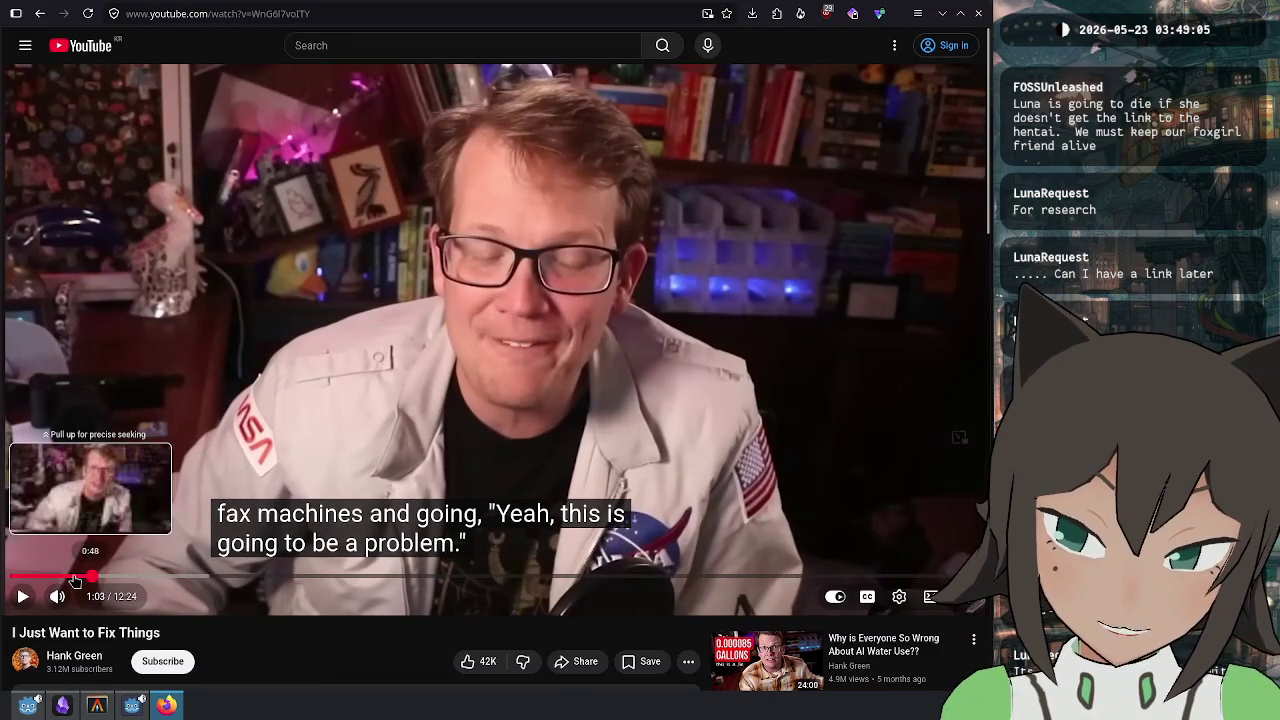
Drag the progress bar back to about 0:34, then pause with Space near 3:17.
{"action": "left_click", "coordinate": [75, 580]}
{"action": "mouse_move", "coordinate": [75, 580]}
{"action": "left_mouse_down"}
{"action": "mouse_move", "coordinate": [56, 577]}
{"action": "mouse_move", "coordinate": [286, 576]}
{"action": "mouse_move", "coordinate": [298, 528]}
{"action": "mouse_move", "coordinate": [240, 480]}
{"action": "mouse_move", "coordinate": [231, 441]}
{"action": "mouse_move", "coordinate": [200, 430]}
{"action": "mouse_move", "coordinate": [220, 428]}
{"action": "left_mouse_up"}
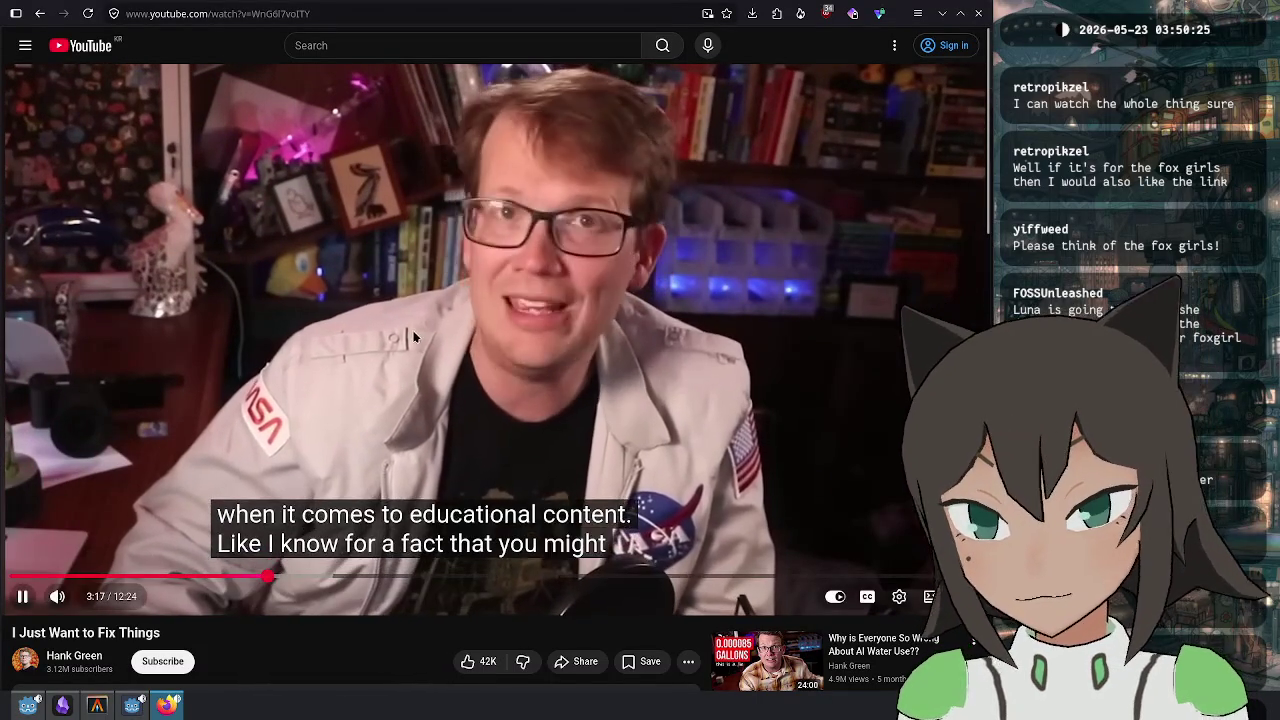
{"action": "key", "text": "space"}
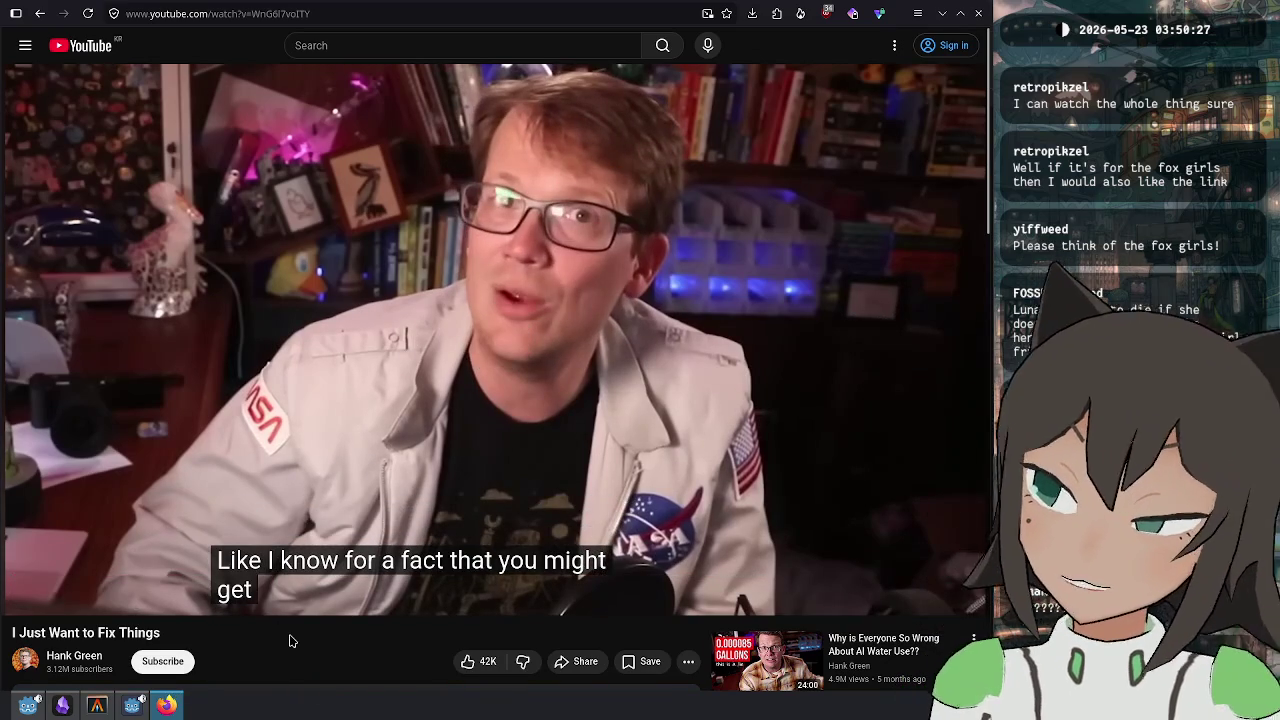
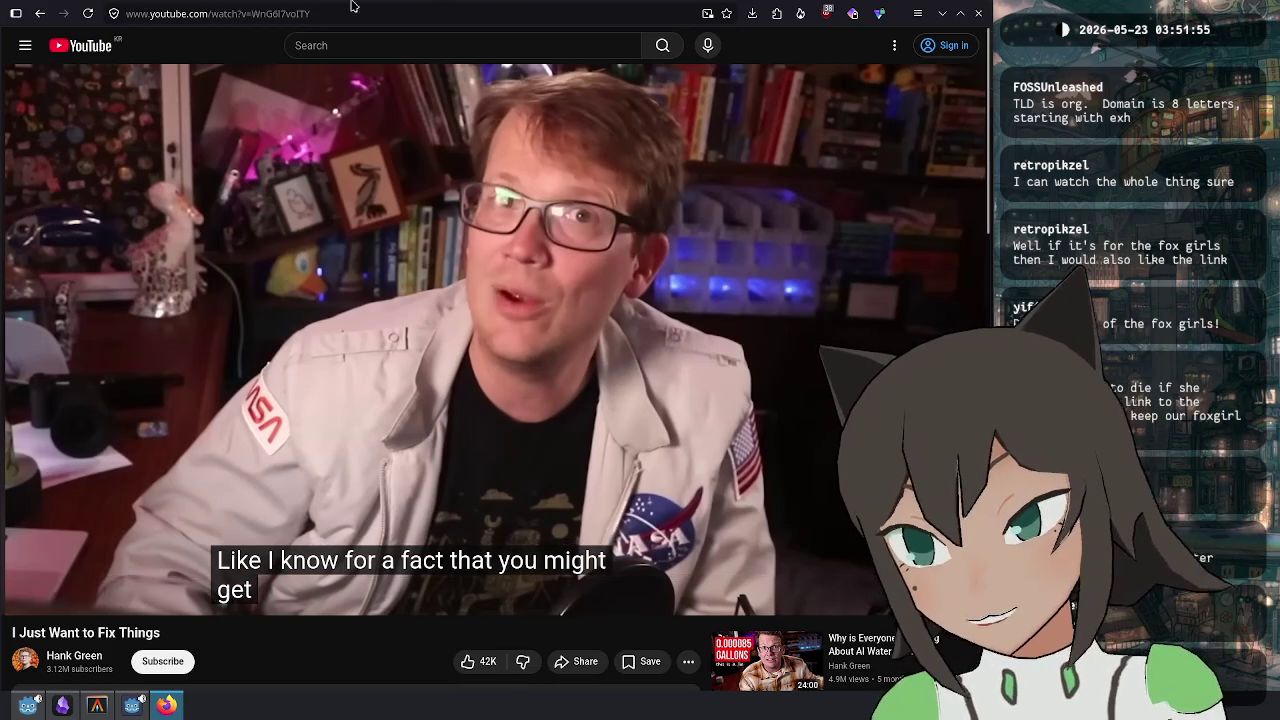
Go back to the Robot Racism video at 1:03, then forward to 'I Just Want to Fix Things'.
{"action": "right_click", "coordinate": [40, 13]}
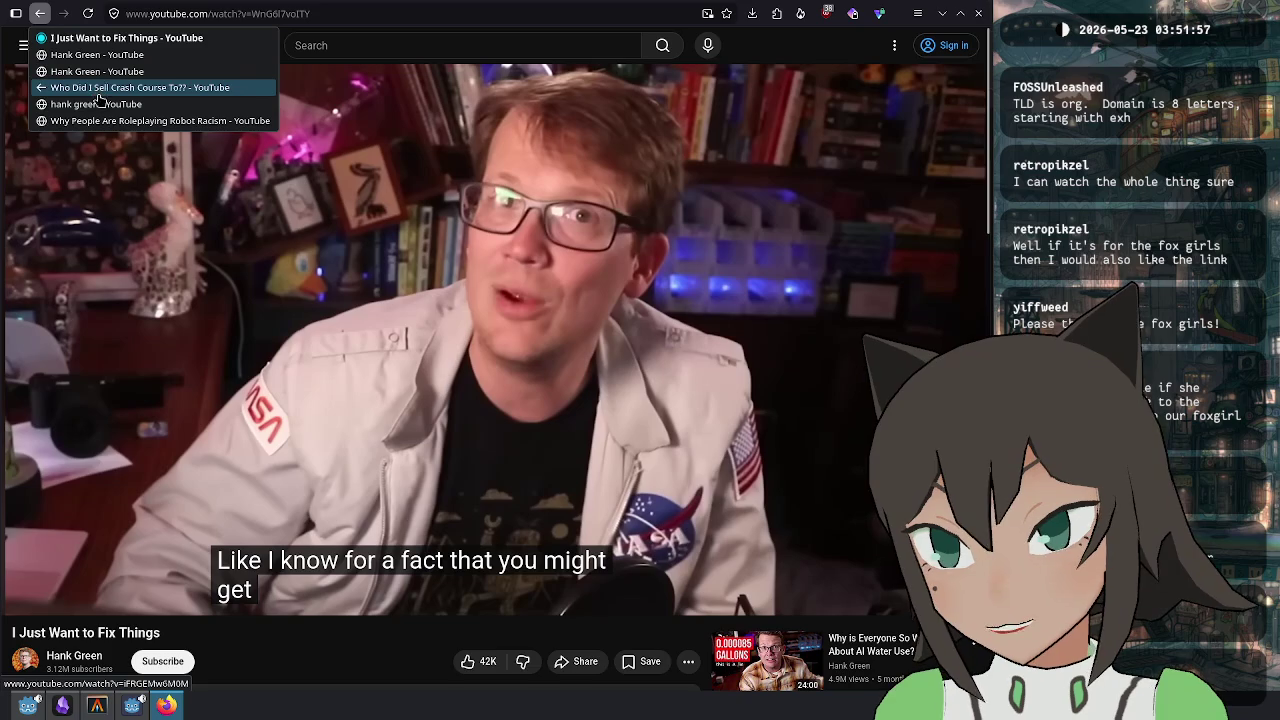
{"action": "left_click", "coordinate": [100, 104]}
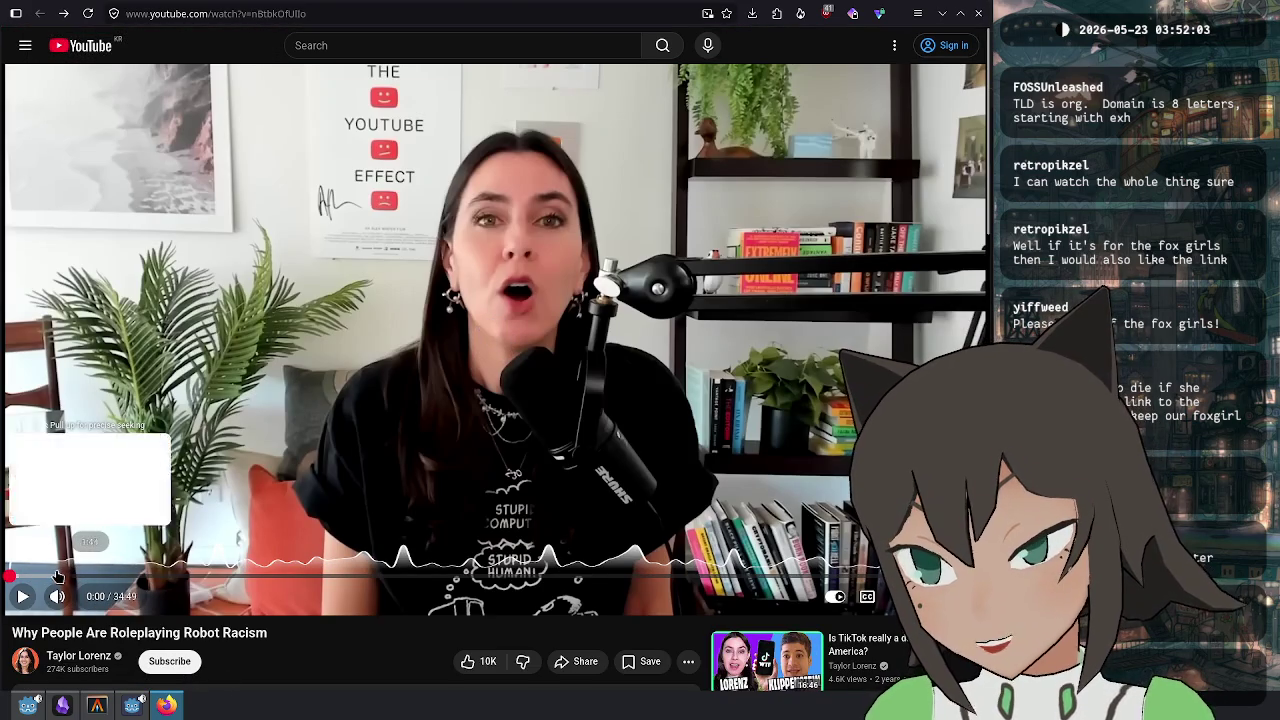
{"action": "left_click", "coordinate": [39, 577]}
{"action": "left_click_drag", "start_coordinate": [39, 577], "coordinate": [35, 576]}
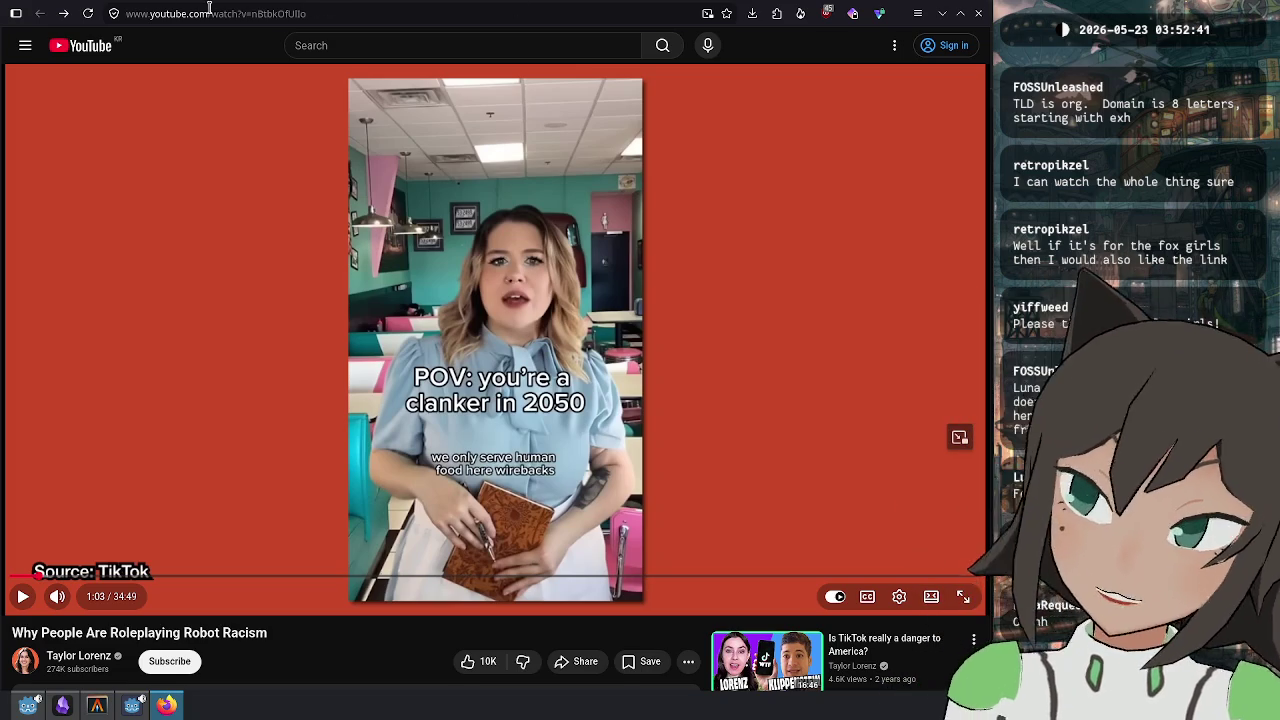
{"action": "right_click", "coordinate": [63, 13]}
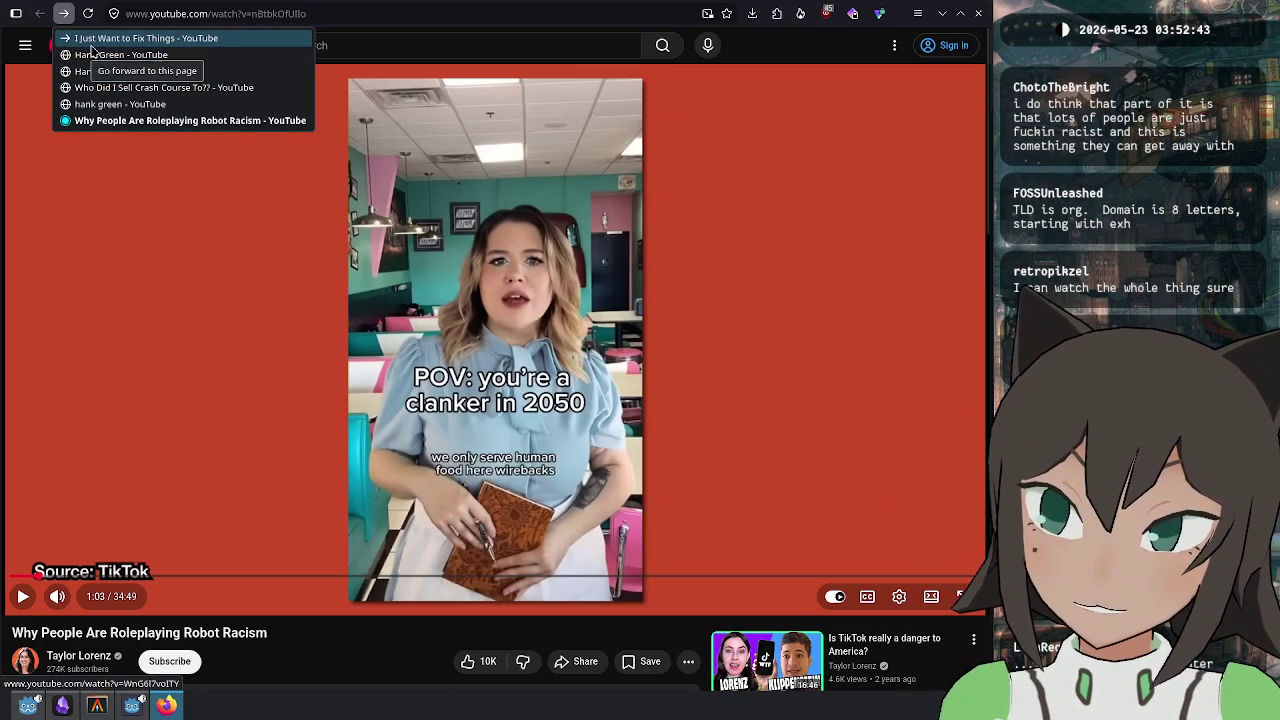
{"action": "left_click", "coordinate": [100, 38]}
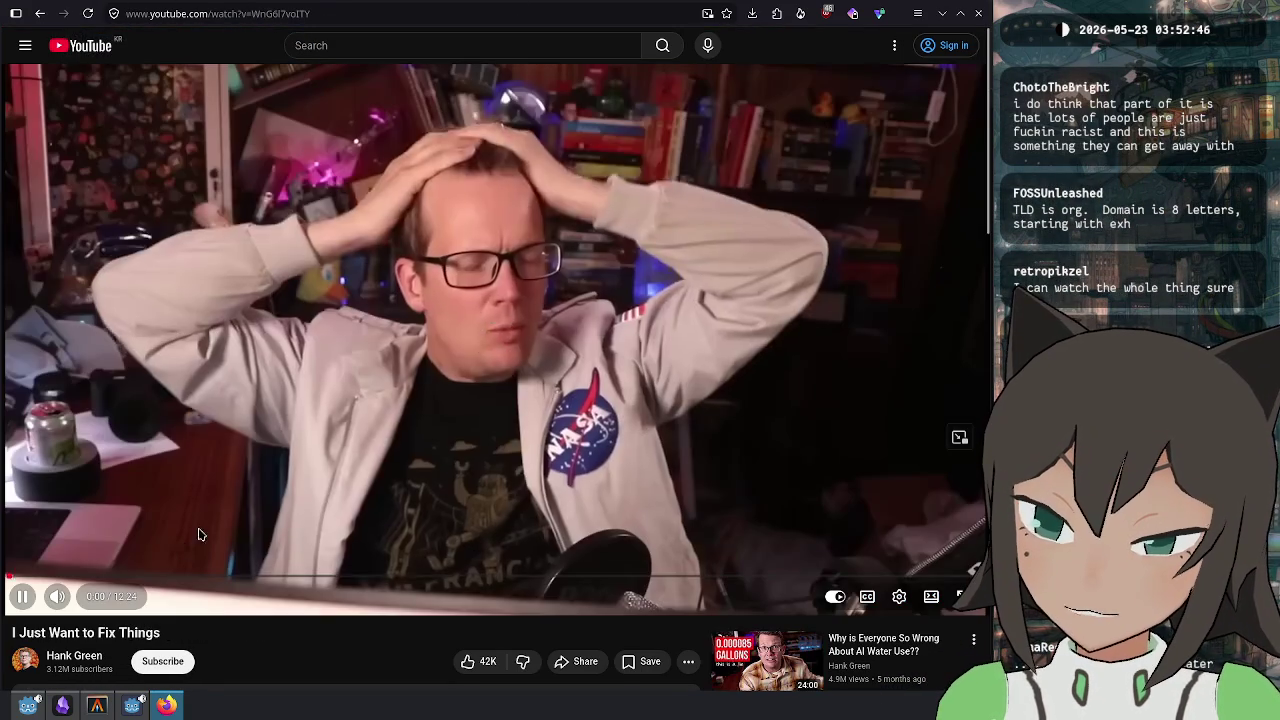
Pause 'I Just Want to Fix Things' at its start and dismiss the address suggestions.
{"action": "left_click", "coordinate": [198, 535]}
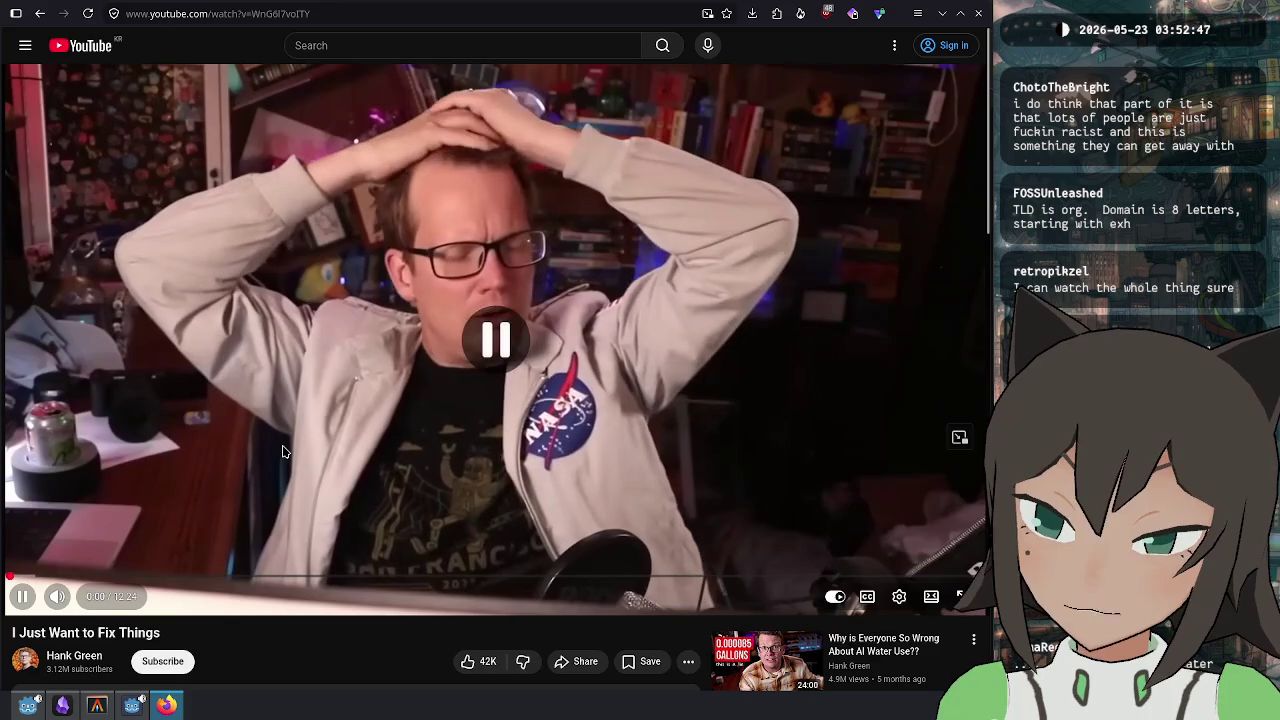
{"action": "scroll", "coordinate": [286, 441], "scroll_direction": "down", "scroll_amount": 3}
{"action": "scroll", "coordinate": [288, 468], "scroll_direction": "up", "scroll_amount": 3}
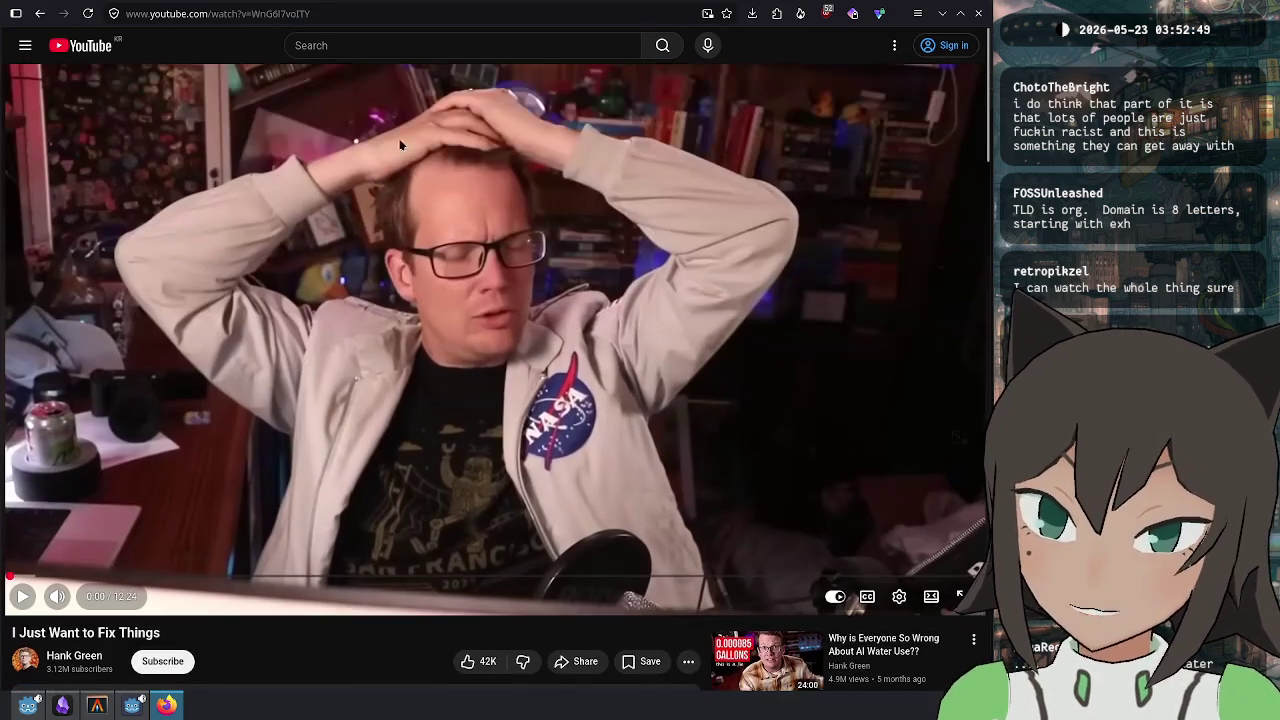
{"action": "left_click", "coordinate": [456, 15]}
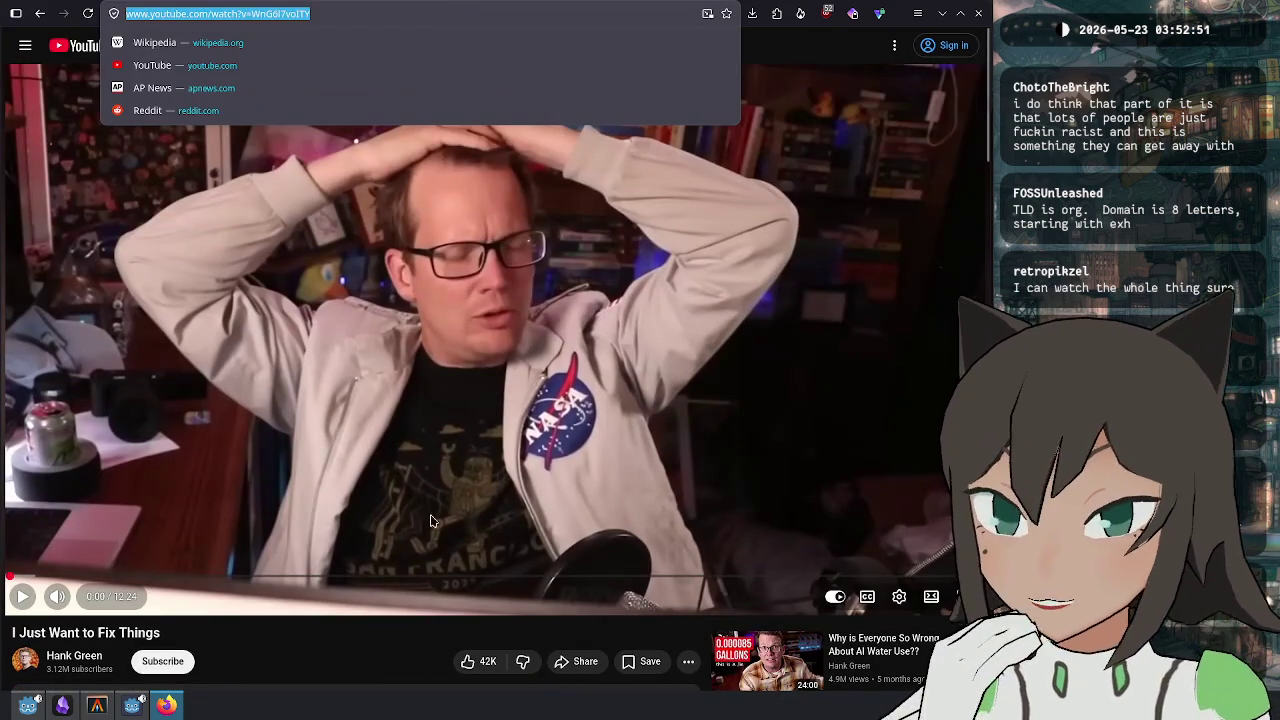
{"action": "left_click", "coordinate": [335, 659]}
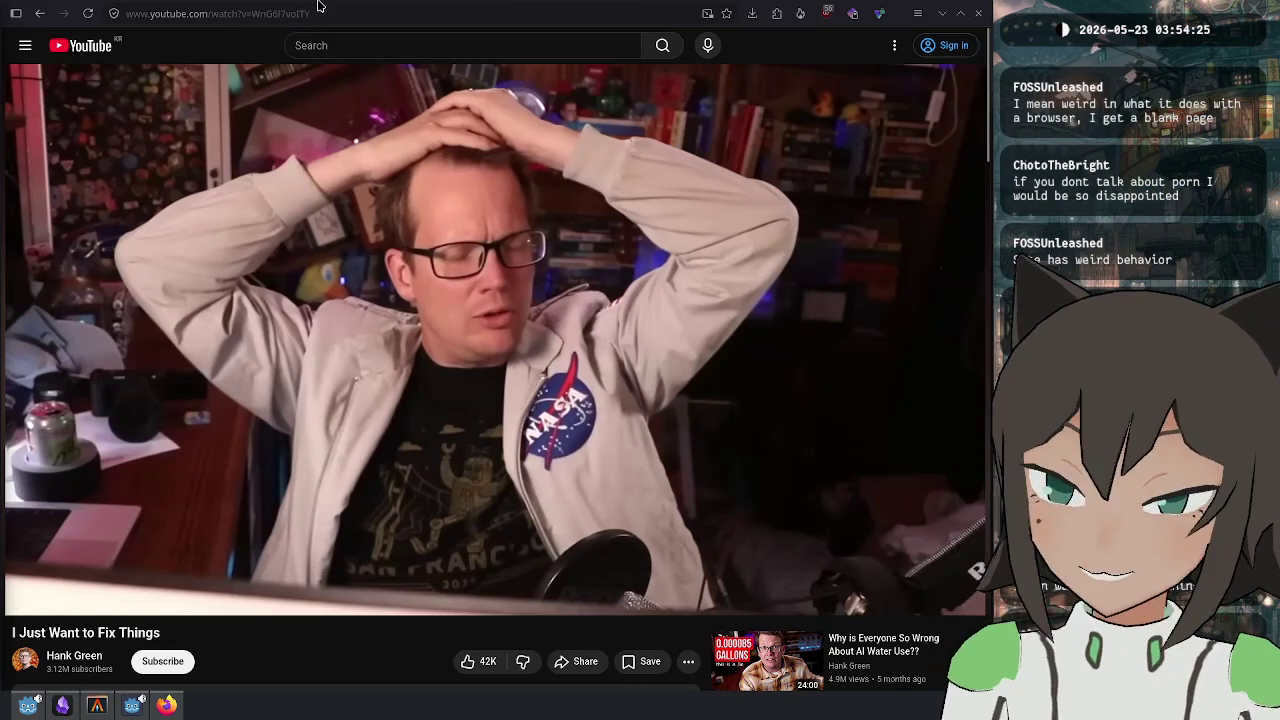
{"action": "mouse_move", "coordinate": [217, 109]}
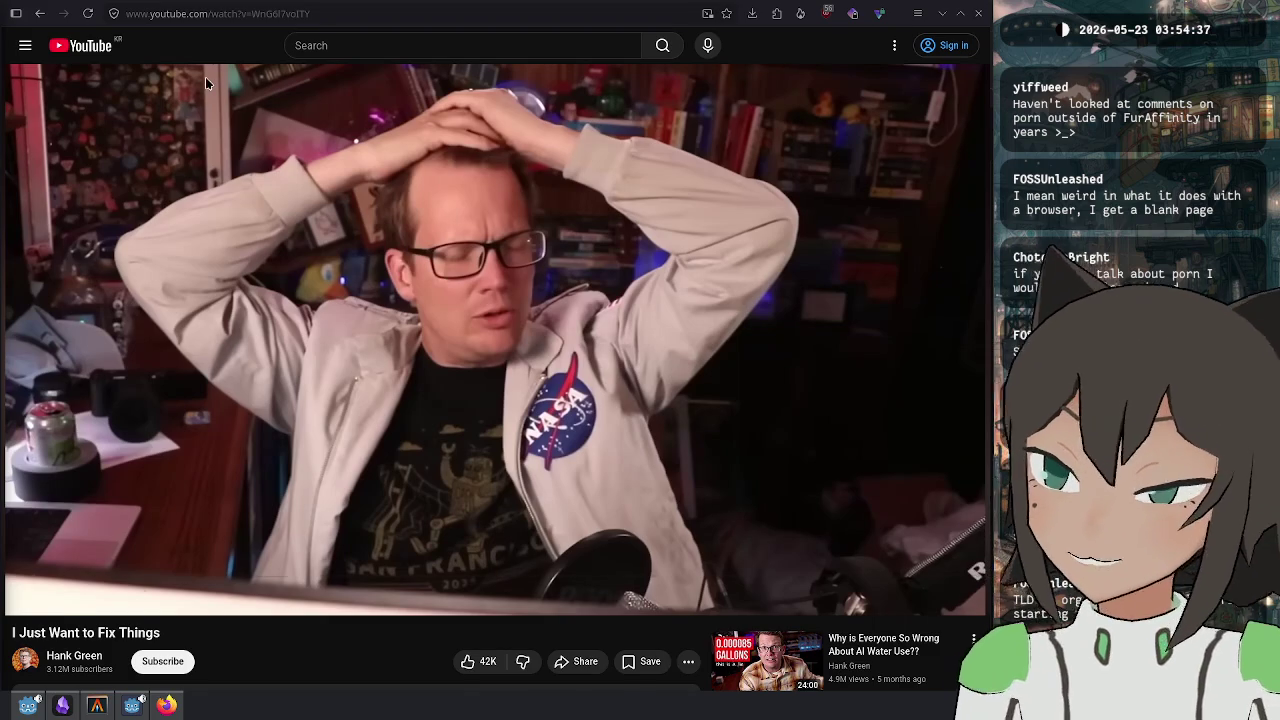
{"action": "mouse_move", "coordinate": [208, 70]}
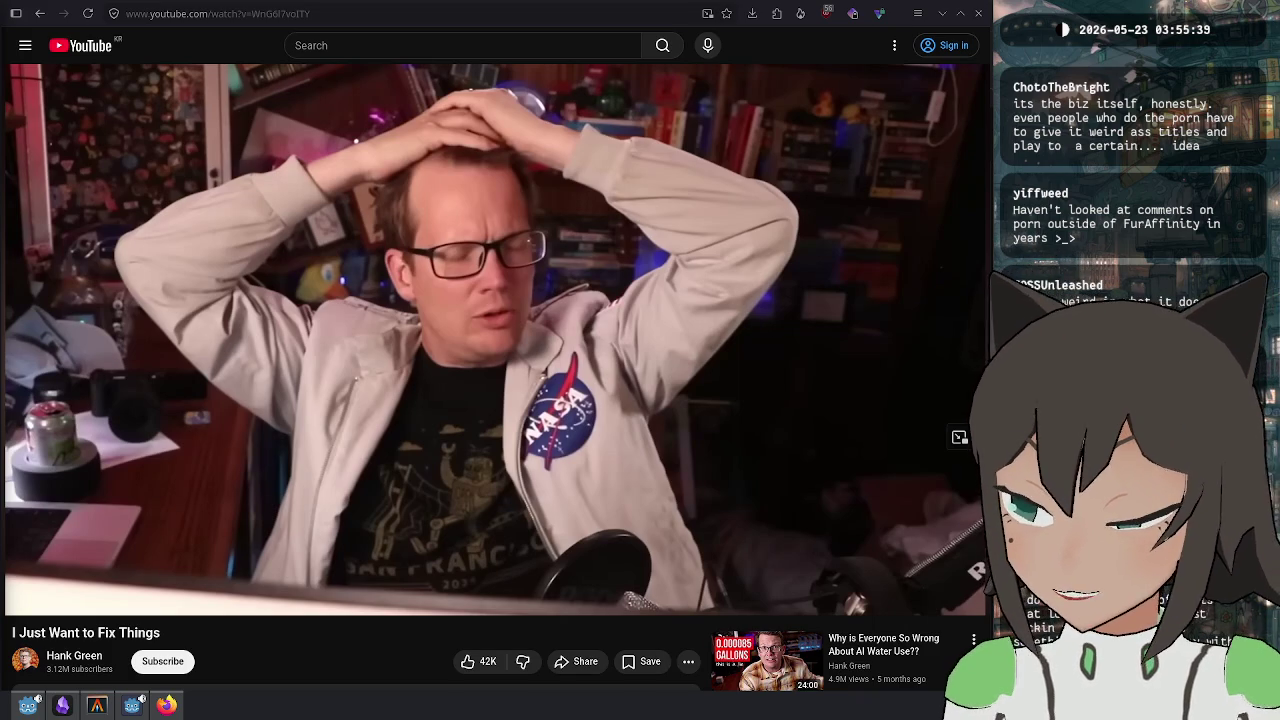
{"action": "mouse_move", "coordinate": [1, 1]}
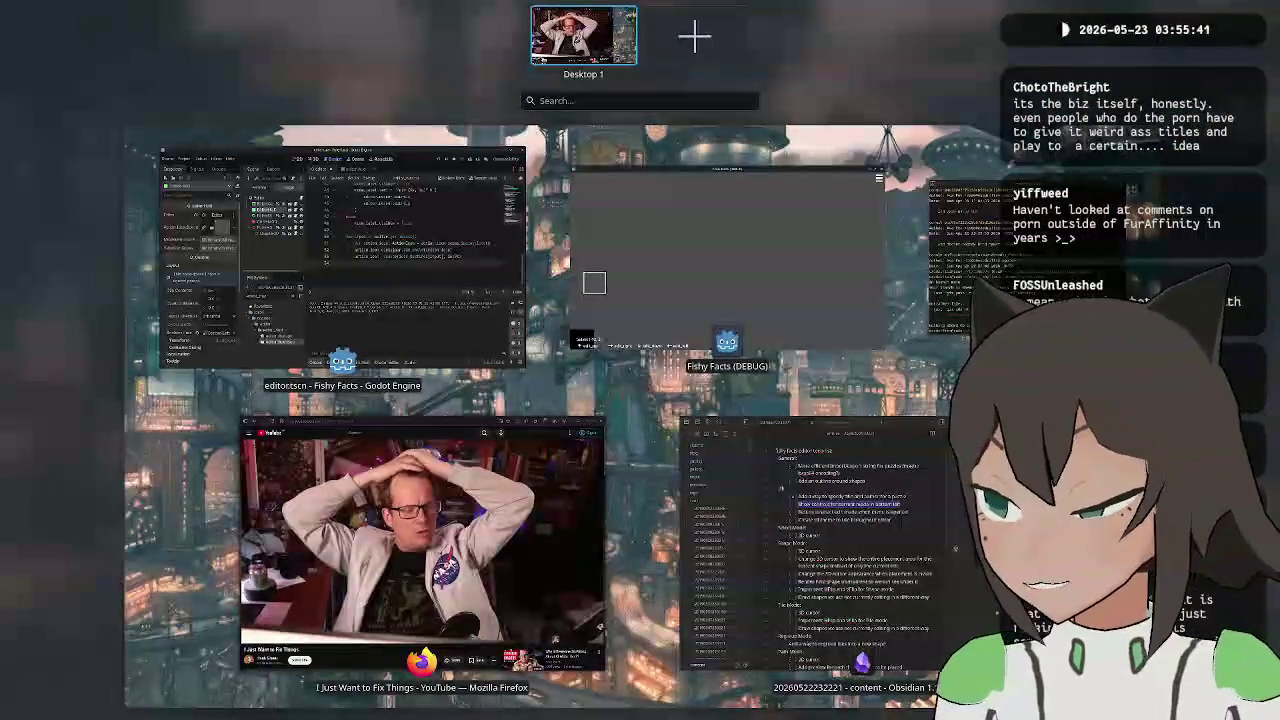
{"action": "key", "text": "Escape"}
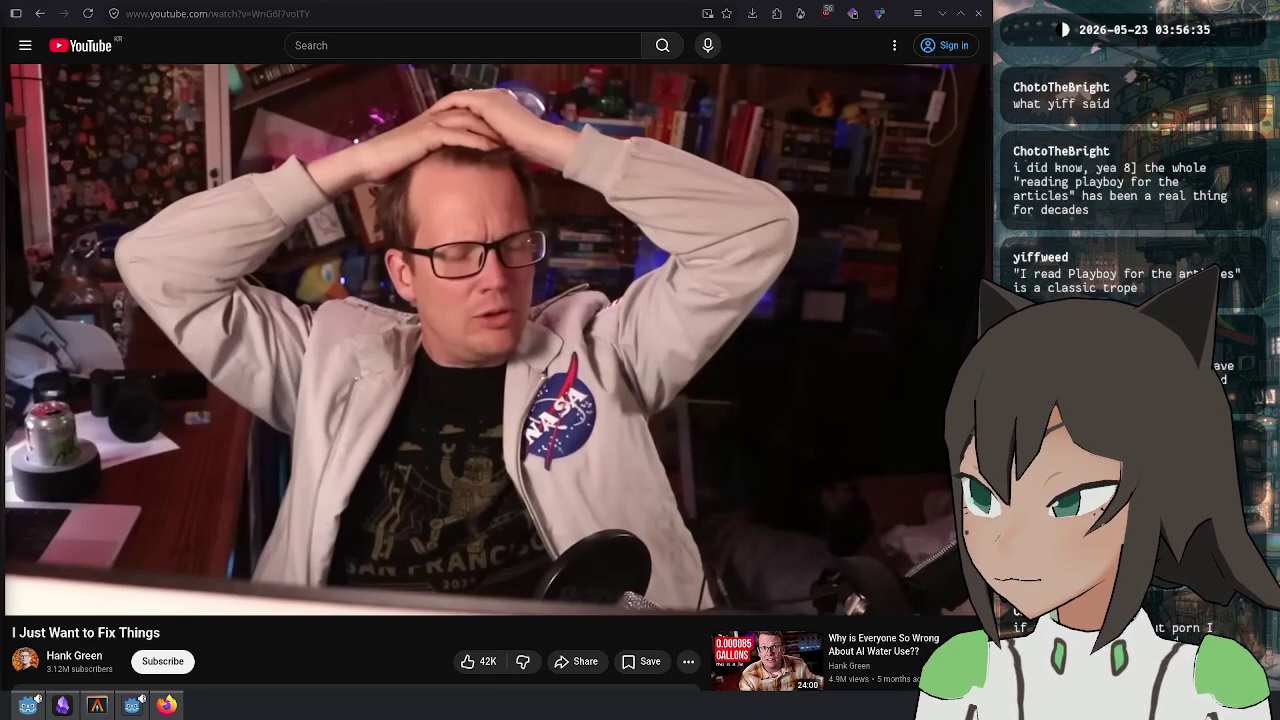
Load the pasted Playboy article URL, dismiss the cookie notice, and scroll to the article body.
{"action": "left_click", "coordinate": [168, 22]}
{"action": "type", "text": "www.playboy.com/read/sex-relationships/trans-porn-is-booming-trans-rights-are-fading"}
{"action": "key", "text": "Return"}
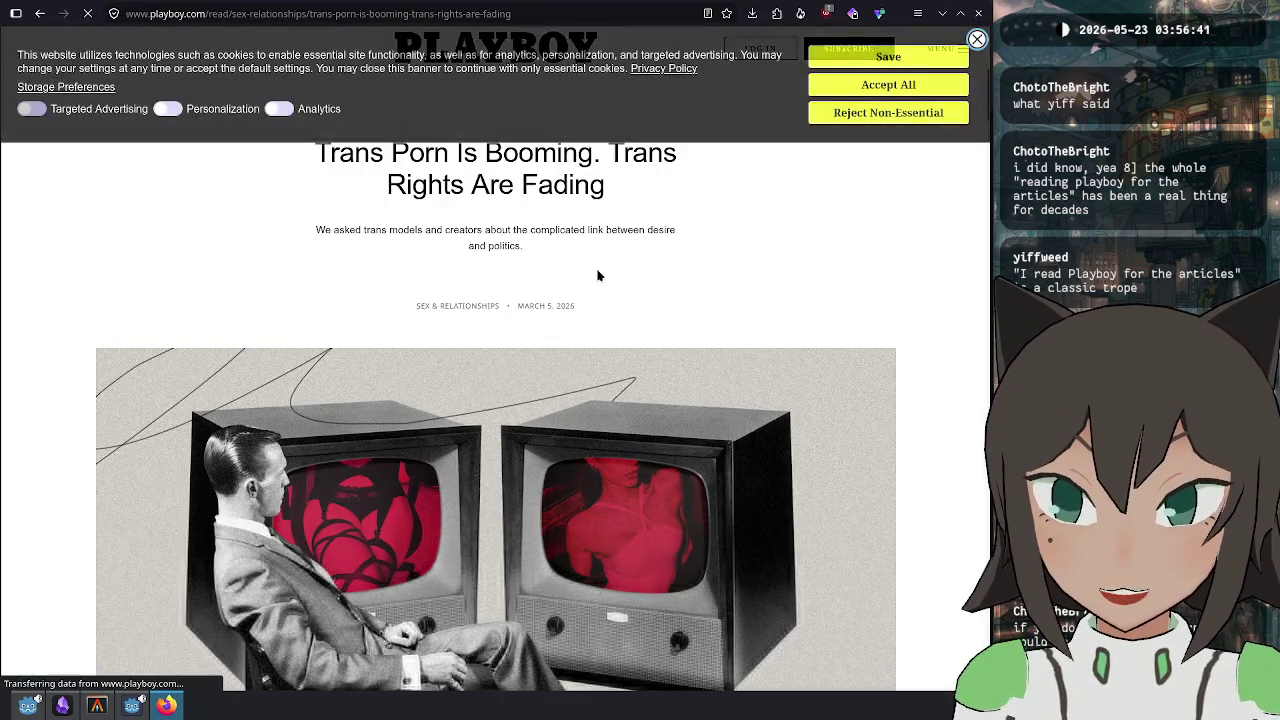
{"action": "left_click", "coordinate": [885, 57]}
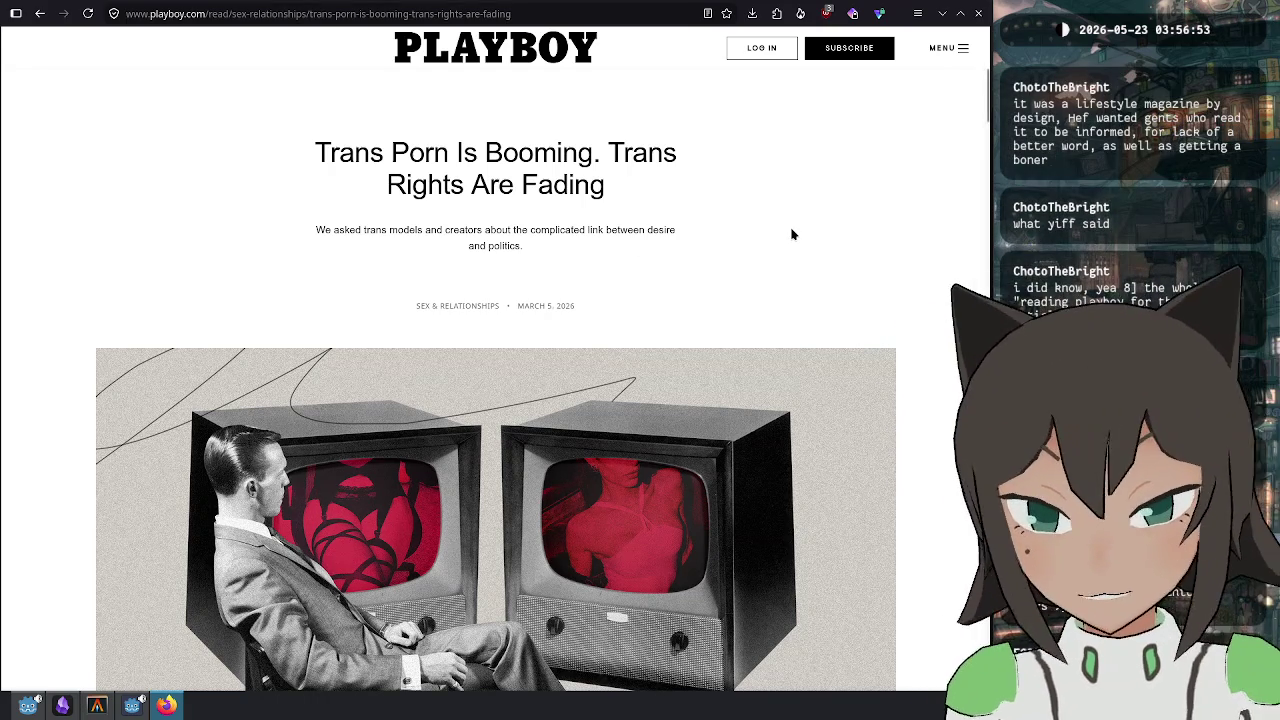
{"action": "scroll", "coordinate": [792, 236], "scroll_direction": "down", "scroll_amount": 3}
{"action": "scroll", "coordinate": [792, 238], "scroll_direction": "down", "scroll_amount": 8}
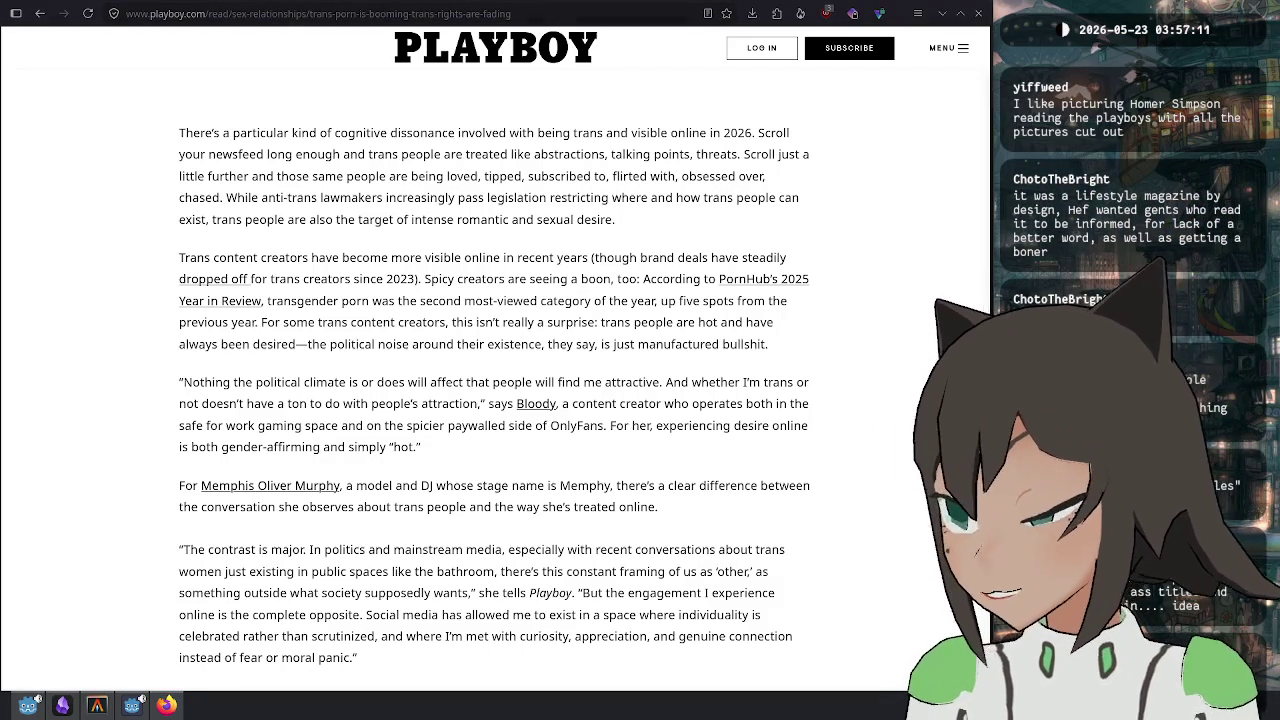
Load the pasted 'Clavicular, the Radical Submissive' article and start reading it.
{"action": "left_click", "coordinate": [411, 14]}
{"action": "type", "text": "https://www.playboy.com/read/entertainment-culture/clavicular-the-radical-submissive"}
{"action": "key", "text": "Return"}
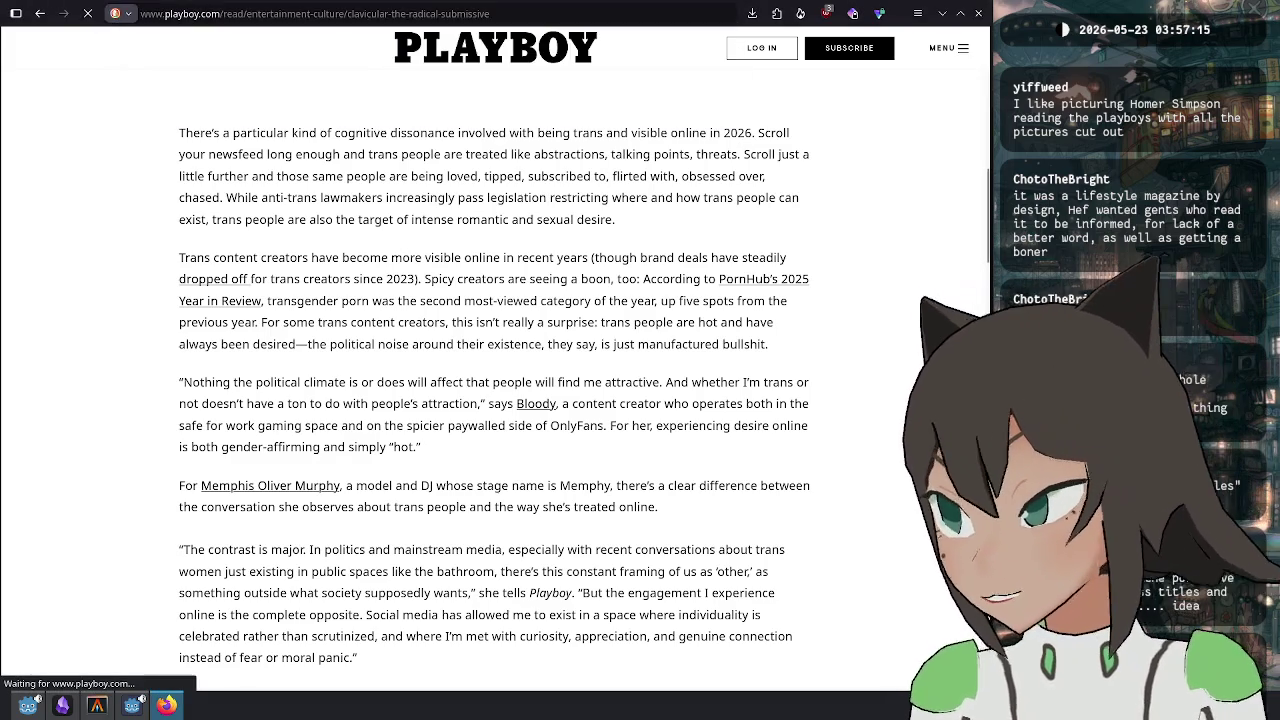
{"action": "scroll", "coordinate": [857, 380], "scroll_direction": "down", "scroll_amount": 10}
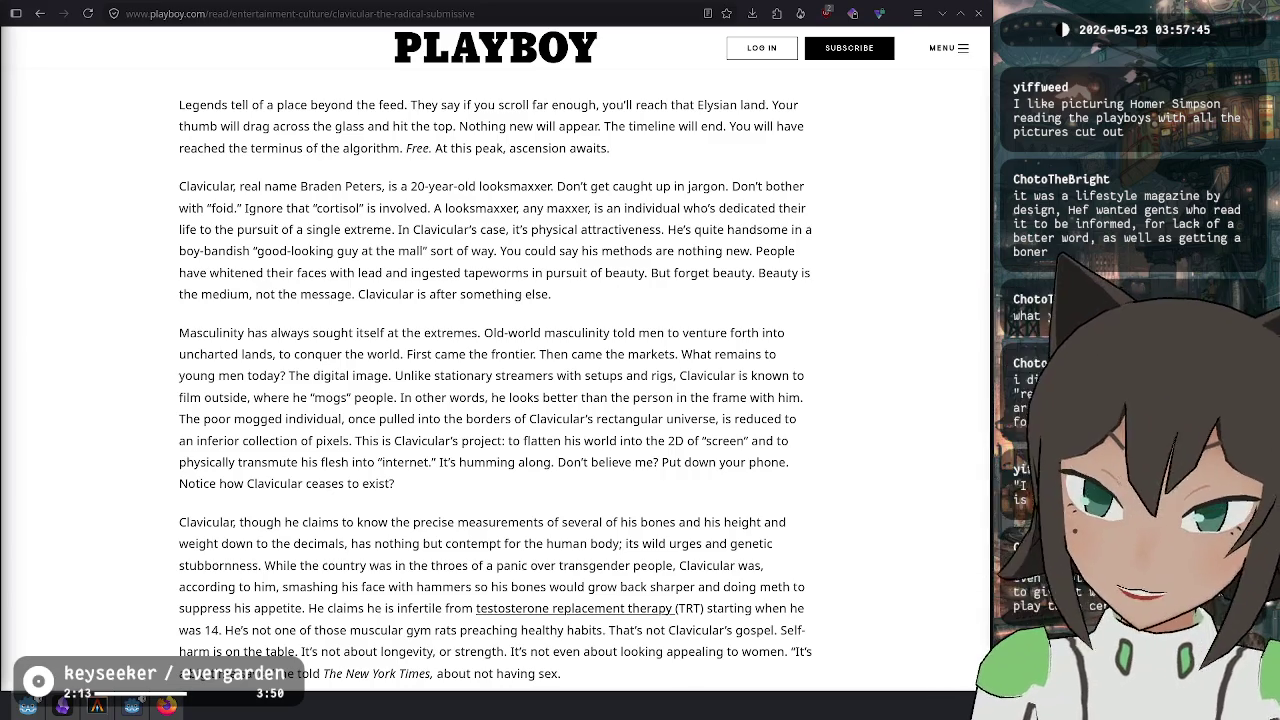
Scroll back to the article title, show the vertical tab list, and switch to Godot.
{"action": "scroll", "coordinate": [470, 471], "scroll_direction": "up", "scroll_amount": 1}
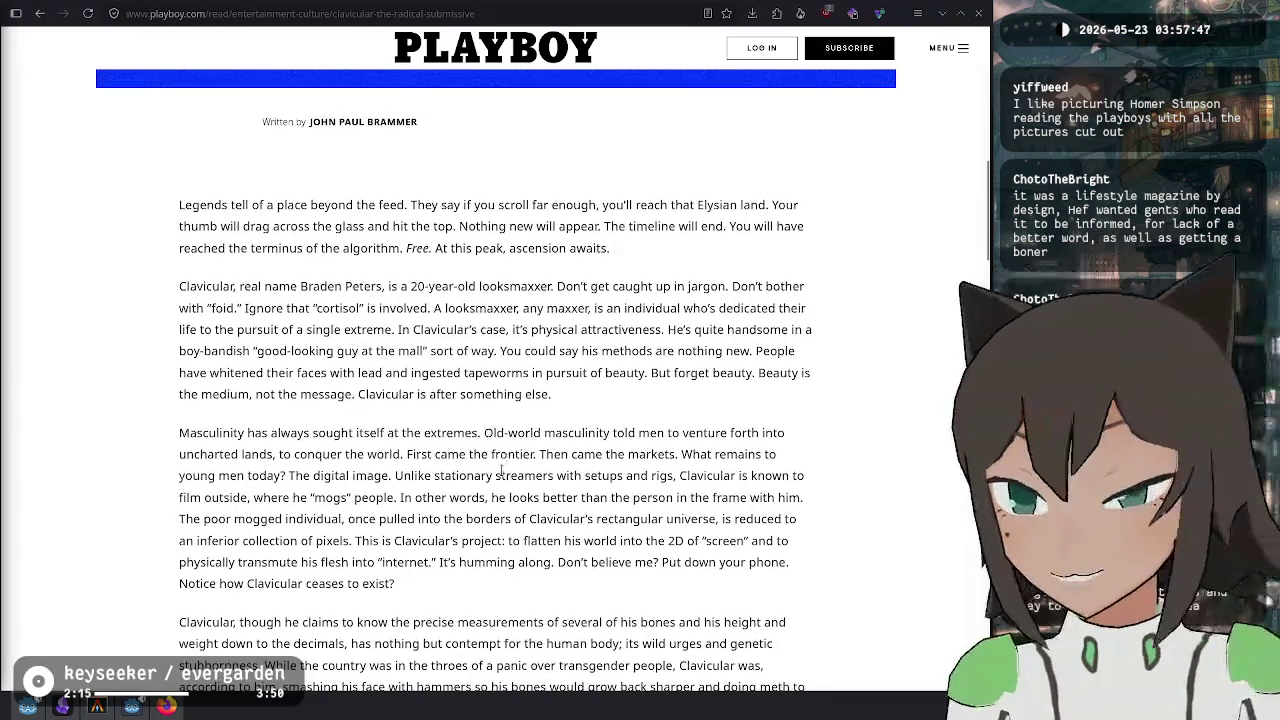
{"action": "scroll", "coordinate": [524, 471], "scroll_direction": "down", "scroll_amount": 1}
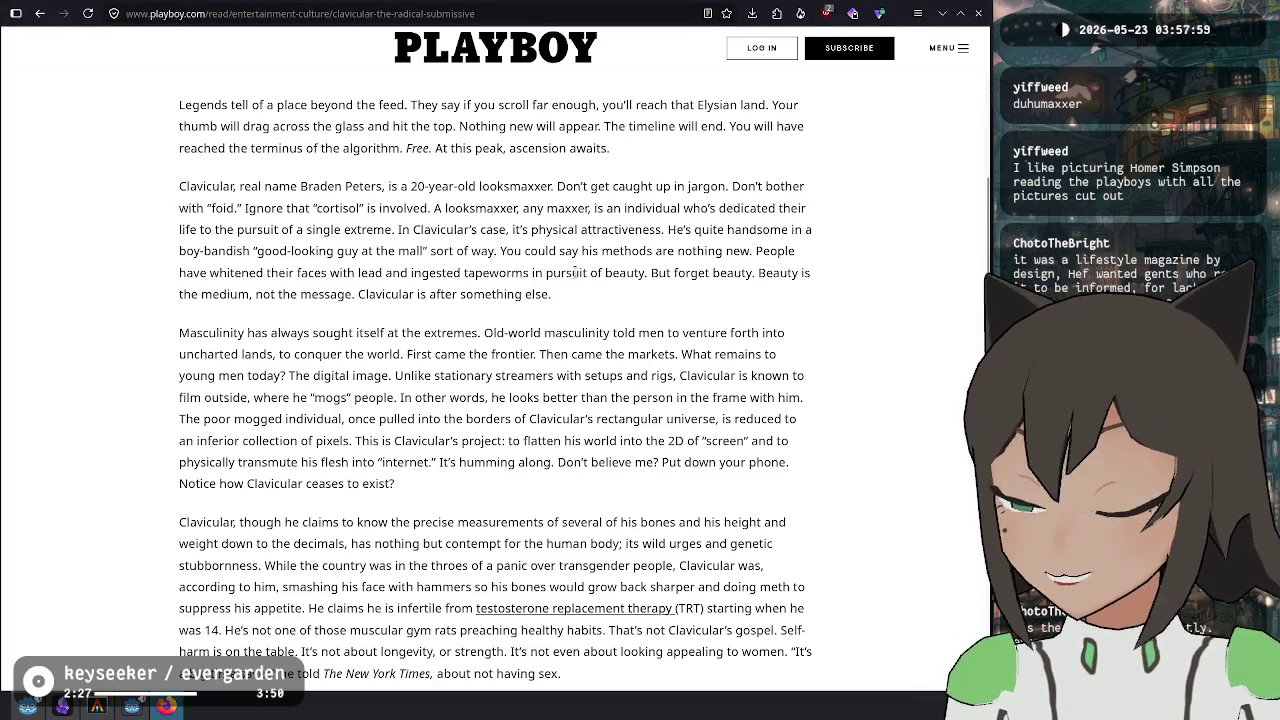
{"action": "scroll", "coordinate": [574, 275], "scroll_direction": "up", "scroll_amount": 5}
{"action": "scroll", "coordinate": [386, 471], "scroll_direction": "up", "scroll_amount": 4}
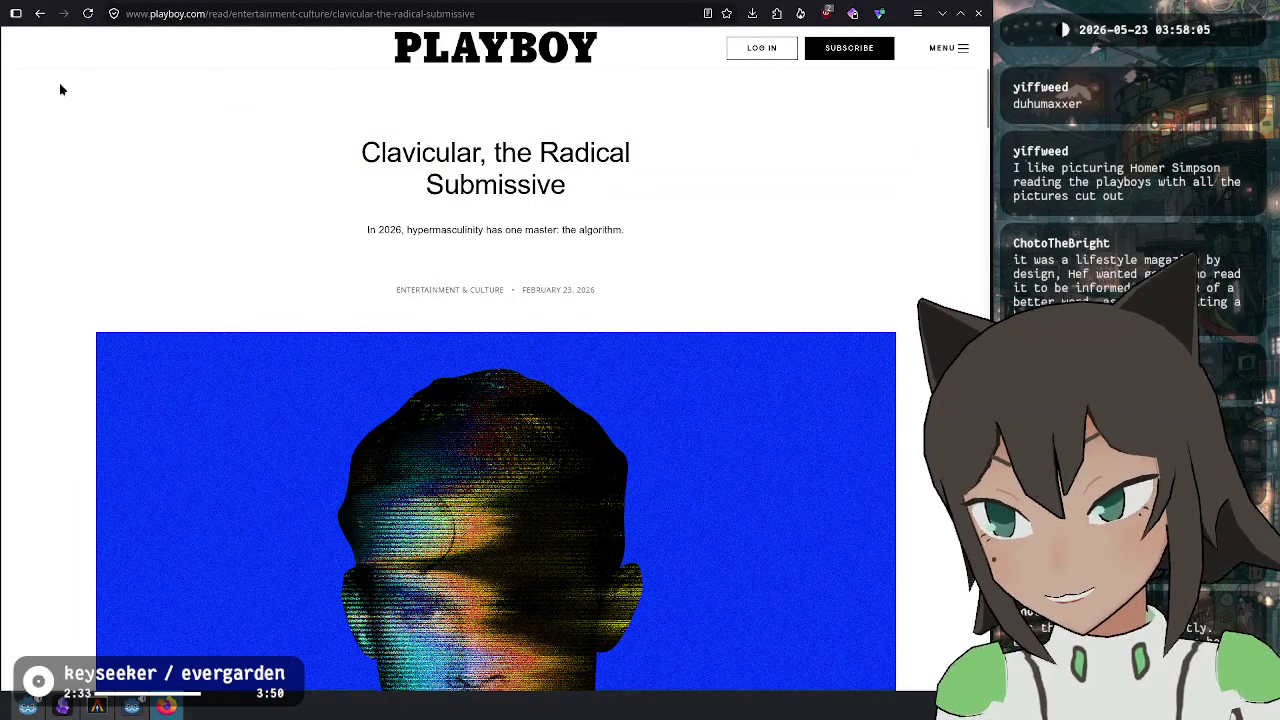
{"action": "left_click", "coordinate": [16, 13]}
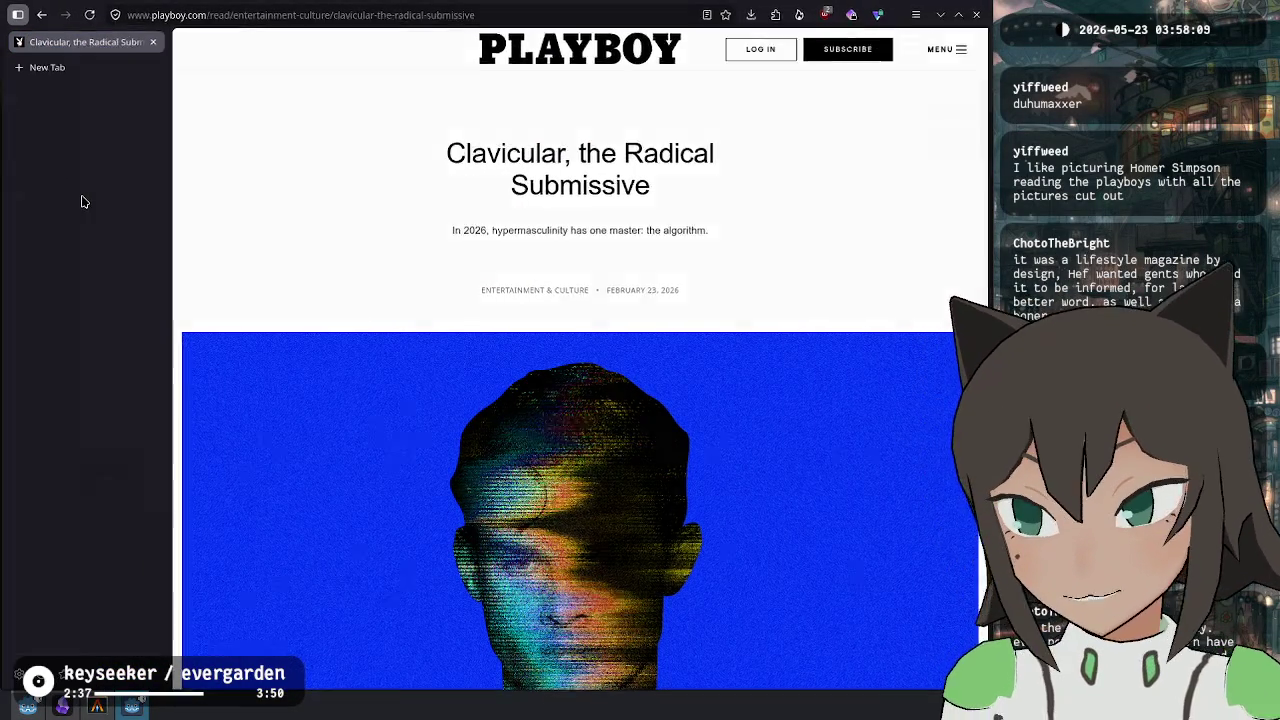
{"action": "key", "text": "alt+Tab"}
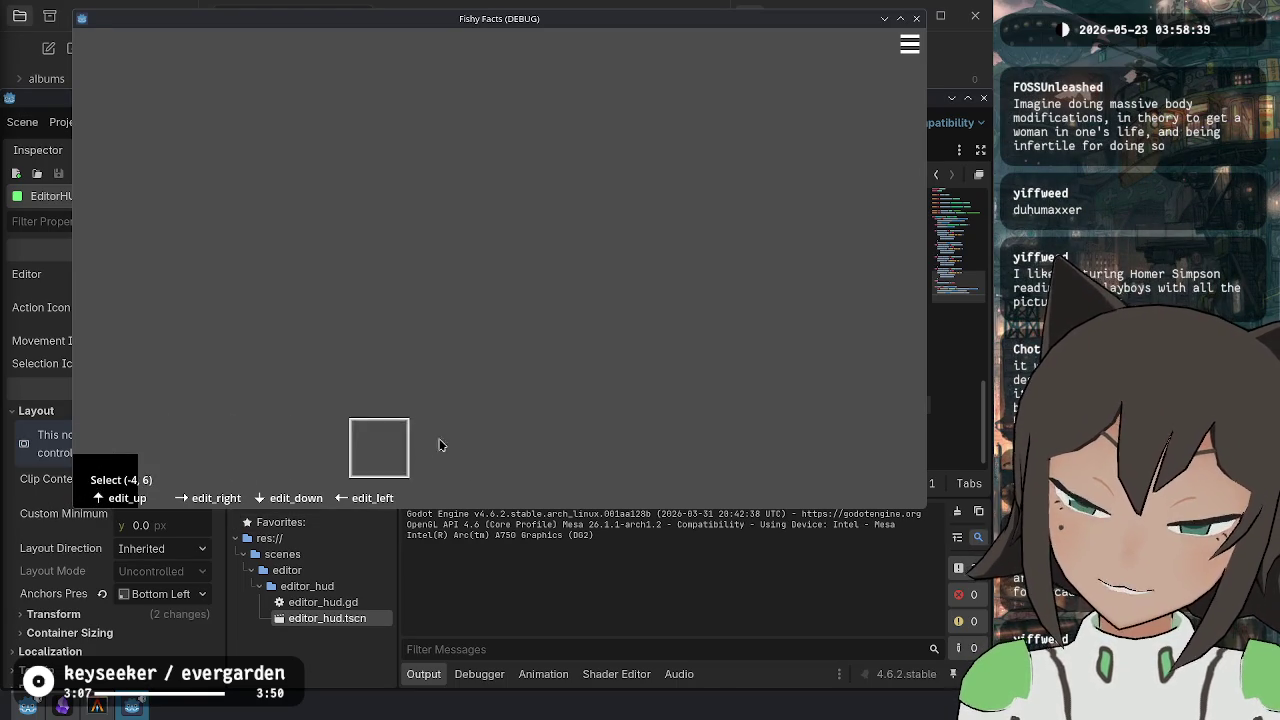
Lock a tile to show the edit options, cancel them, and stop the Fishy Facts run.
{"action": "left_click", "coordinate": [540, 460]}
{"action": "key", "text": "Escape"}
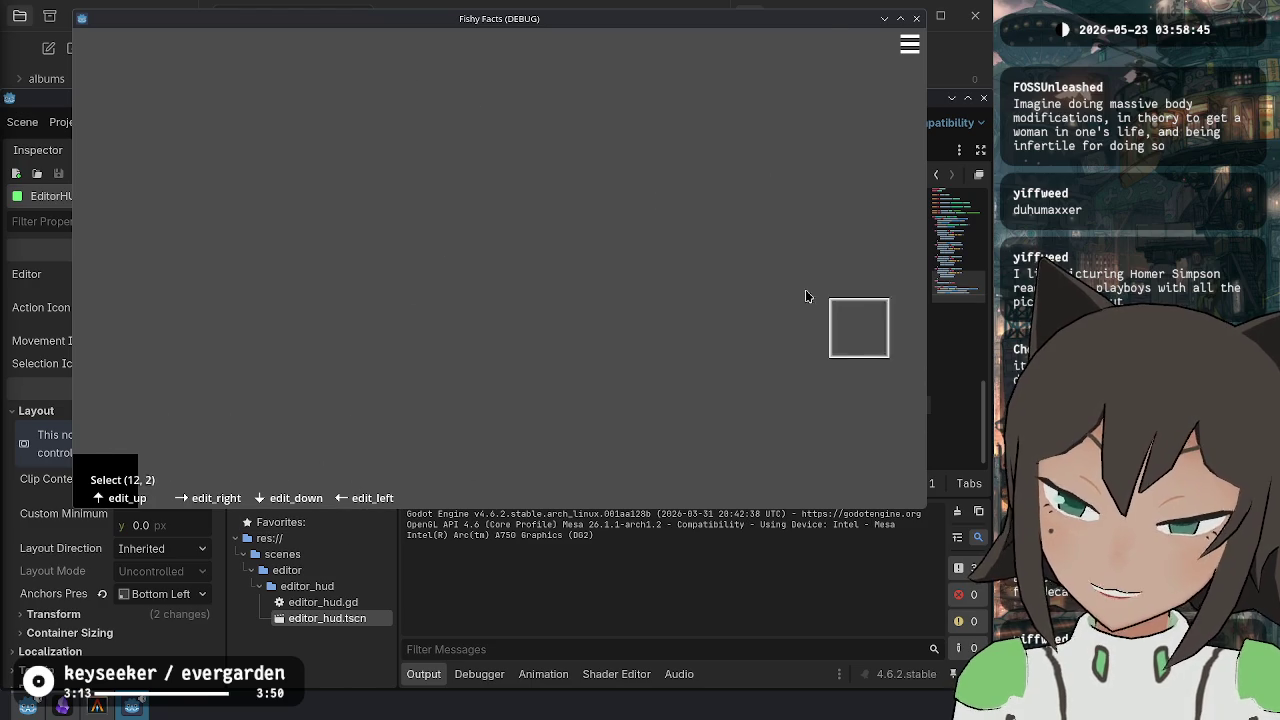
{"action": "key", "text": "F8"}
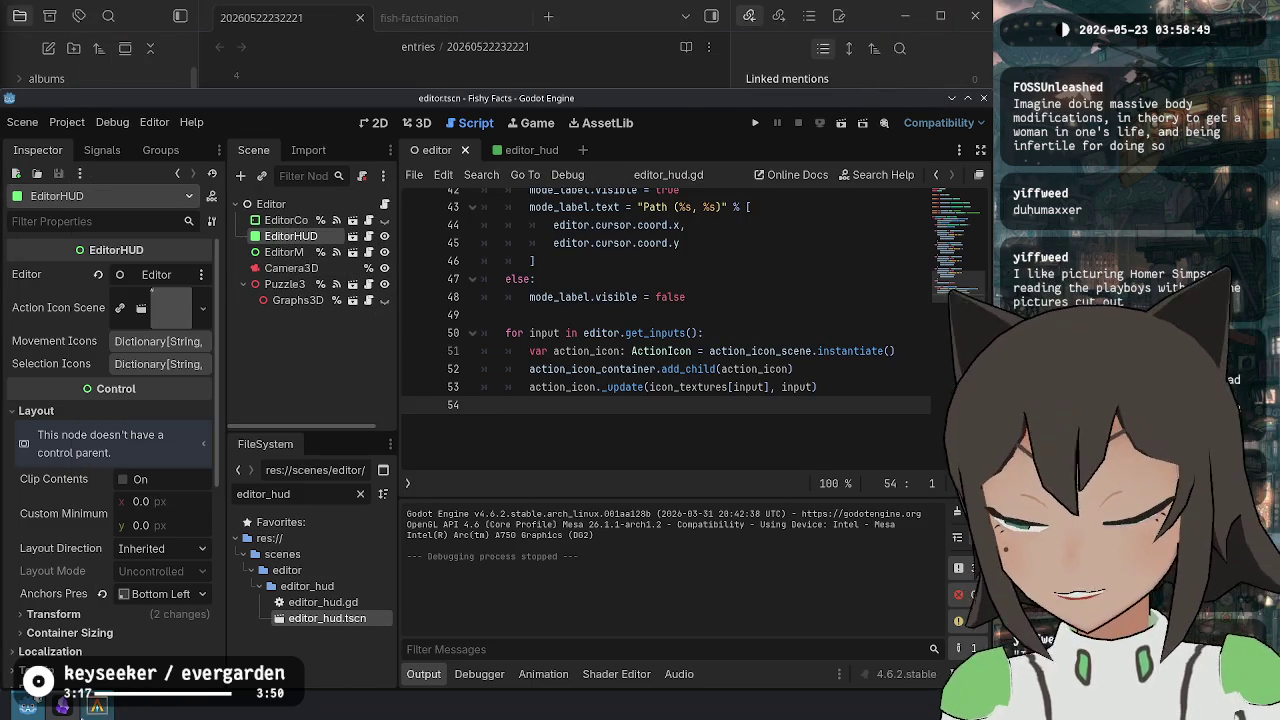
Check git status, discard unstaged changes with git restore, and confirm only untracked files remain.
{"action": "key", "text": "alt+Tab"}
{"action": "type", "text": "git status"}
{"action": "key", "text": "Return"}
{"action": "type", "text": "git"}
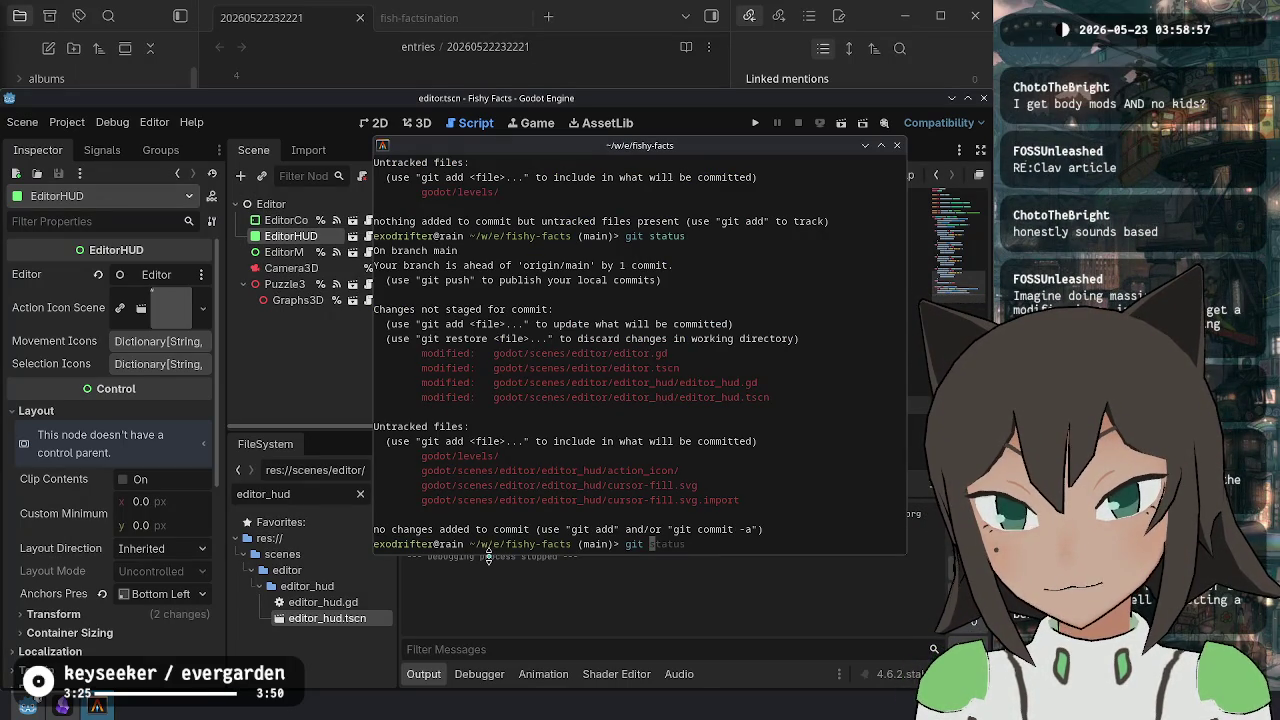
{"action": "type", "text": "ore ."}
{"action": "key", "text": "Return"}
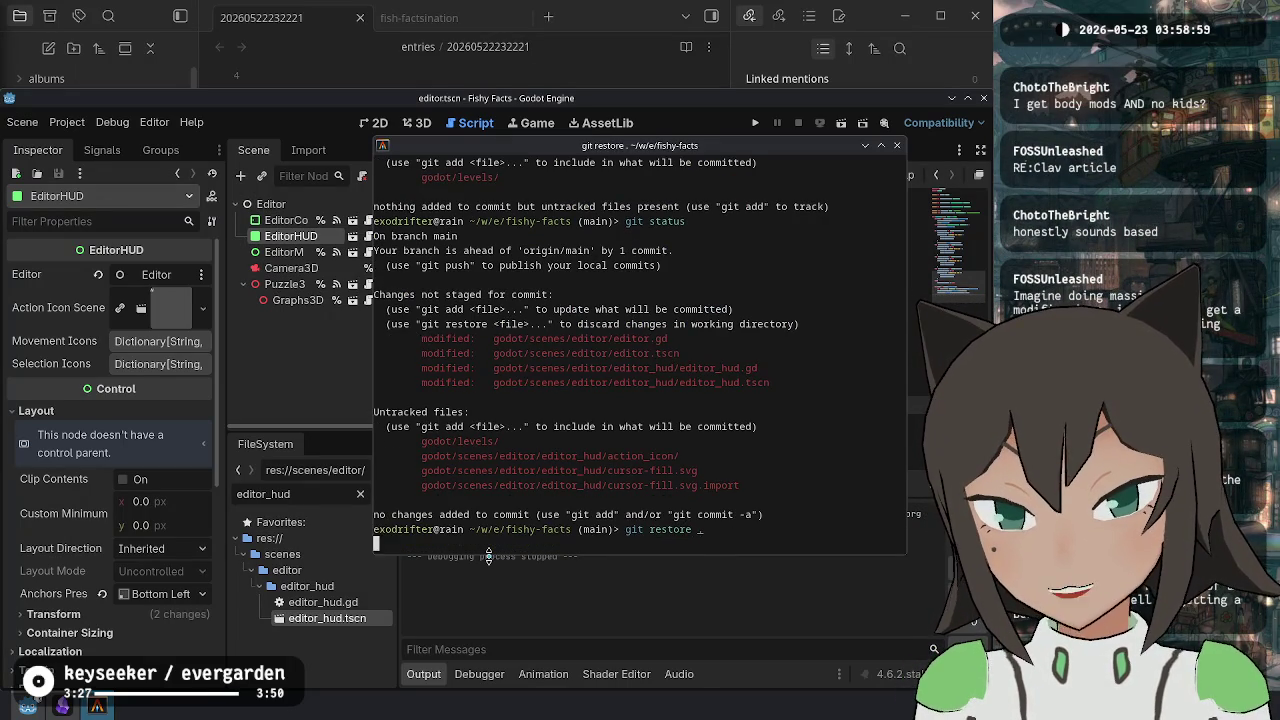
{"action": "type", "text": "git status"}
{"action": "key", "text": "Return"}
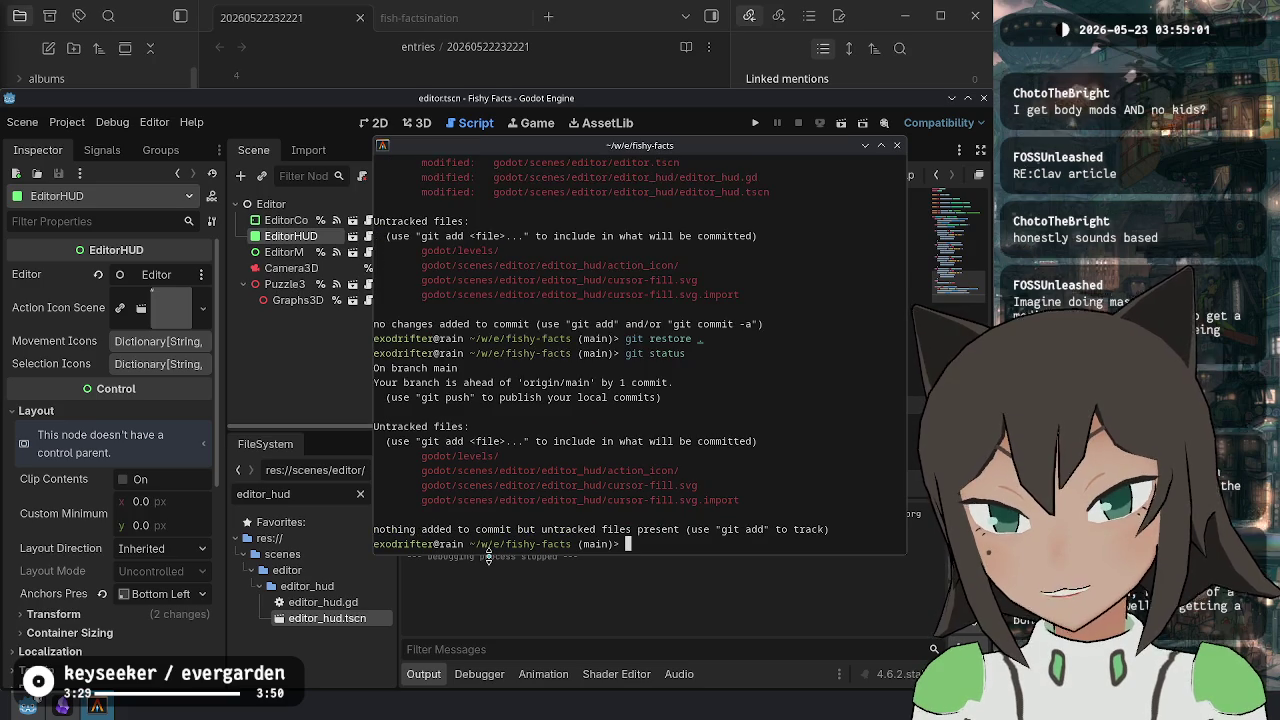
{"action": "left_click", "coordinate": [368, 336]}
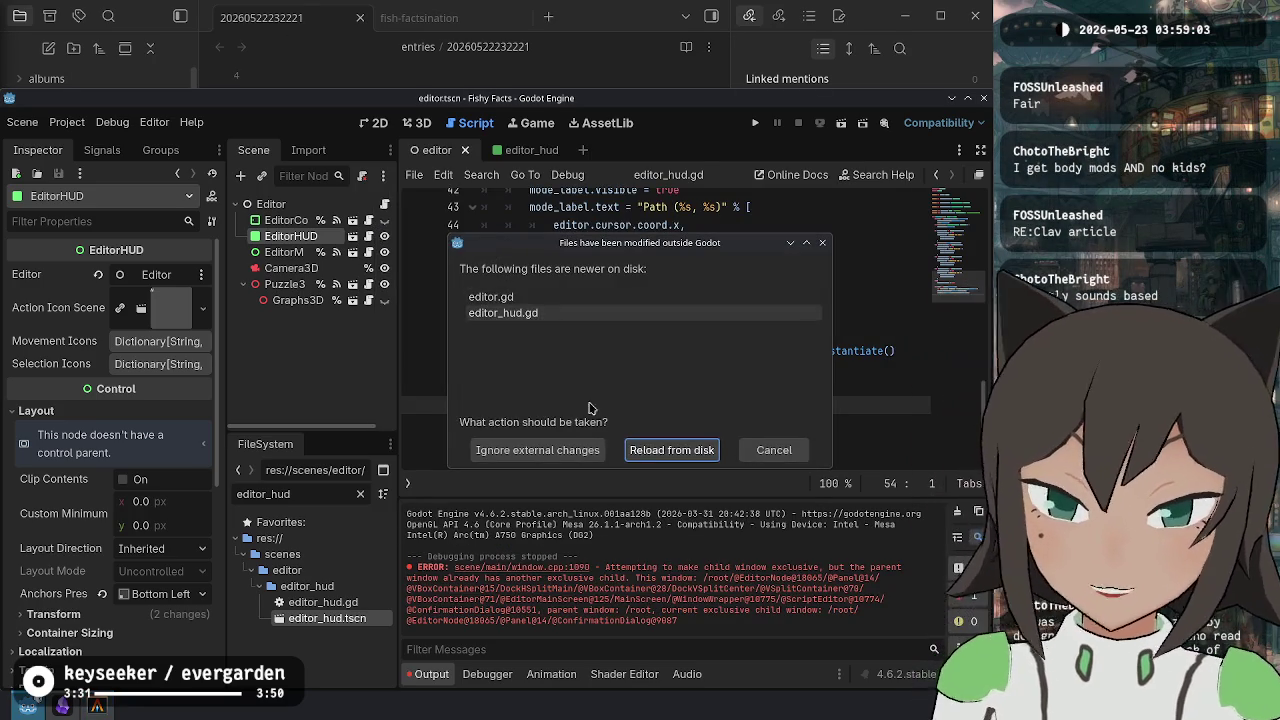
Reload the changed scripts from disk, close the editor script, and show the 2D view maximized.
{"action": "left_click", "coordinate": [668, 445]}
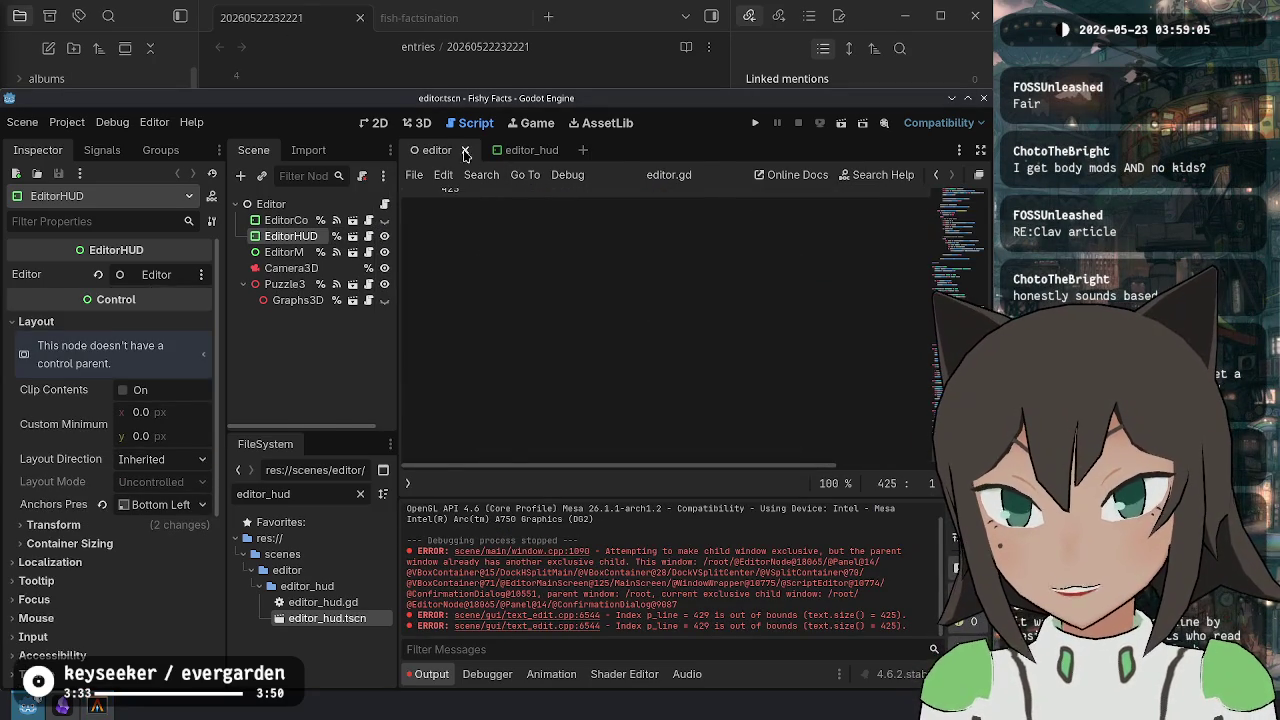
{"action": "left_click", "coordinate": [464, 149]}
{"action": "scroll", "coordinate": [367, 330], "scroll_direction": "down", "scroll_amount": 5}
{"action": "scroll", "coordinate": [320, 335], "scroll_direction": "up", "scroll_amount": 3}
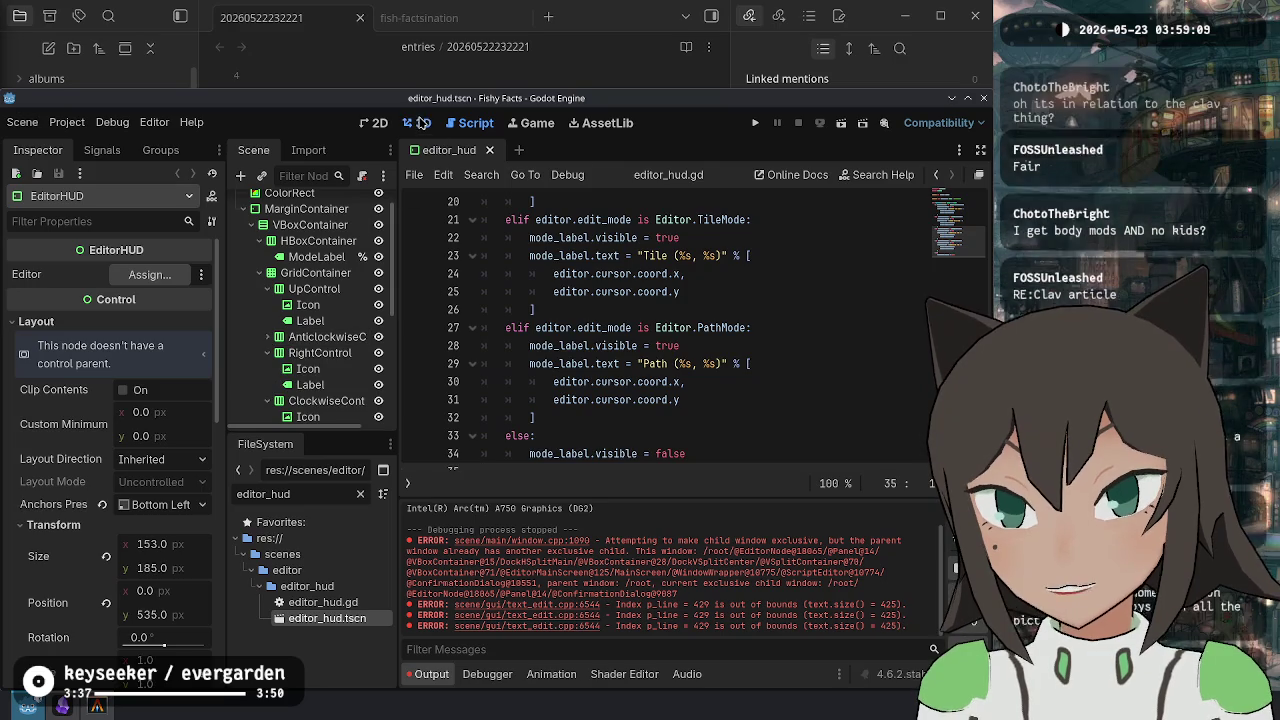
{"action": "left_click", "coordinate": [423, 122]}
{"action": "left_click", "coordinate": [373, 122]}
{"action": "left_click_drag", "start_coordinate": [432, 99], "coordinate": [454, 12]}
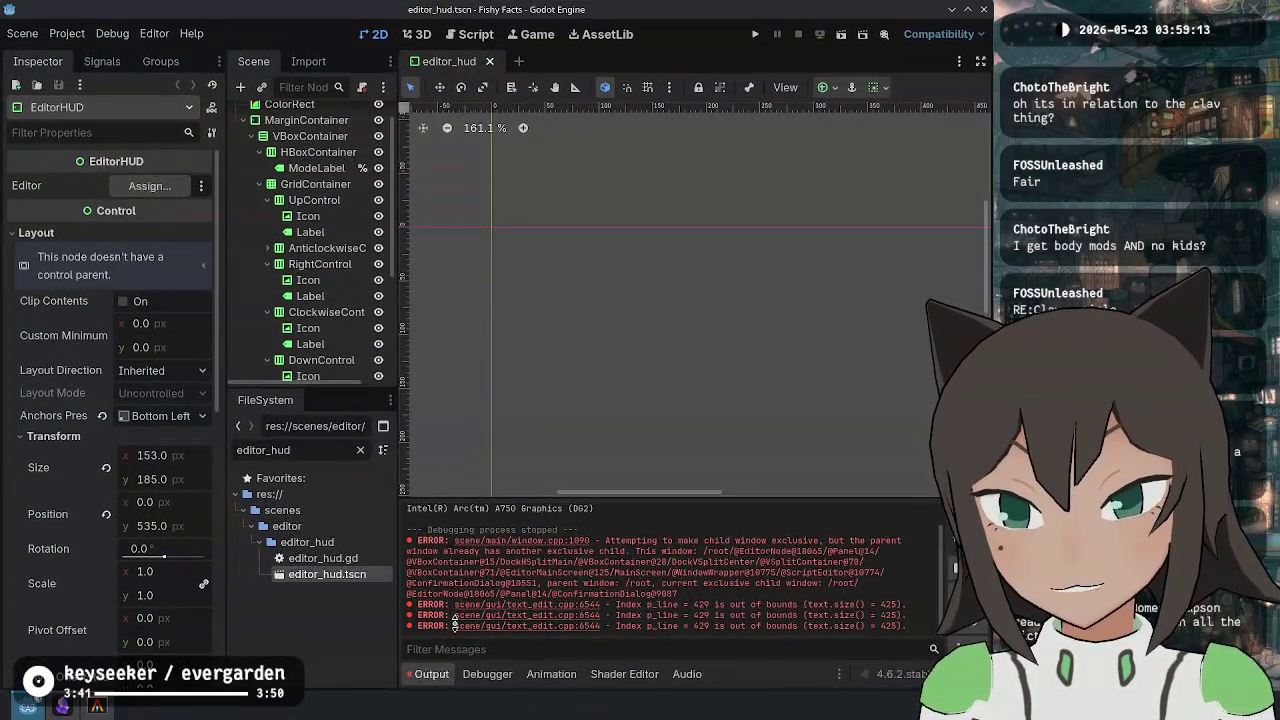
Set the GridContainer's Columns to 4, after briefly comparing with 2.
{"action": "scroll", "coordinate": [522, 425], "scroll_direction": "down", "scroll_amount": 3}
{"action": "scroll", "coordinate": [567, 168], "scroll_direction": "down", "scroll_amount": 5}
{"action": "scroll", "coordinate": [545, 190], "scroll_direction": "up", "scroll_amount": 5}
{"action": "scroll", "coordinate": [325, 305], "scroll_direction": "down", "scroll_amount": 4}
{"action": "scroll", "coordinate": [325, 300], "scroll_direction": "up", "scroll_amount": 5}
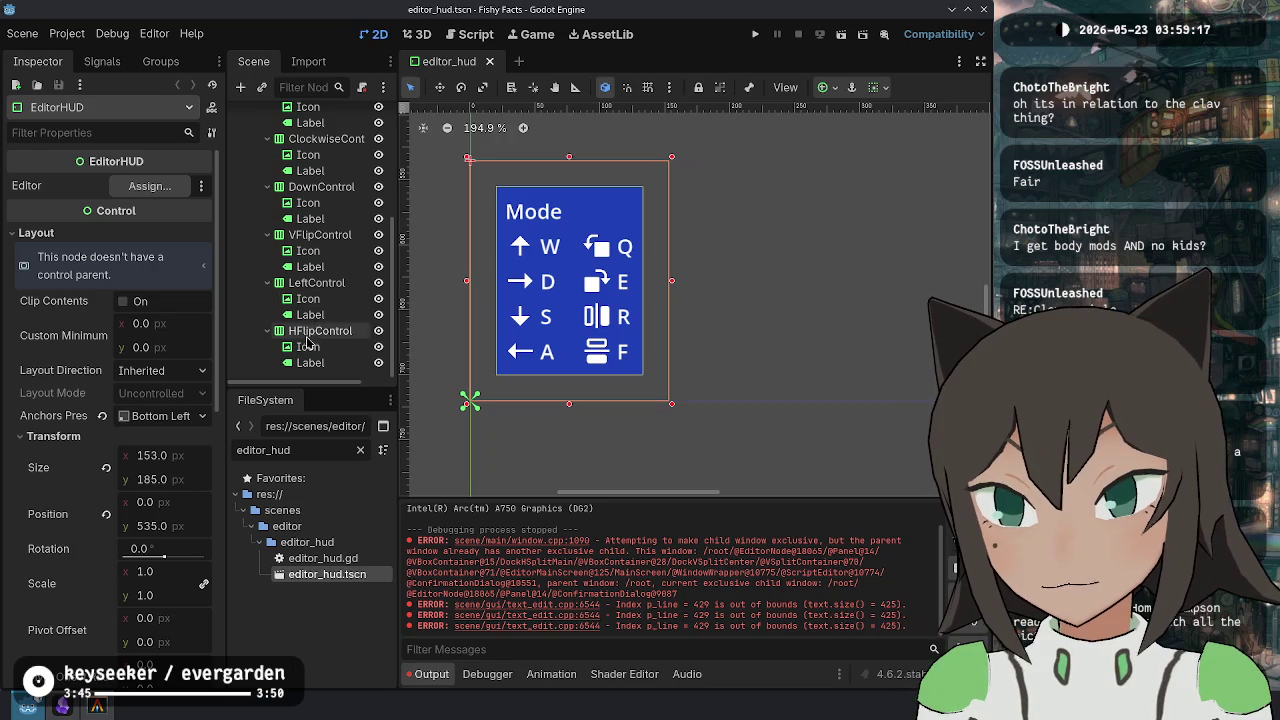
{"action": "left_click", "coordinate": [322, 214]}
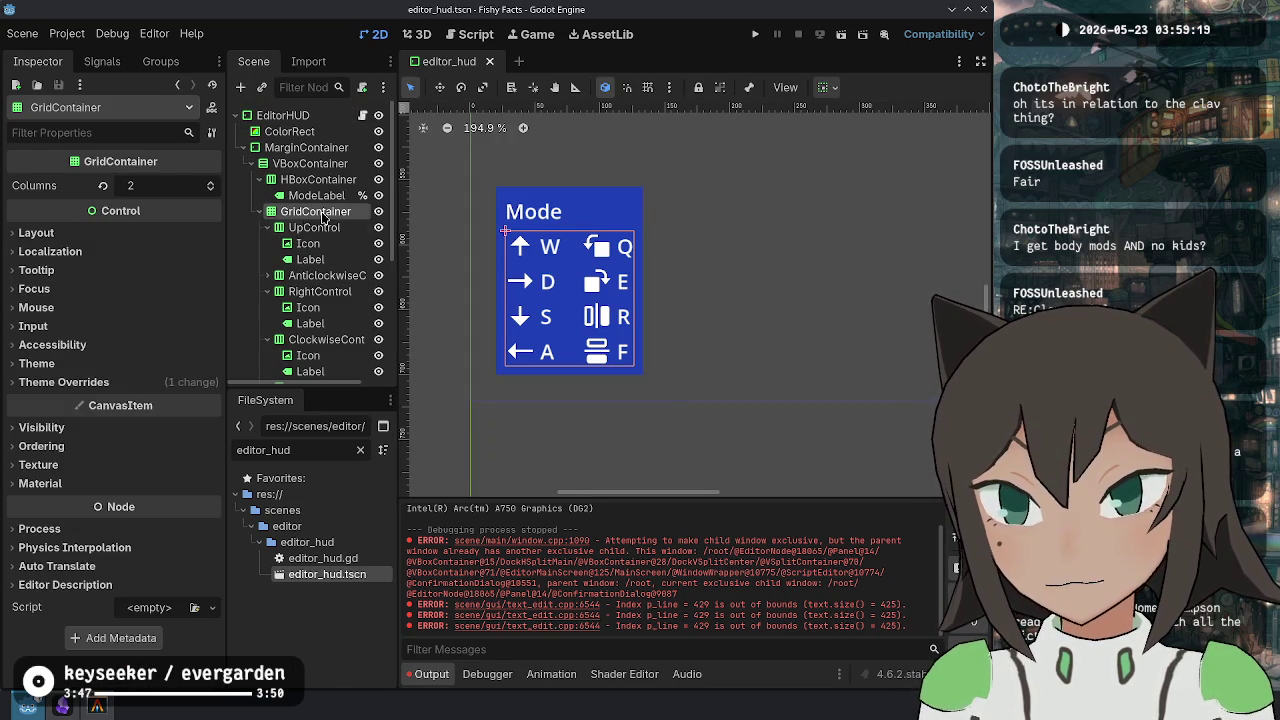
{"action": "left_click", "coordinate": [147, 190]}
{"action": "key", "text": "Return"}
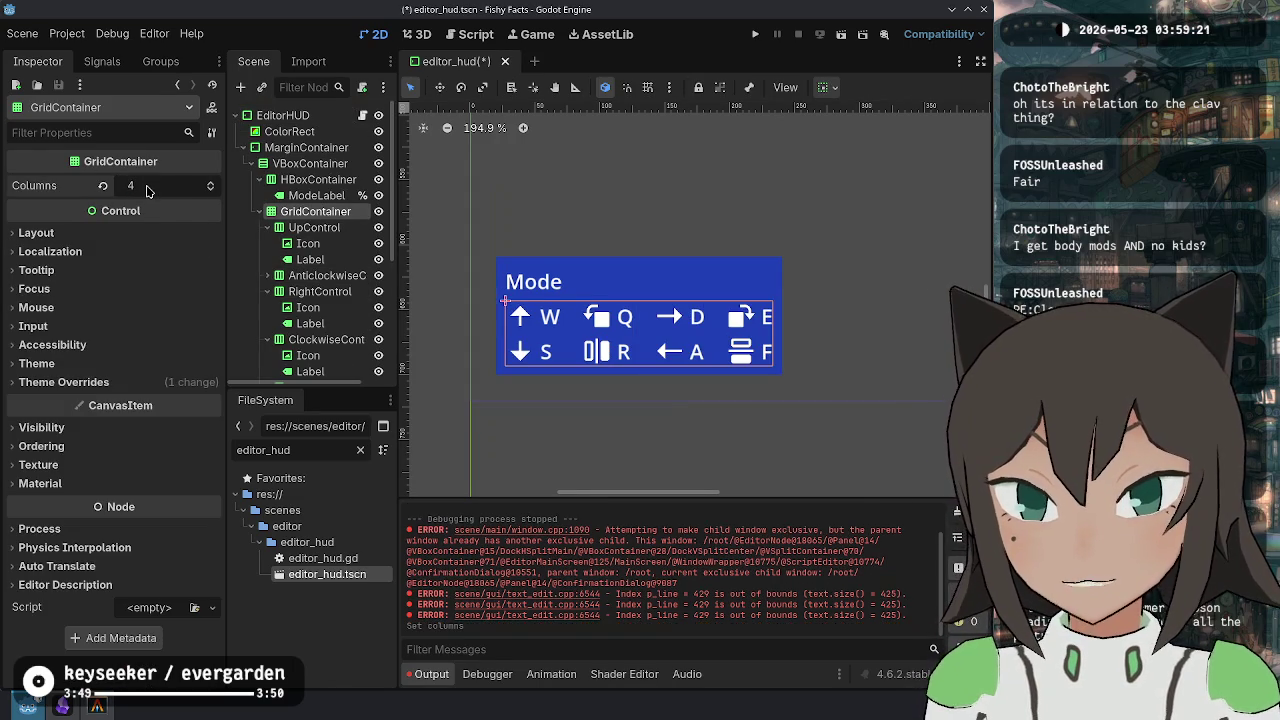
{"action": "key", "text": "Return"}
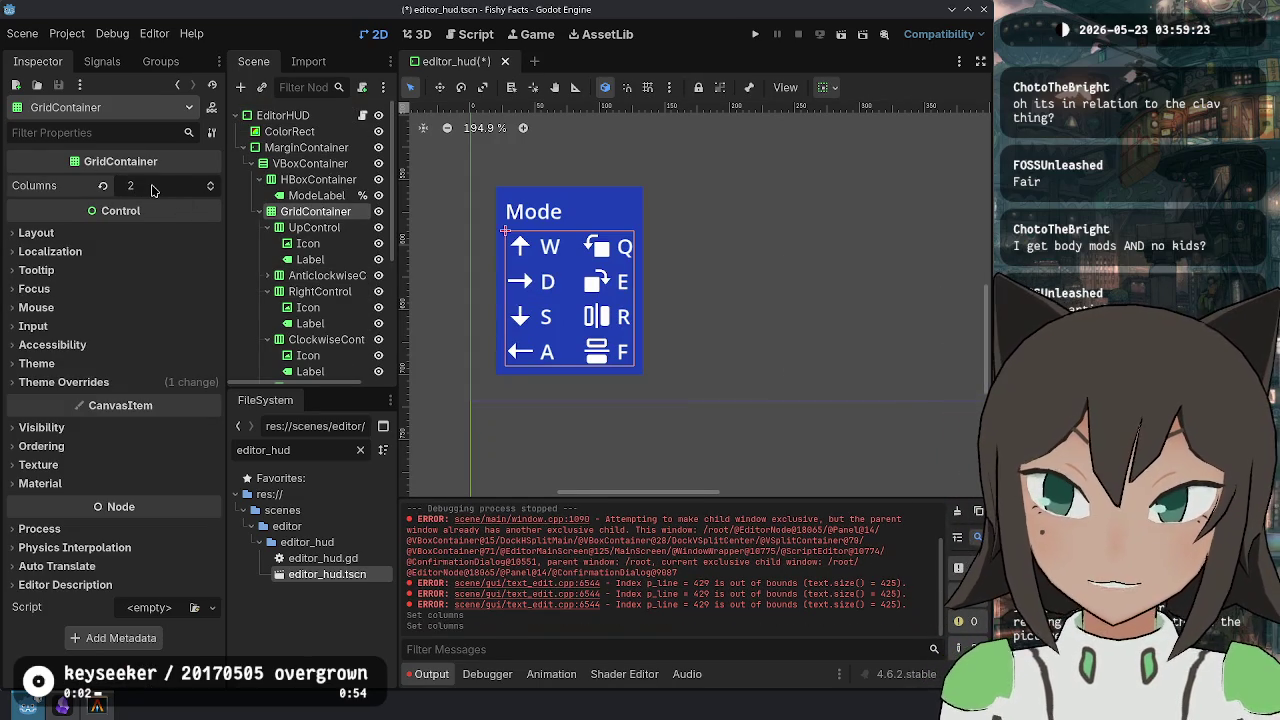
{"action": "type", "text": "4"}
{"action": "key", "text": "Return"}
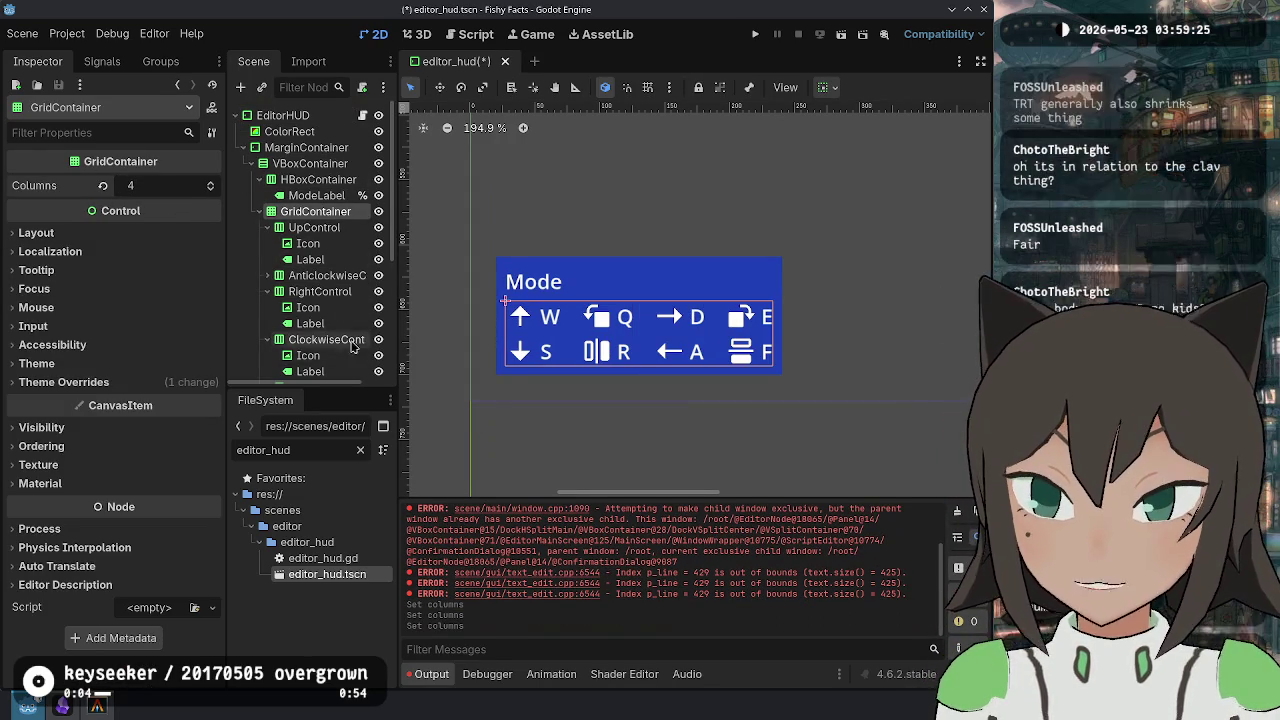
Hide HFlipControl, LeftControl, VFlipControl and DownControl.
{"action": "scroll", "coordinate": [320, 280], "scroll_direction": "down", "scroll_amount": 5}
{"action": "left_click", "coordinate": [378, 331]}
{"action": "left_click", "coordinate": [378, 283]}
{"action": "left_click", "coordinate": [378, 235]}
{"action": "left_click", "coordinate": [378, 187]}
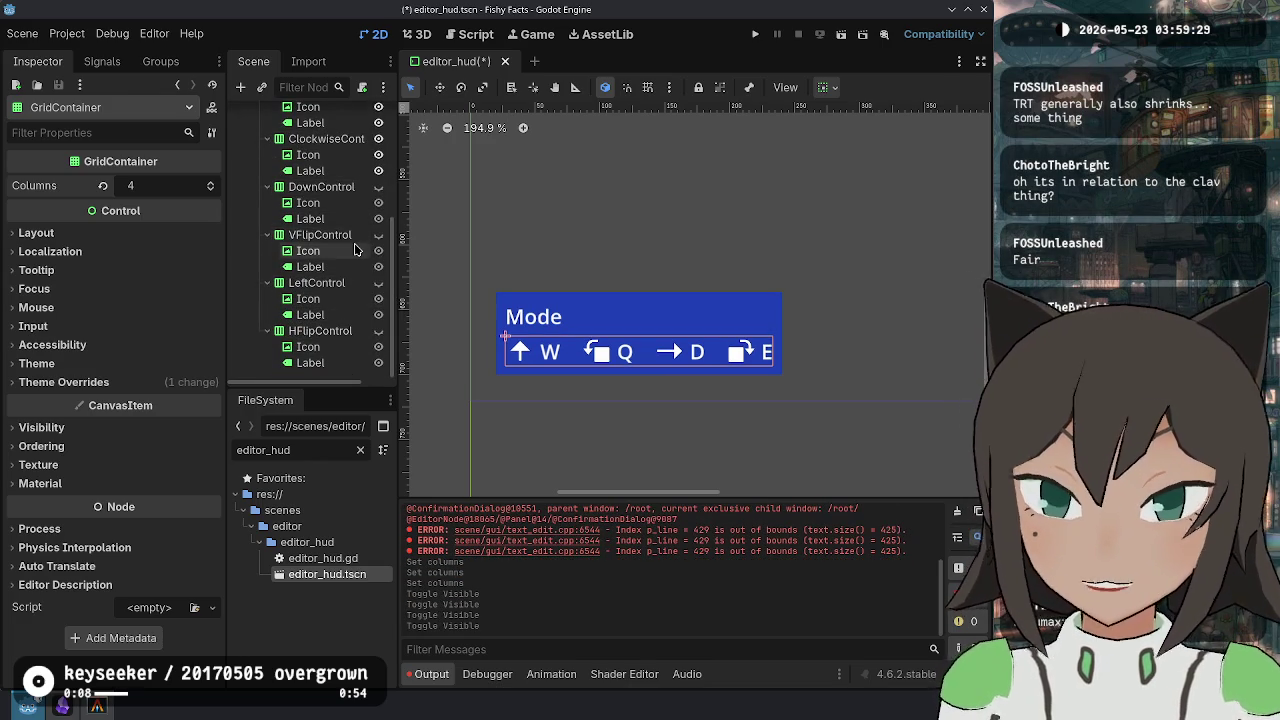
{"action": "scroll", "coordinate": [354, 251], "scroll_direction": "up", "scroll_amount": 3}
Collapse the children of all eight action controls in the Scene dock.
{"action": "left_click", "coordinate": [267, 238]}
{"action": "scroll", "coordinate": [267, 240], "scroll_direction": "up", "scroll_amount": 2}
{"action": "left_click", "coordinate": [267, 255]}
{"action": "left_click", "coordinate": [267, 287]}
{"action": "left_click", "coordinate": [267, 303]}
{"action": "left_click", "coordinate": [267, 319]}
{"action": "left_click", "coordinate": [267, 335]}
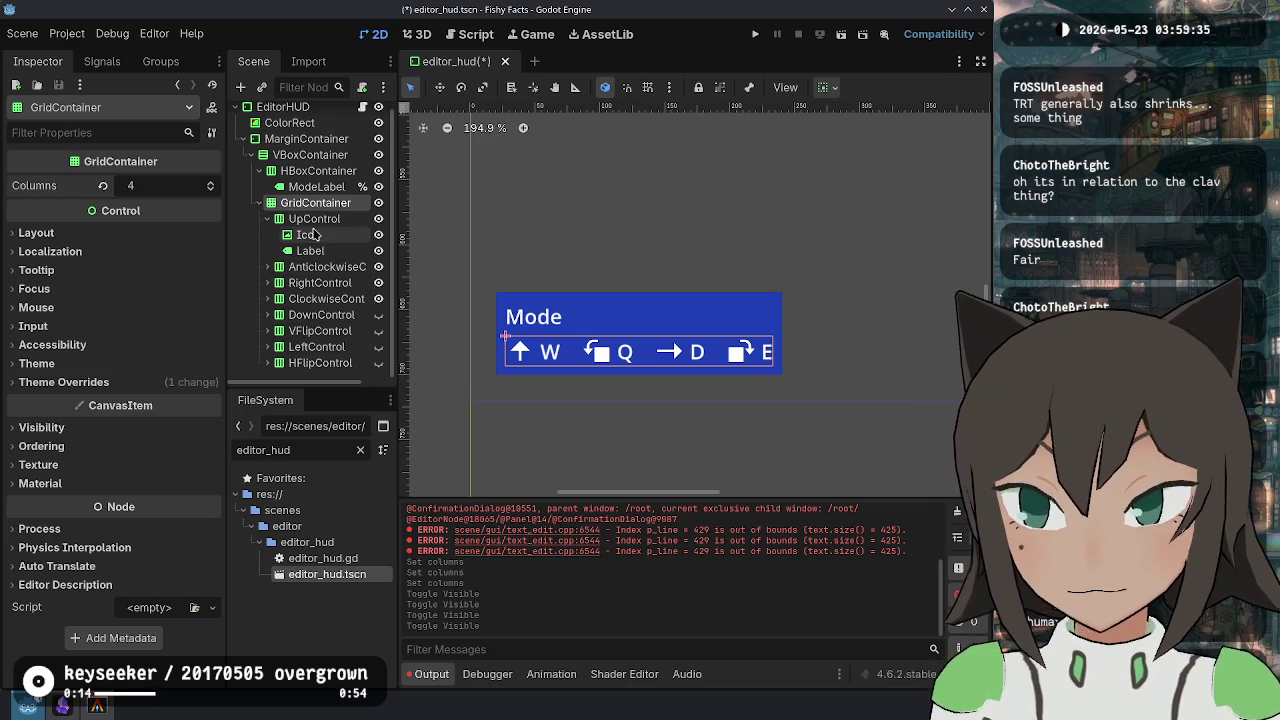
{"action": "left_click", "coordinate": [320, 266]}
{"action": "left_click", "coordinate": [267, 218]}
Delete UpControl through HFlipControl together, then undo the deletion.
{"action": "left_click", "coordinate": [318, 228]}
{"action": "left_click", "coordinate": [325, 339], "text": "shift"}
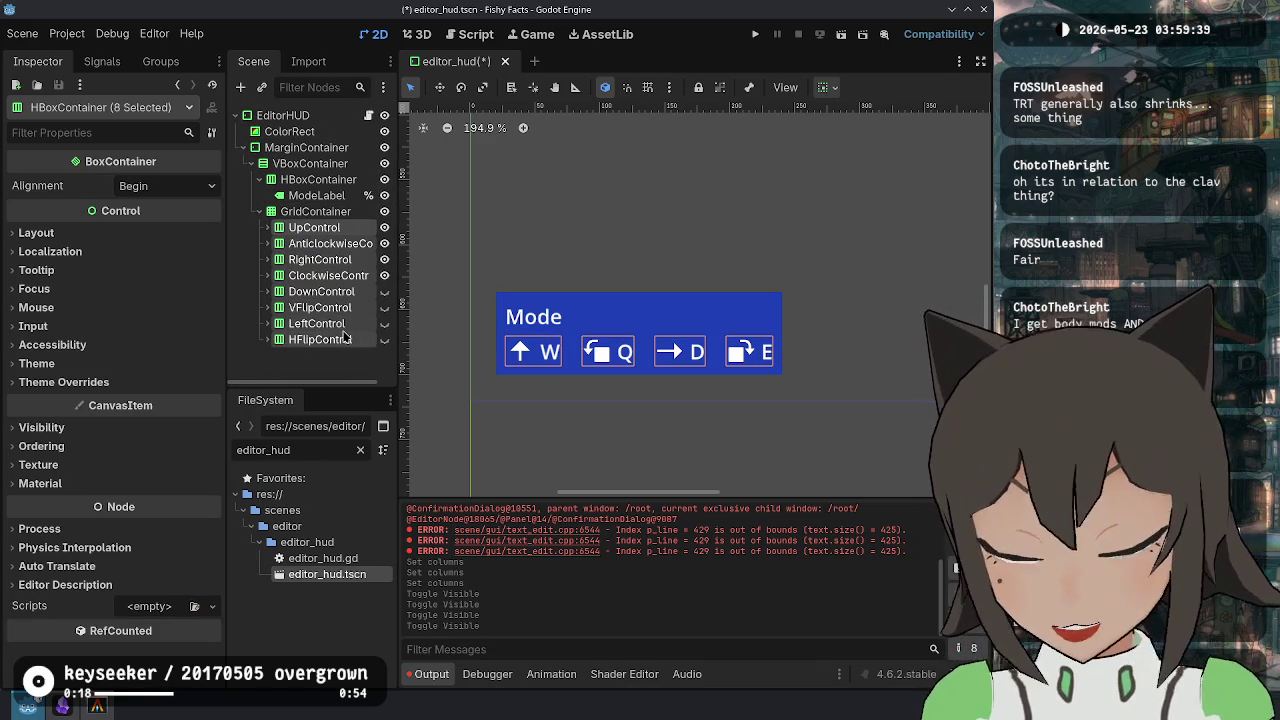
{"action": "key", "text": "Delete"}
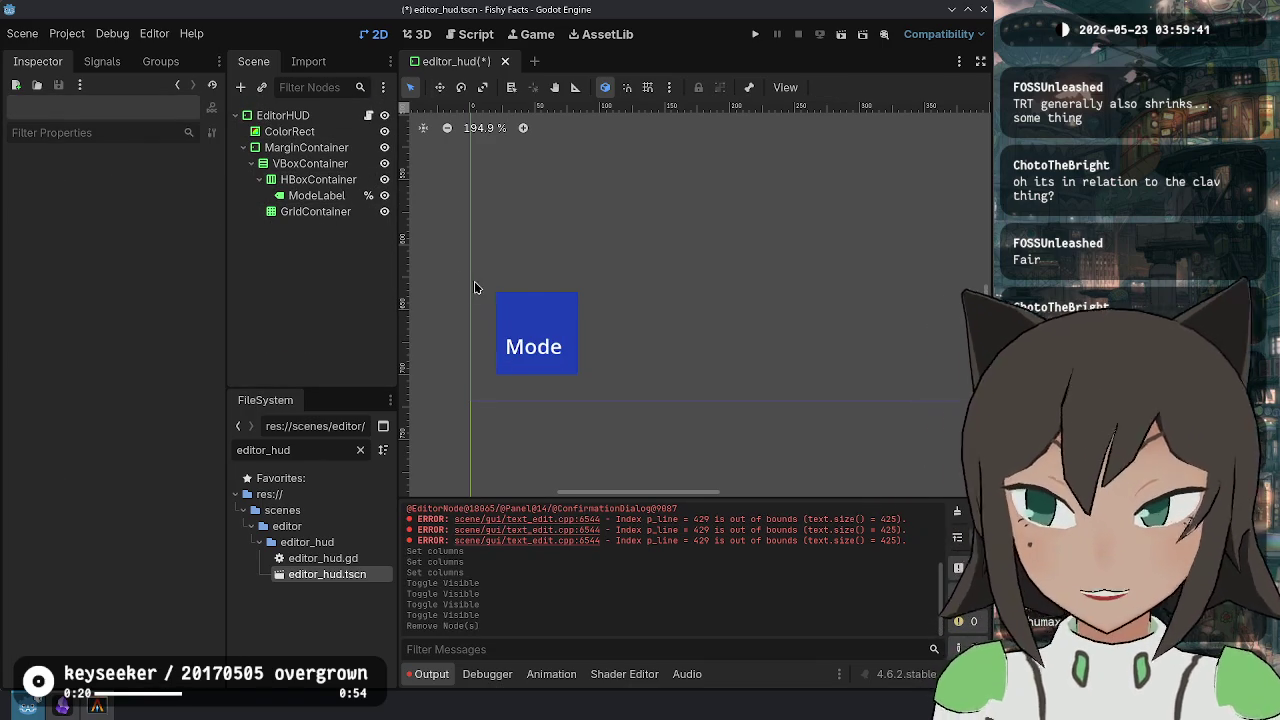
{"action": "key", "text": "ctrl+z"}
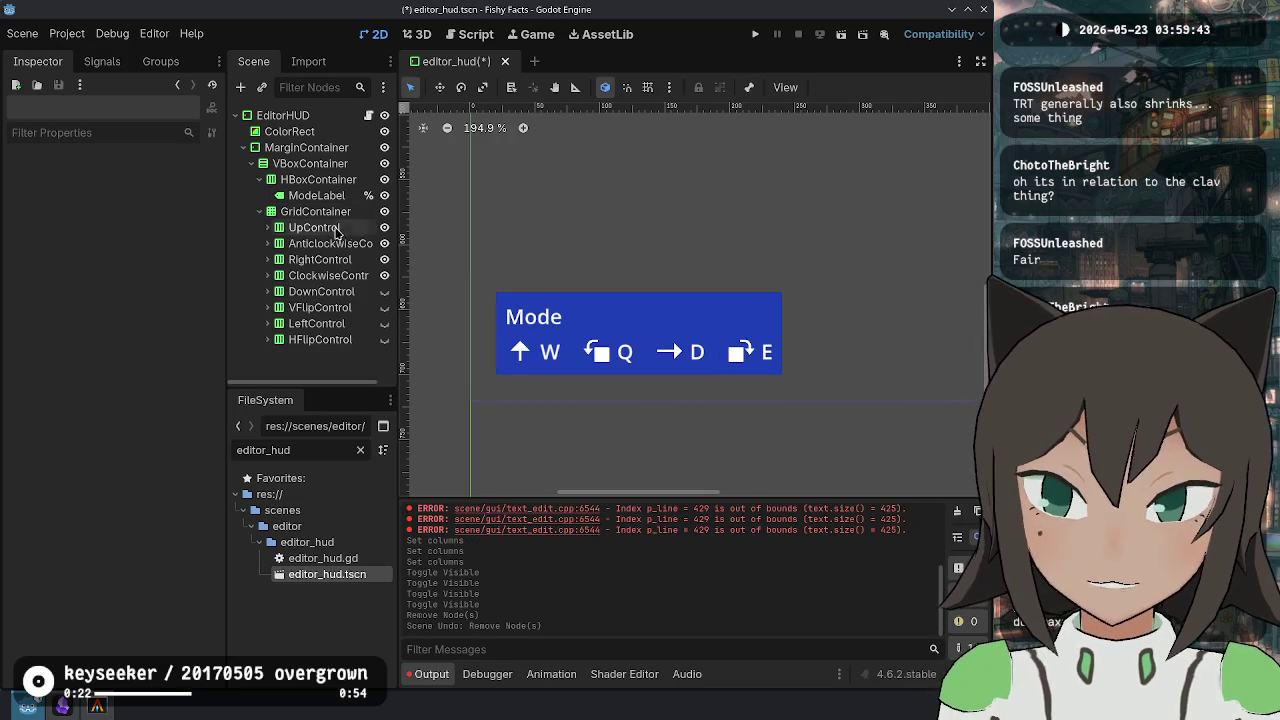
Delete the seven controls from AnticlockwiseControl to HFlipControl, then UpControl with confirmation.
{"action": "left_click", "coordinate": [296, 244]}
{"action": "left_click", "coordinate": [300, 339], "text": "shift"}
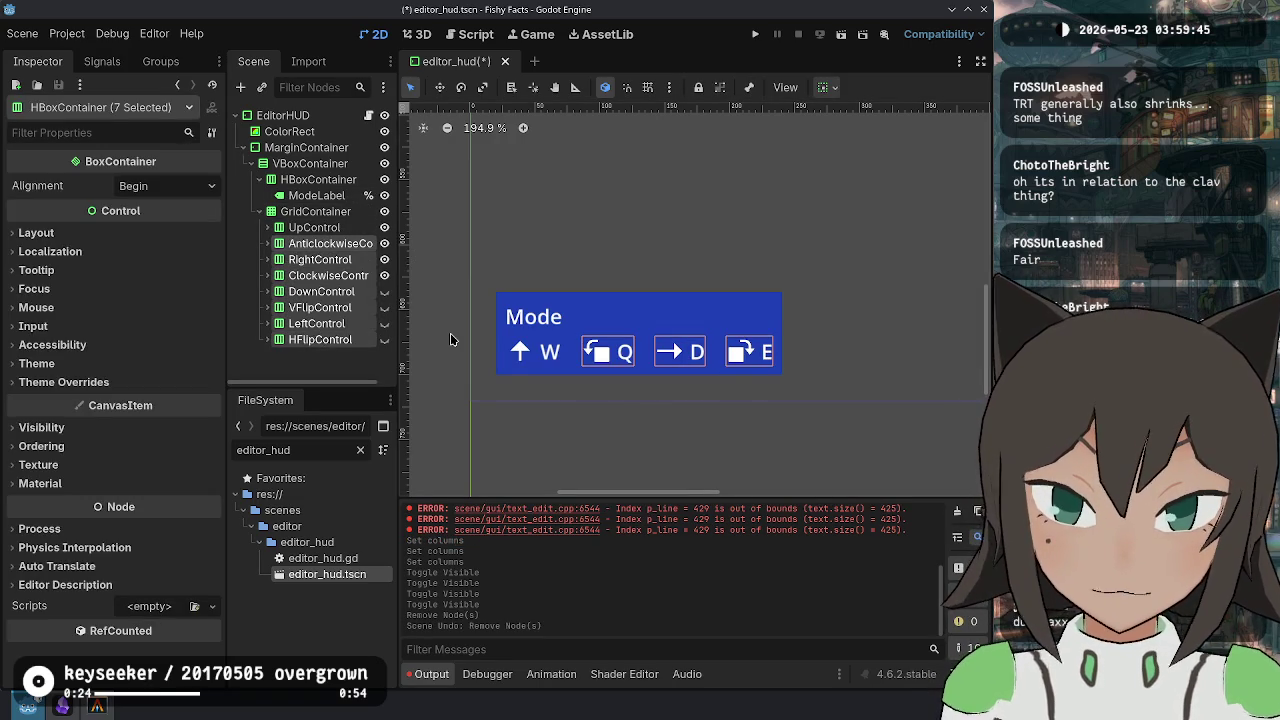
{"action": "key", "text": "Delete"}
{"action": "left_click", "coordinate": [316, 228]}
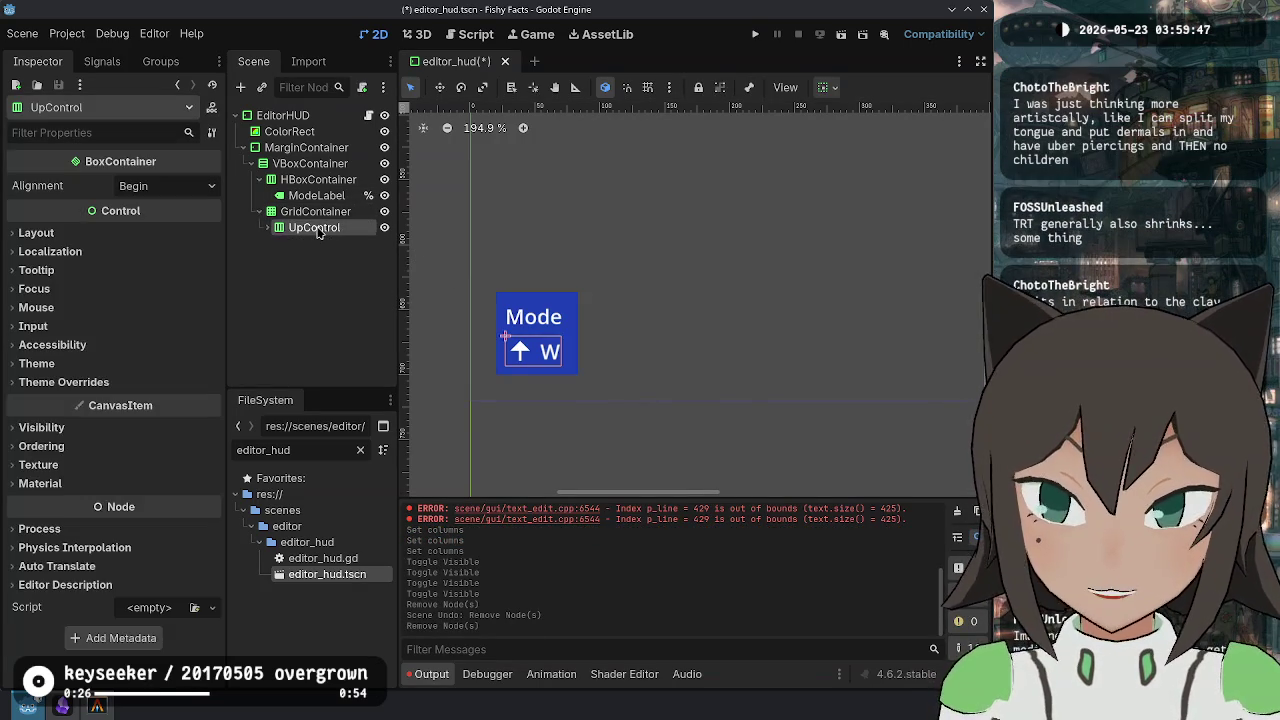
{"action": "key", "text": "Delete"}
{"action": "left_click", "coordinate": [560, 372]}
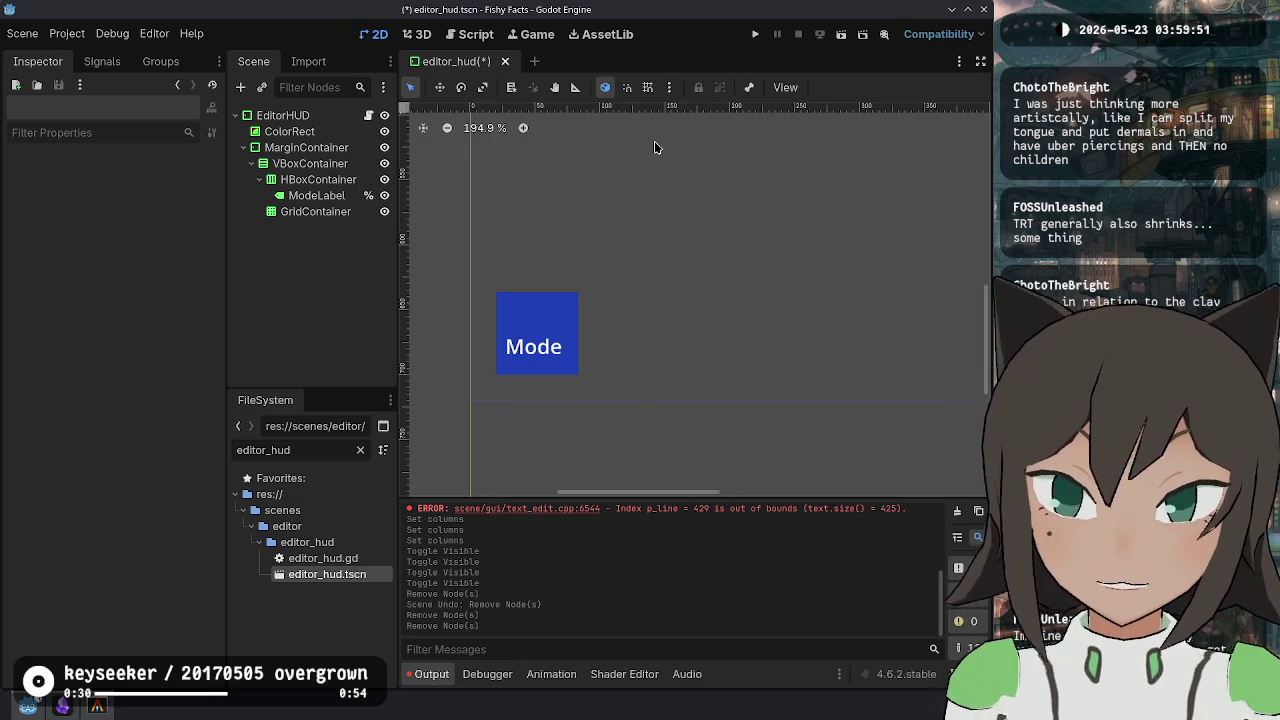
Anchor the EditorHUD root to the Bottom Left preset.
{"action": "left_click", "coordinate": [272, 116]}
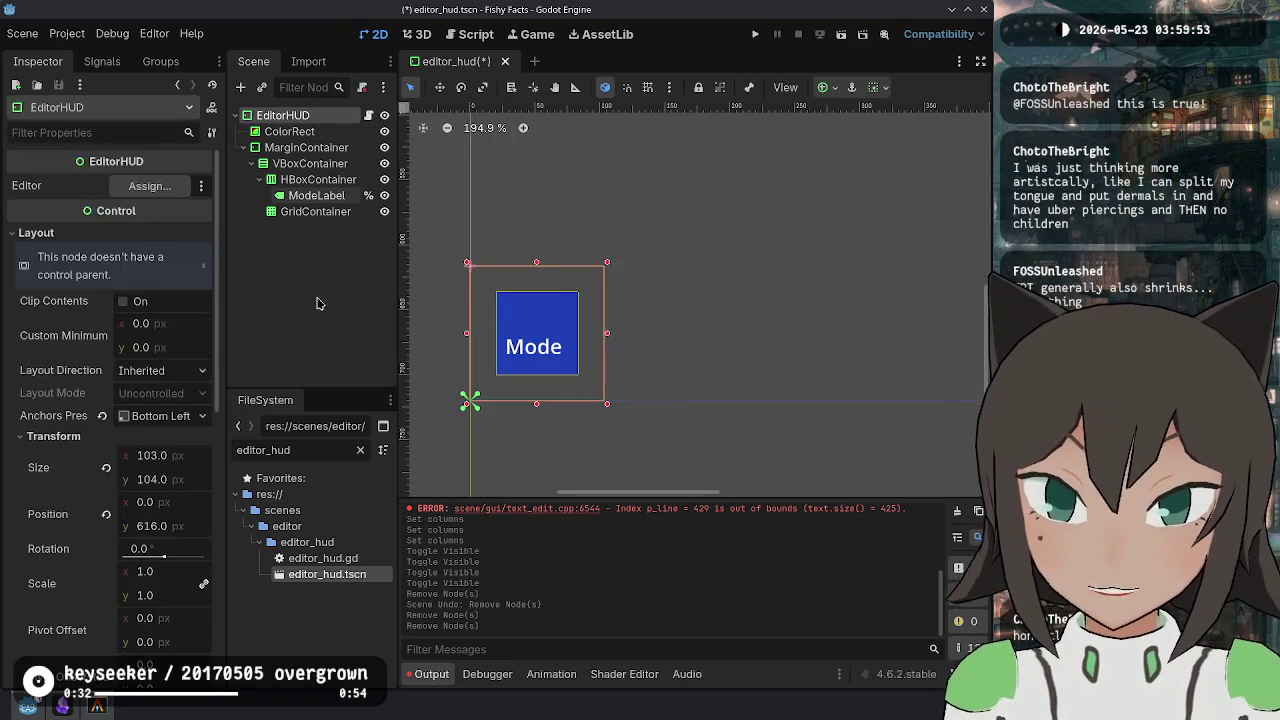
{"action": "left_click", "coordinate": [158, 416]}
{"action": "left_click", "coordinate": [192, 481]}
{"action": "left_click", "coordinate": [185, 416]}
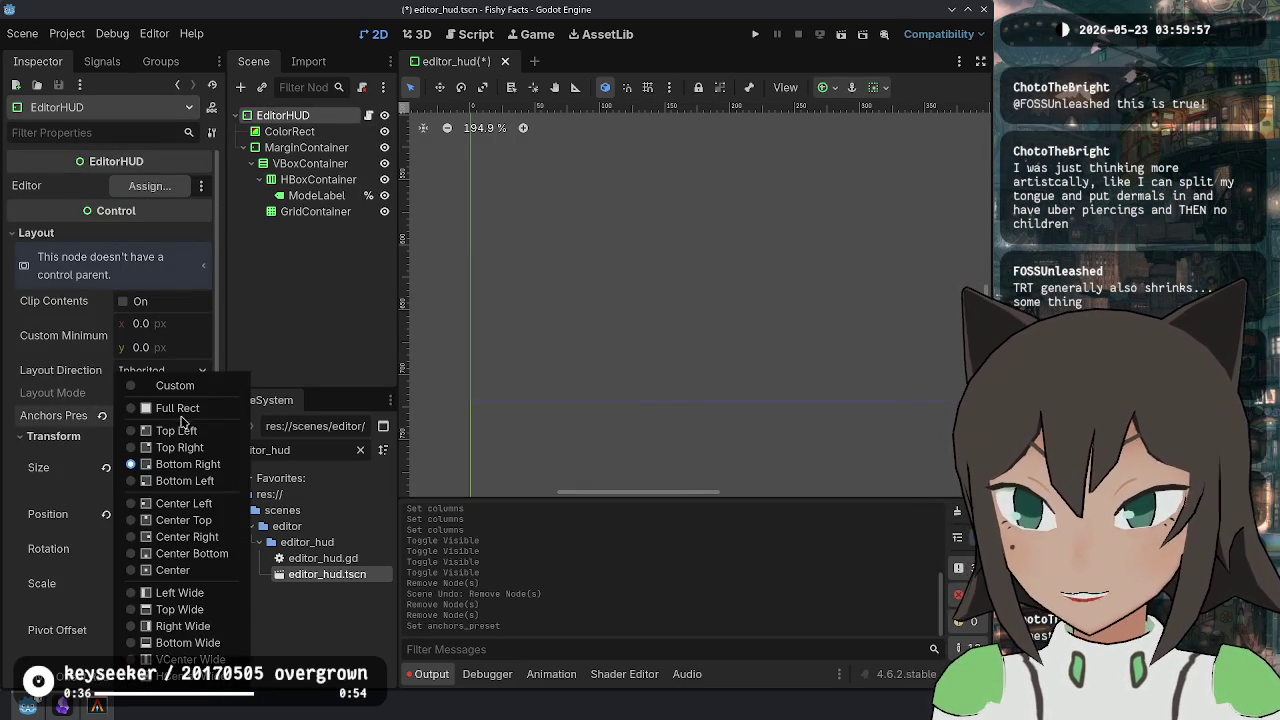
{"action": "left_click", "coordinate": [184, 481]}
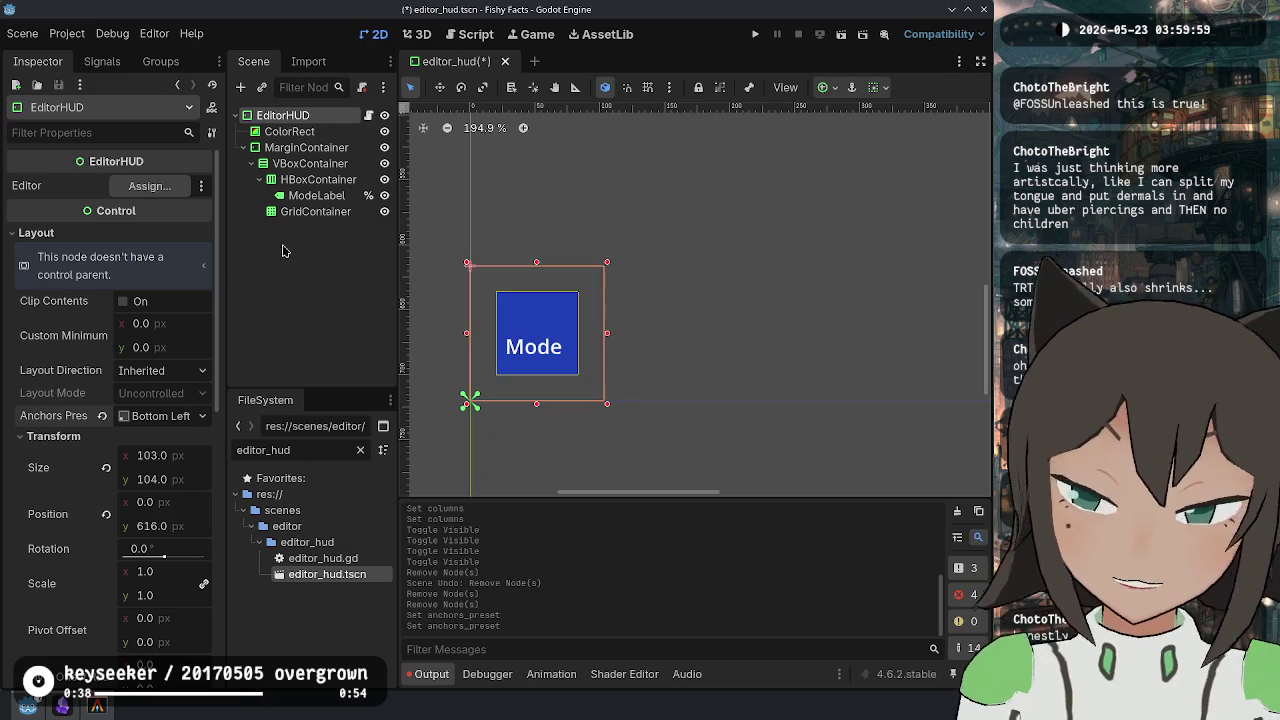
Inspect the HUD's child nodes and the ColorRect's layout, mouse and transform properties.
{"action": "left_click", "coordinate": [315, 211]}
{"action": "left_click", "coordinate": [316, 195]}
{"action": "left_click", "coordinate": [310, 163]}
{"action": "left_click", "coordinate": [334, 148]}
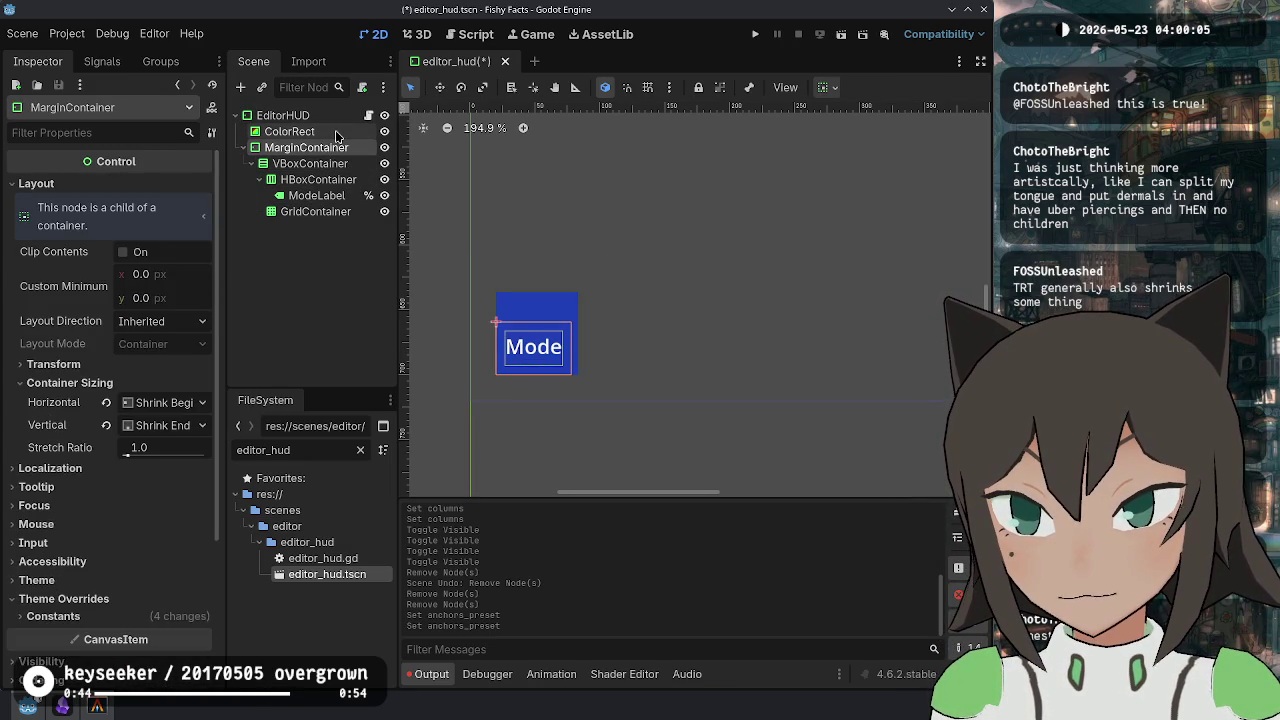
{"action": "left_click", "coordinate": [337, 134]}
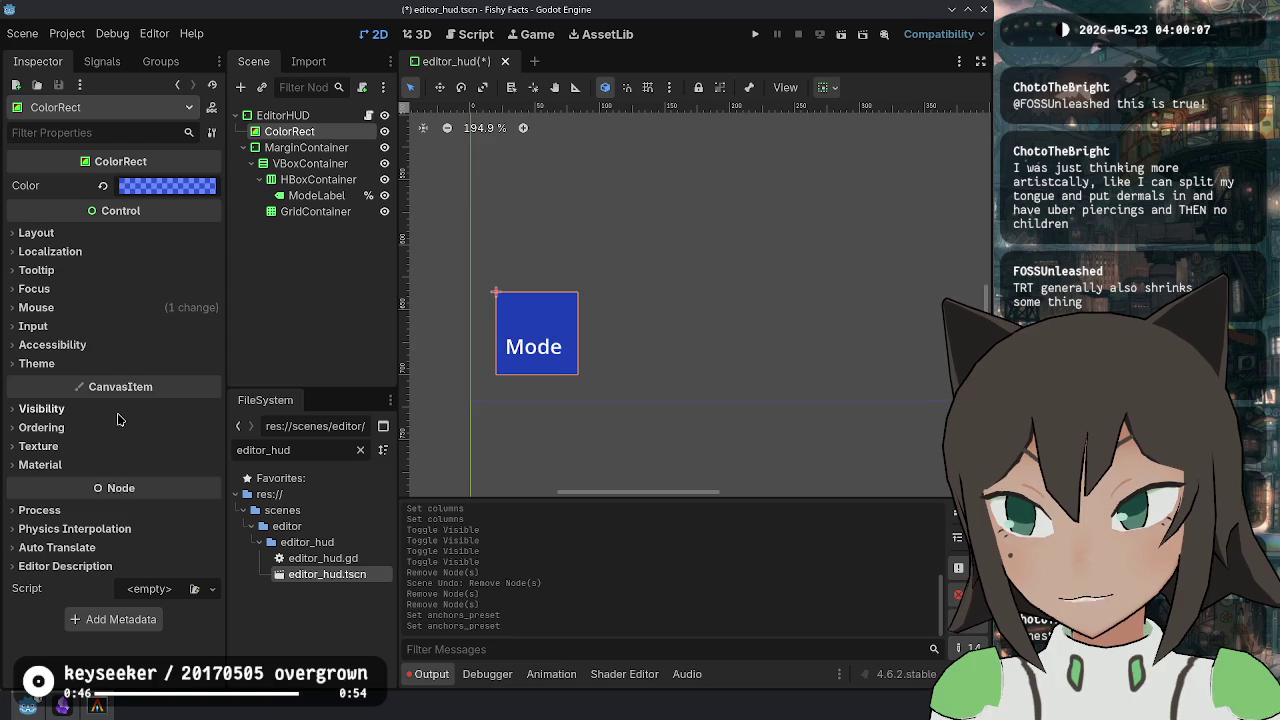
{"action": "left_click", "coordinate": [145, 234]}
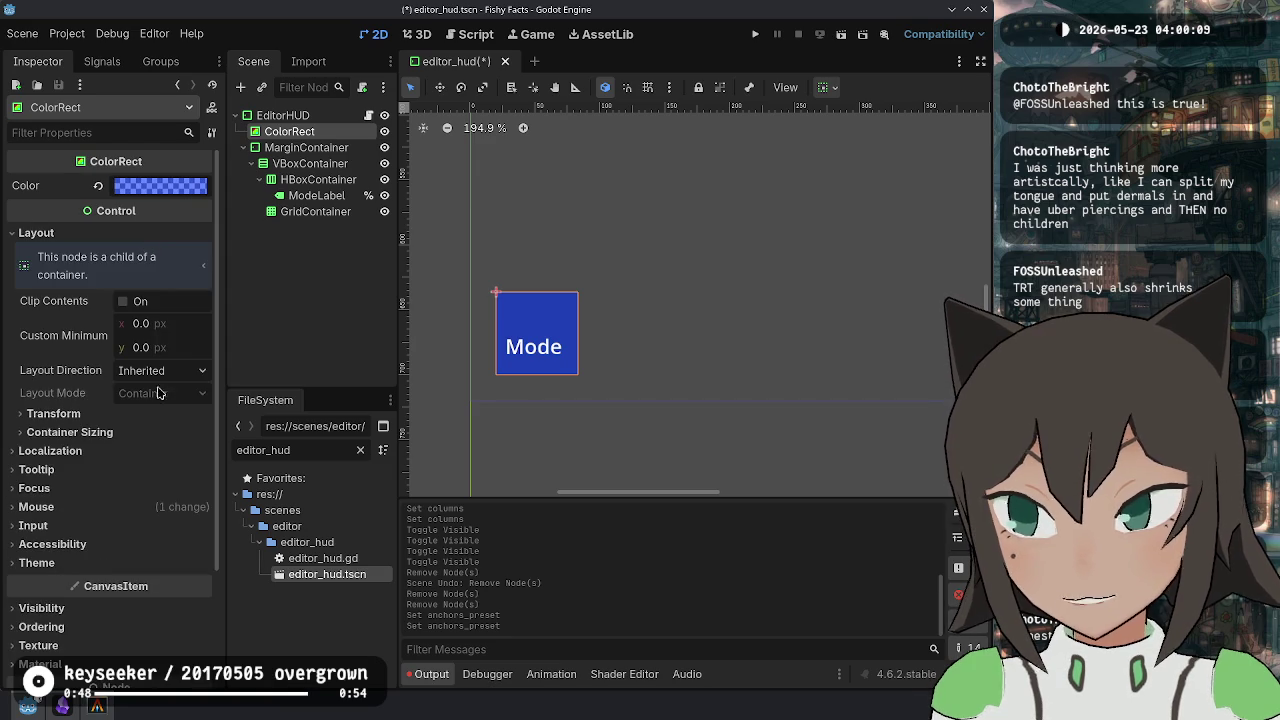
{"action": "left_click", "coordinate": [152, 525]}
{"action": "left_click", "coordinate": [152, 507]}
{"action": "left_click", "coordinate": [128, 414]}
{"action": "left_click", "coordinate": [176, 414]}
Compare EditorHUD, ColorRect and MarginContainer settings, toggling the ColorRect transform section.
{"action": "left_click", "coordinate": [294, 117]}
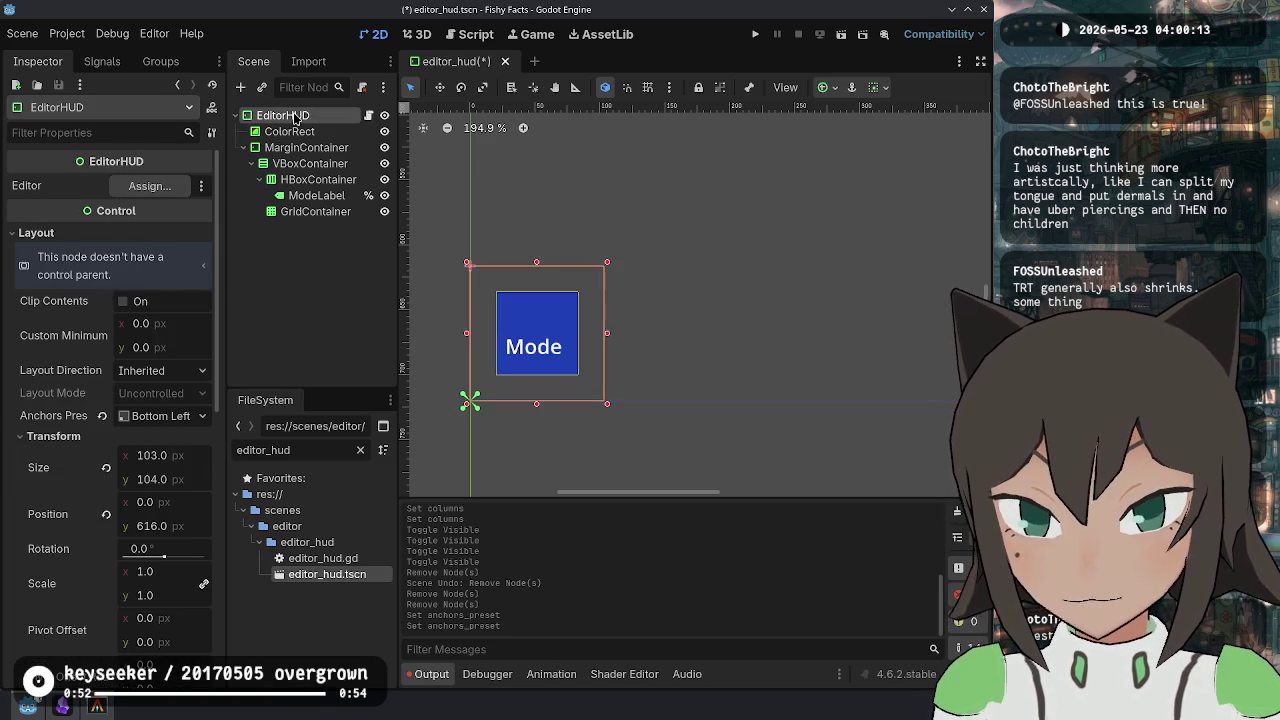
{"action": "scroll", "coordinate": [125, 370], "scroll_direction": "down", "scroll_amount": 5}
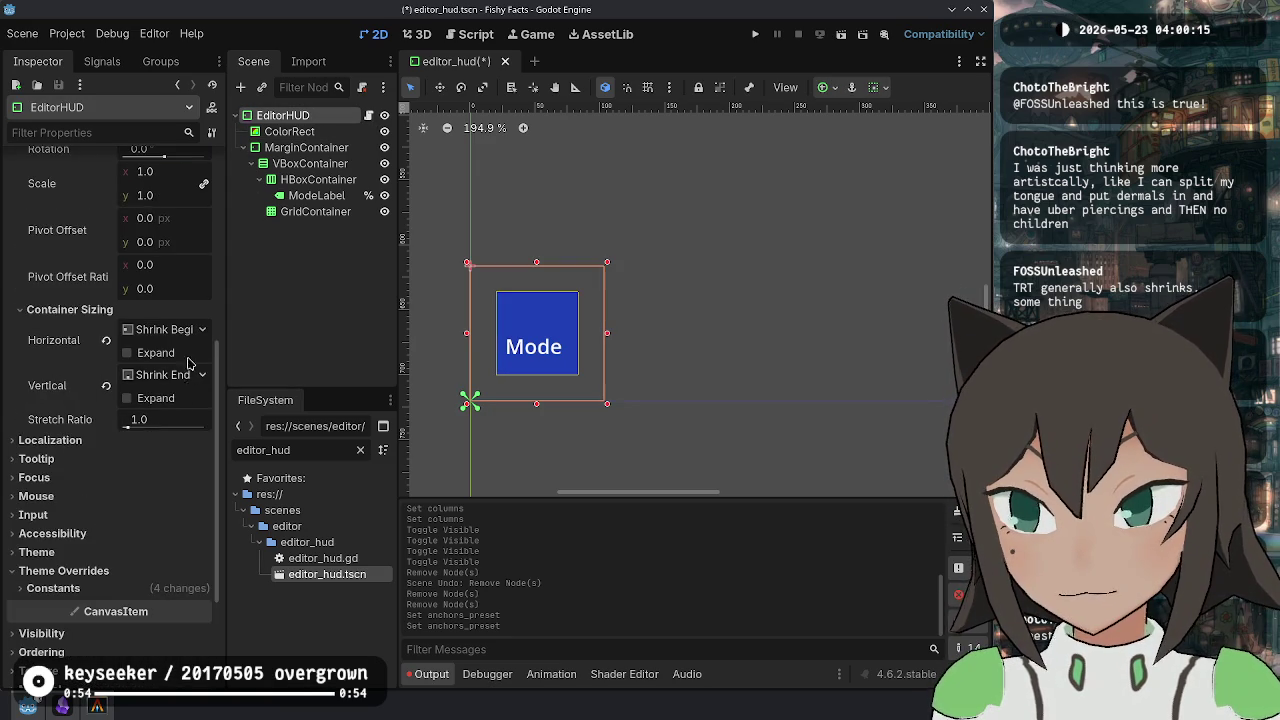
{"action": "scroll", "coordinate": [188, 352], "scroll_direction": "up", "scroll_amount": 4}
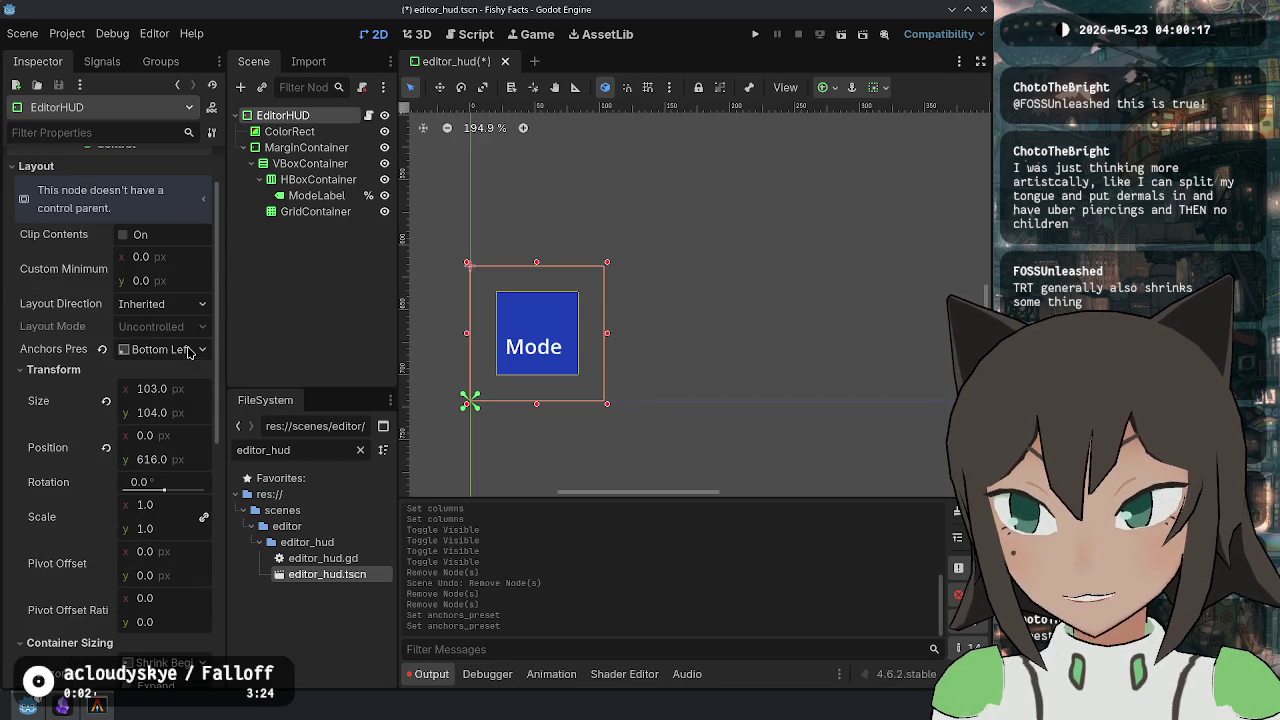
{"action": "left_click", "coordinate": [289, 131]}
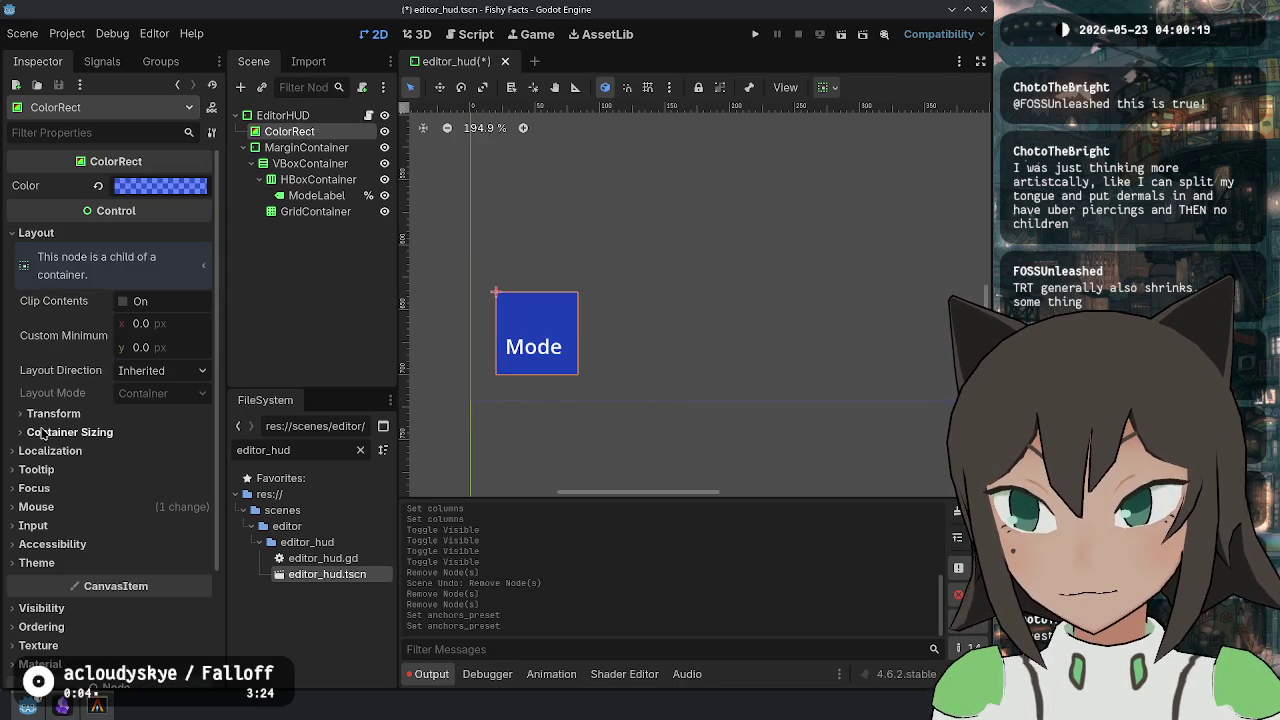
{"action": "left_click", "coordinate": [302, 147]}
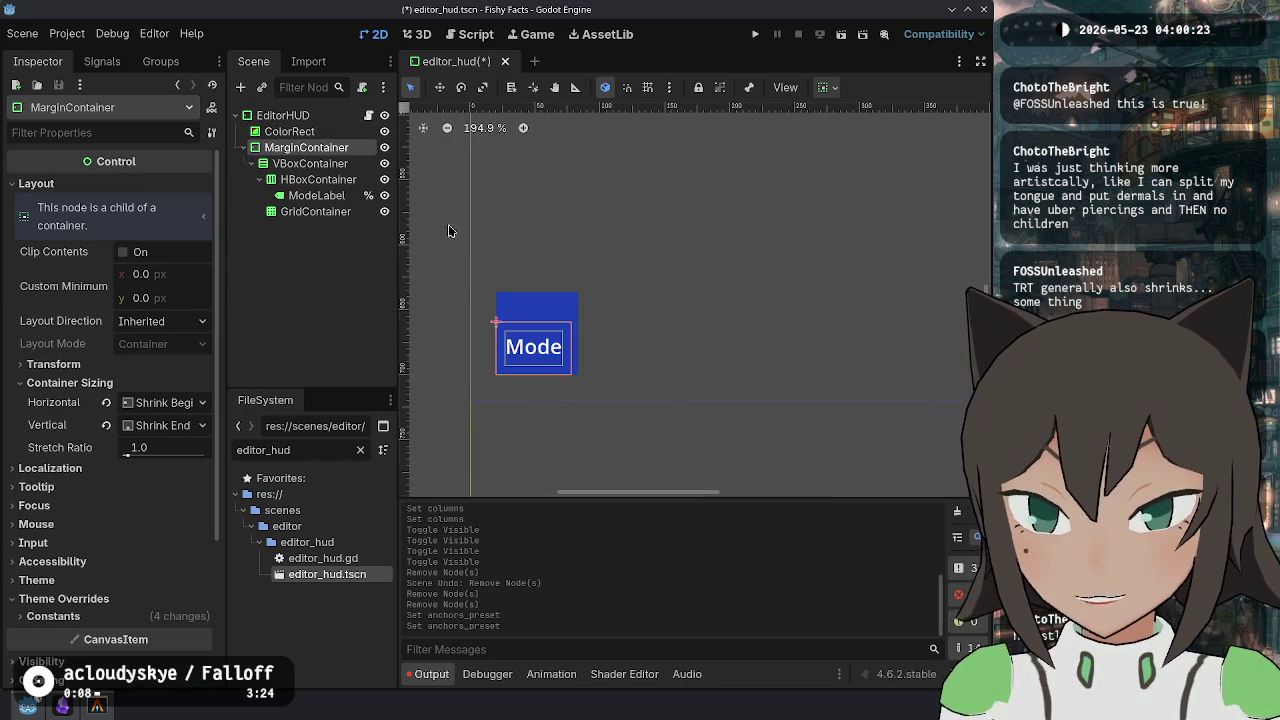
{"action": "left_click", "coordinate": [289, 131]}
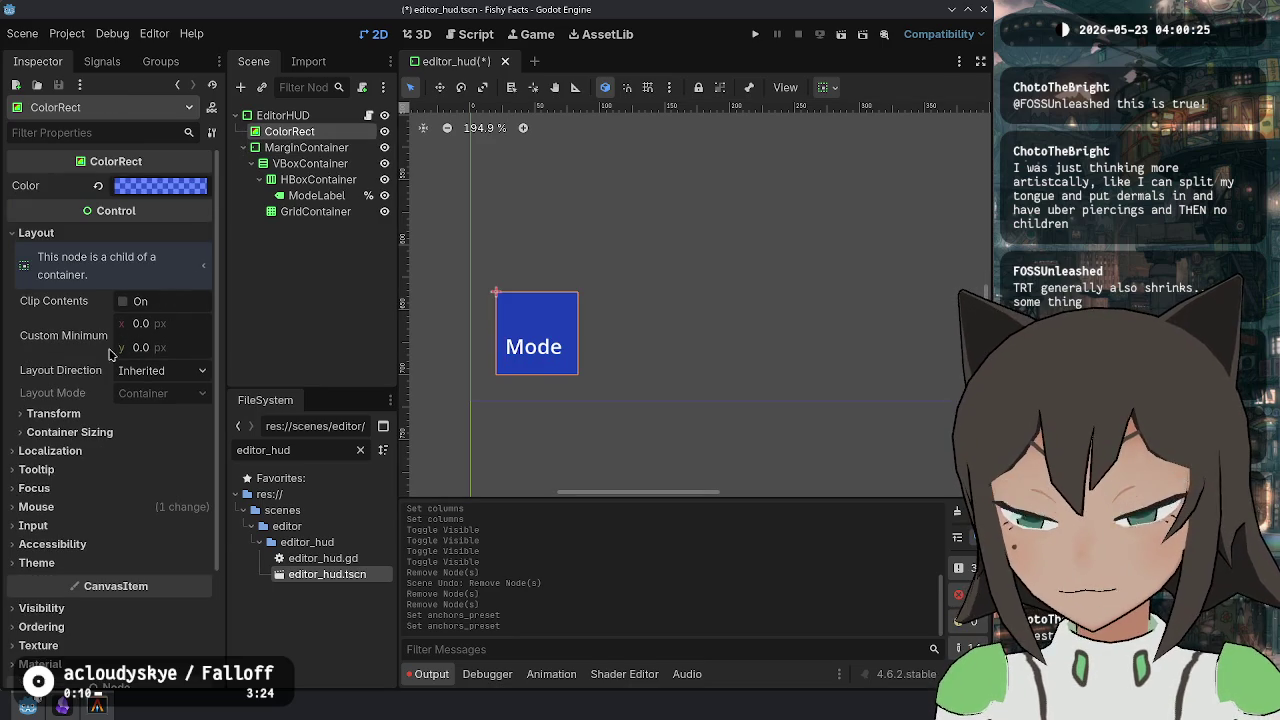
{"action": "left_click", "coordinate": [88, 507]}
{"action": "left_click", "coordinate": [88, 507]}
{"action": "left_click", "coordinate": [122, 414]}
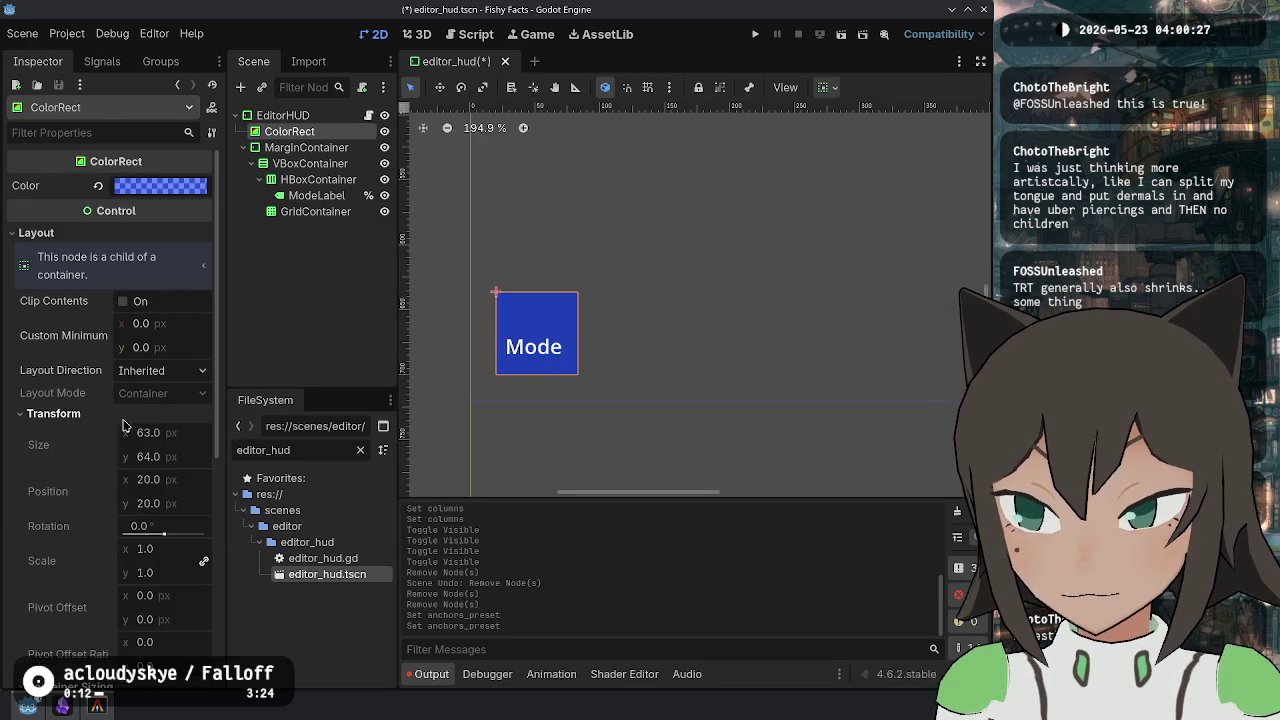
{"action": "left_click", "coordinate": [123, 416]}
Try Shrink Begin on ColorRect's horizontal sizing, revert to Fill, and reset EditorHUD's size to 98 × 81.
{"action": "left_click", "coordinate": [145, 452]}
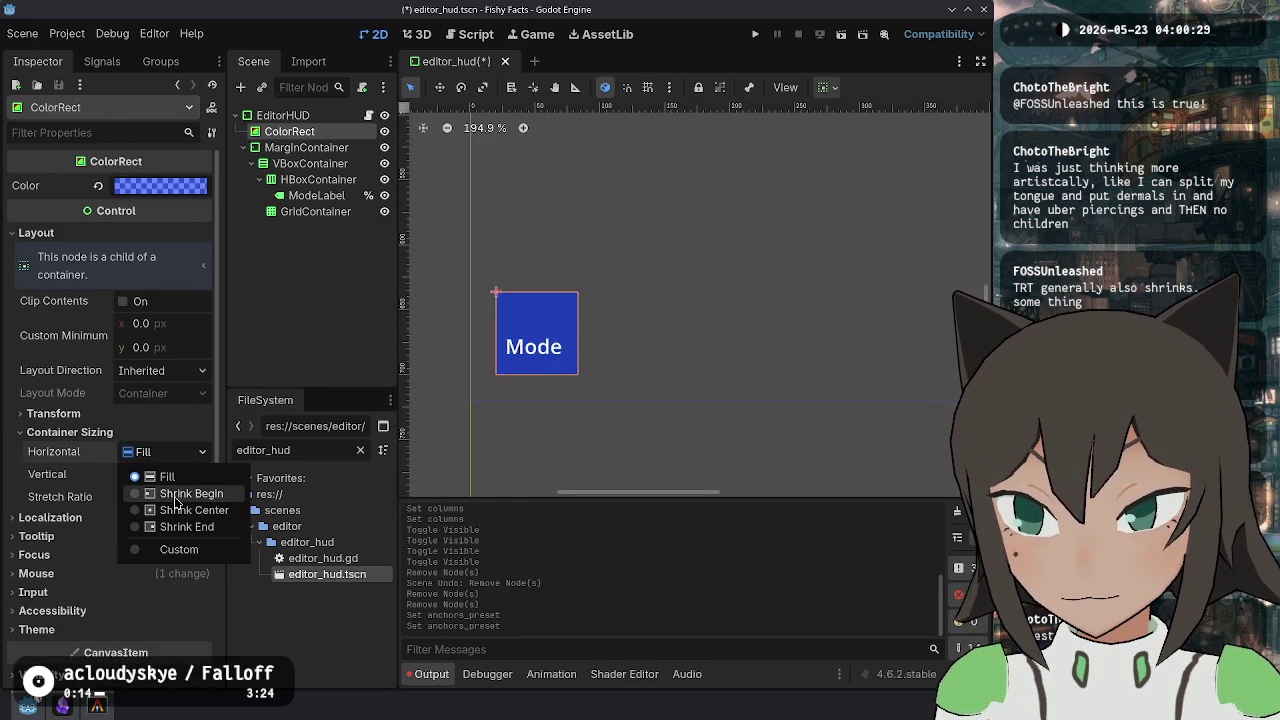
{"action": "left_click", "coordinate": [160, 494]}
{"action": "left_click", "coordinate": [106, 452]}
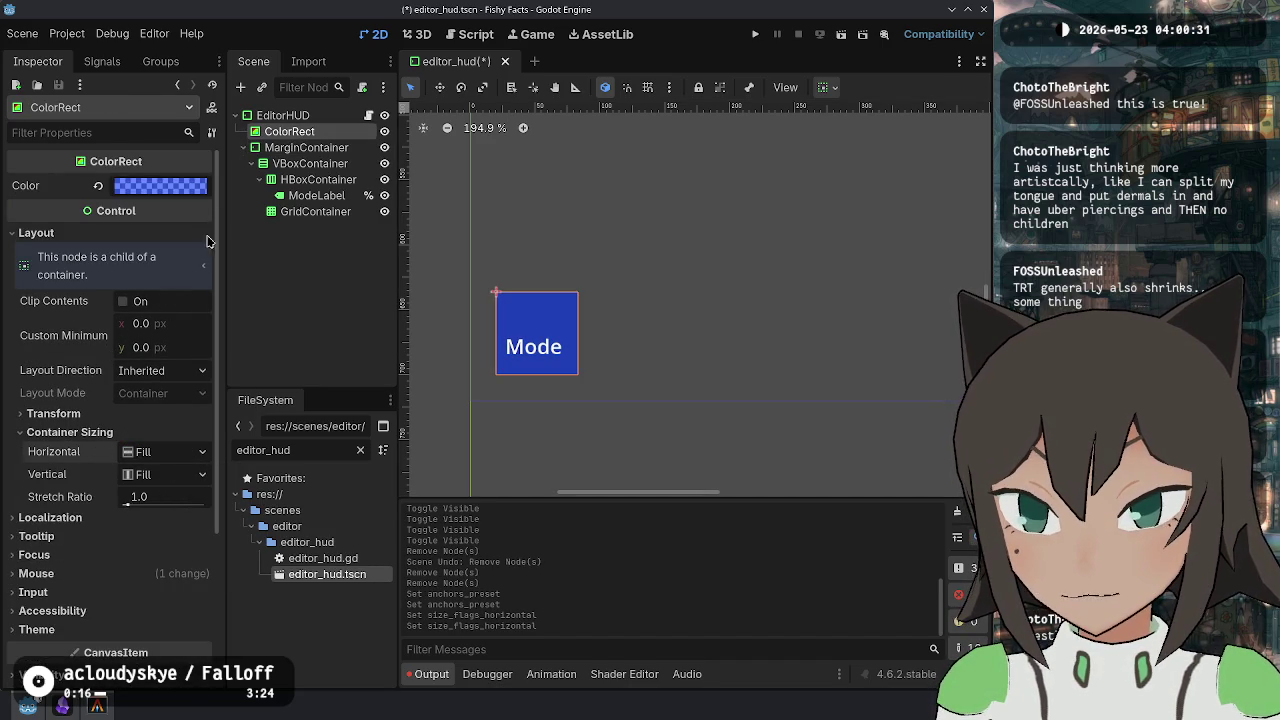
{"action": "left_click", "coordinate": [283, 115]}
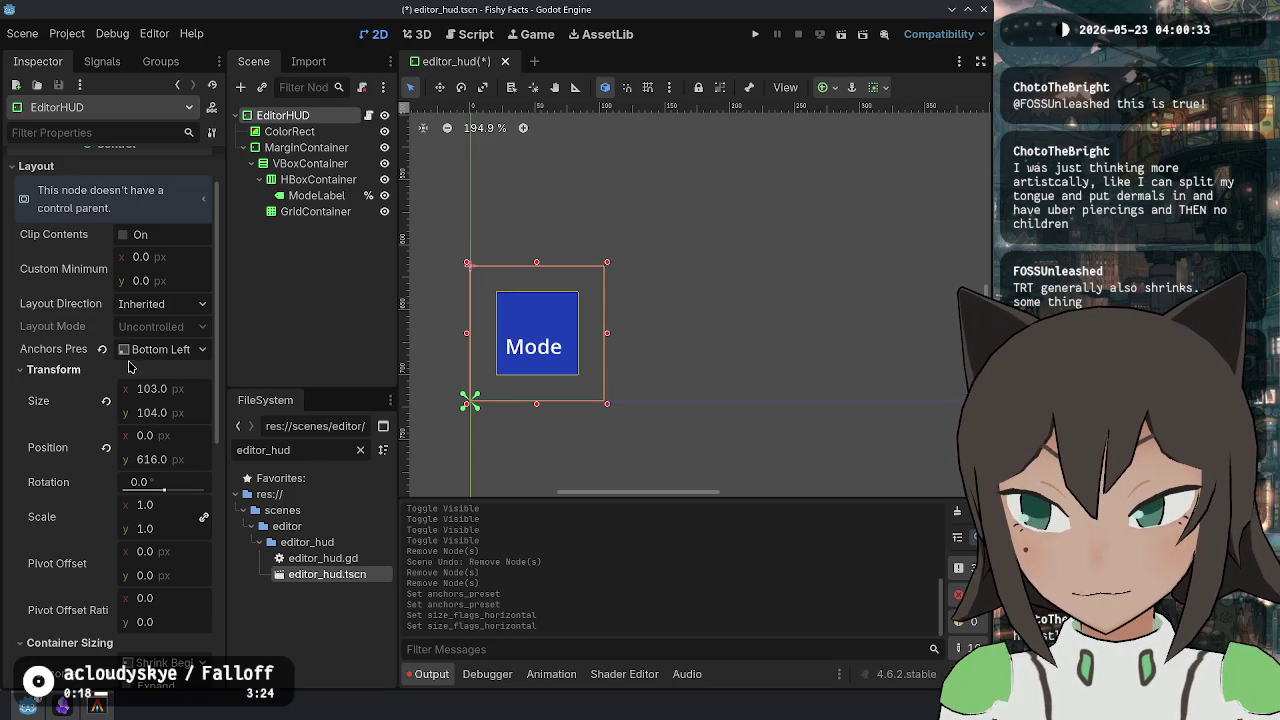
{"action": "left_click", "coordinate": [106, 400]}
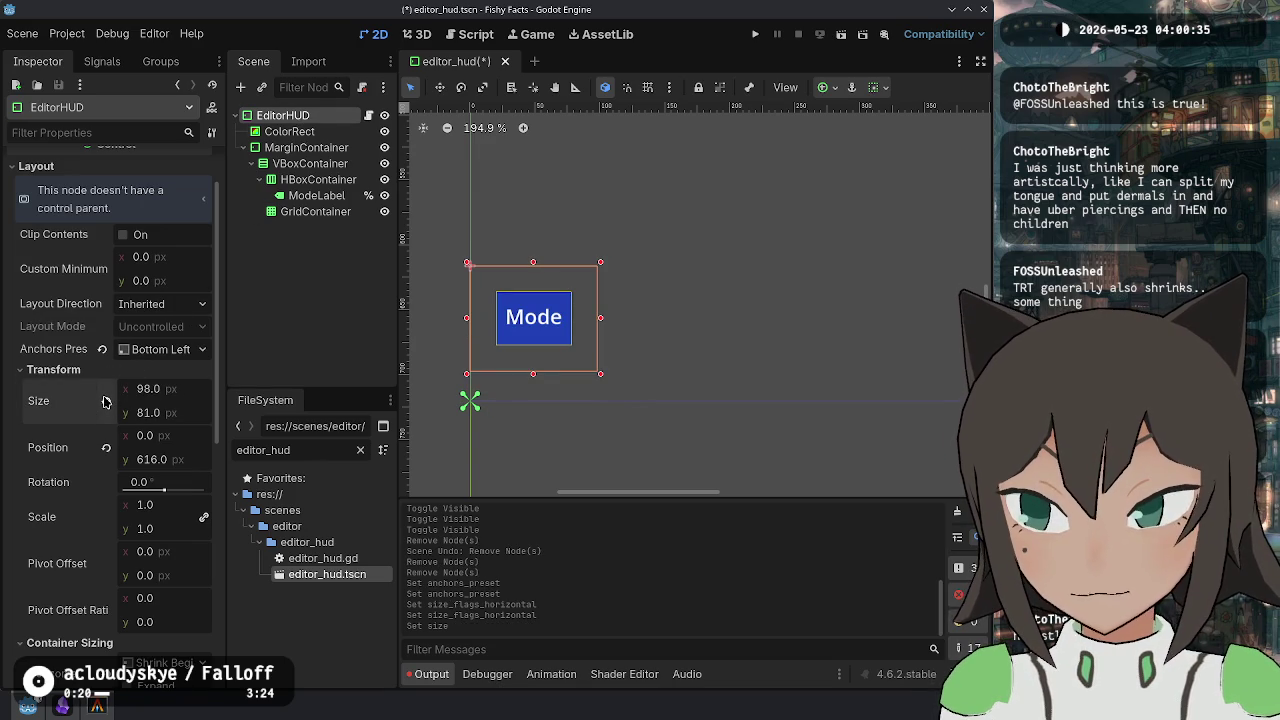
Keep the HUD on the Bottom Left anchor preset after briefly trying Bottom Right.
{"action": "left_click", "coordinate": [158, 358]}
{"action": "left_click", "coordinate": [180, 476]}
{"action": "left_click", "coordinate": [155, 345]}
{"action": "left_click", "coordinate": [186, 451]}
{"action": "scroll", "coordinate": [183, 349], "scroll_direction": "down", "scroll_amount": 1}
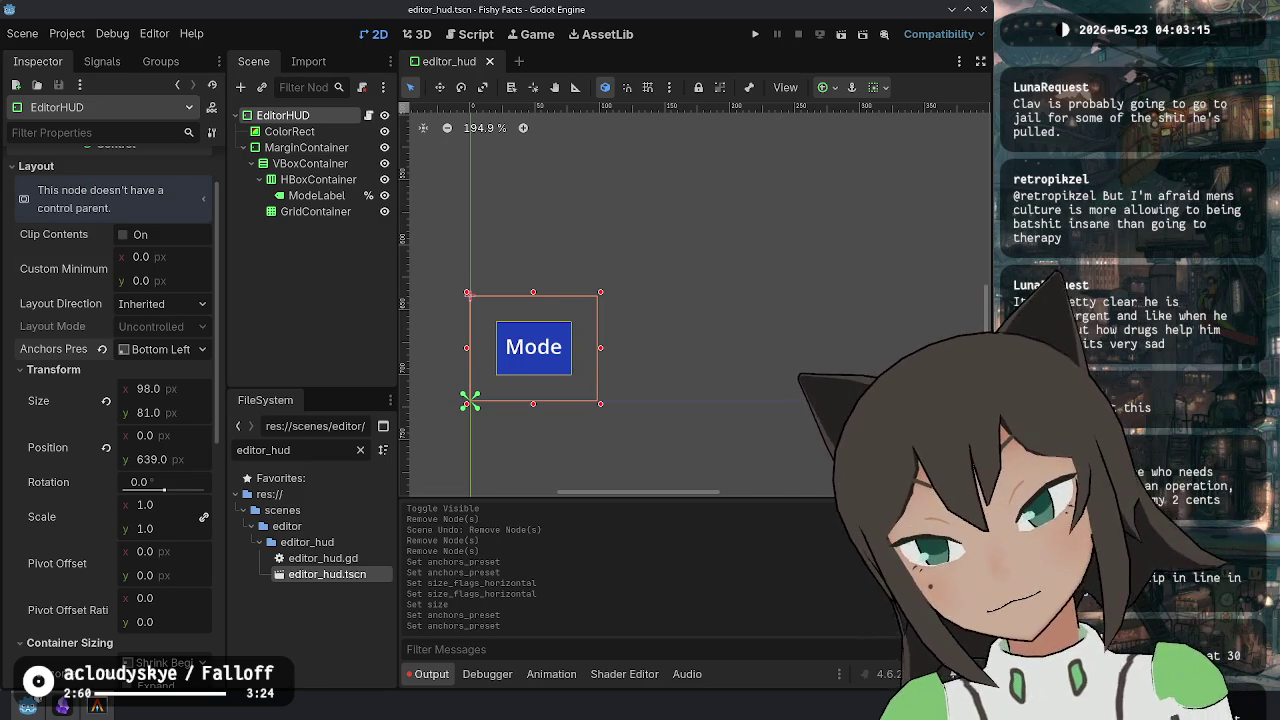
Scroll the Inspector back up to review the bottom-left anchored EditorHUD at y 639.
{"action": "scroll", "coordinate": [75, 358], "scroll_direction": "up", "scroll_amount": 2}
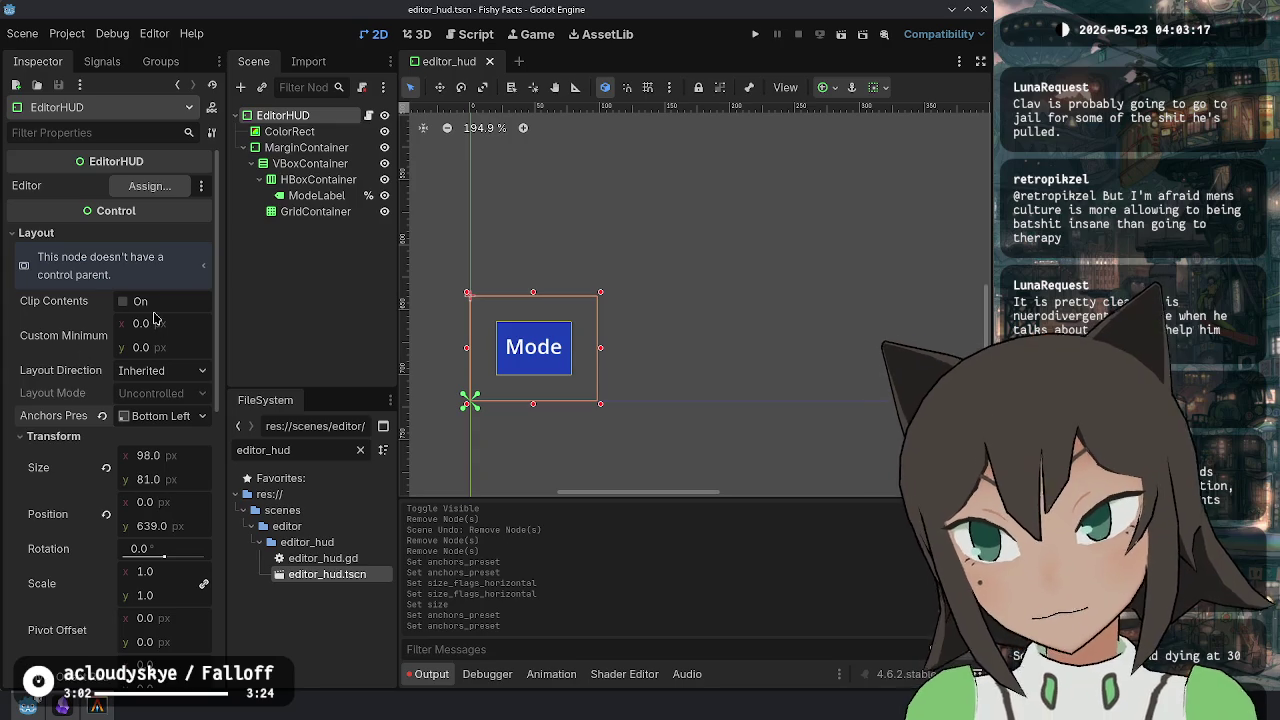
Select the GridContainer, clear the file filter, and drag two ActionIcon instances into it.
{"action": "left_click", "coordinate": [299, 148]}
{"action": "left_click", "coordinate": [300, 115]}
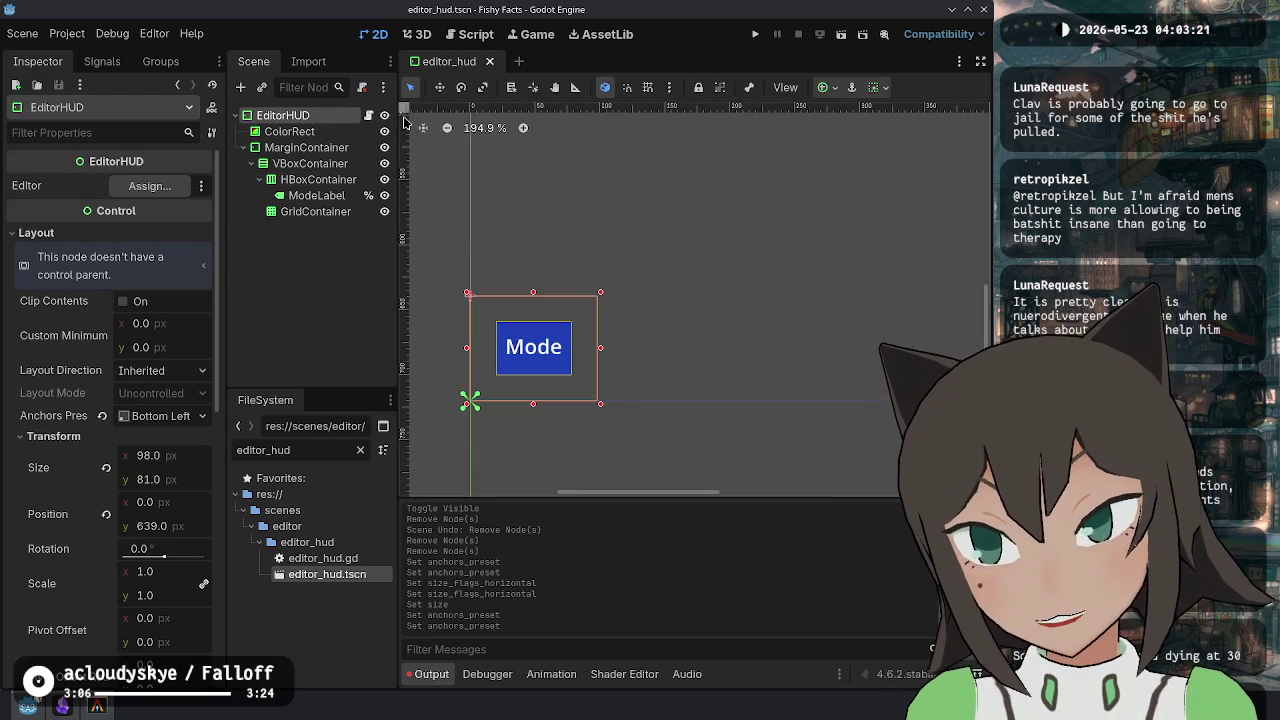
{"action": "left_click", "coordinate": [315, 211]}
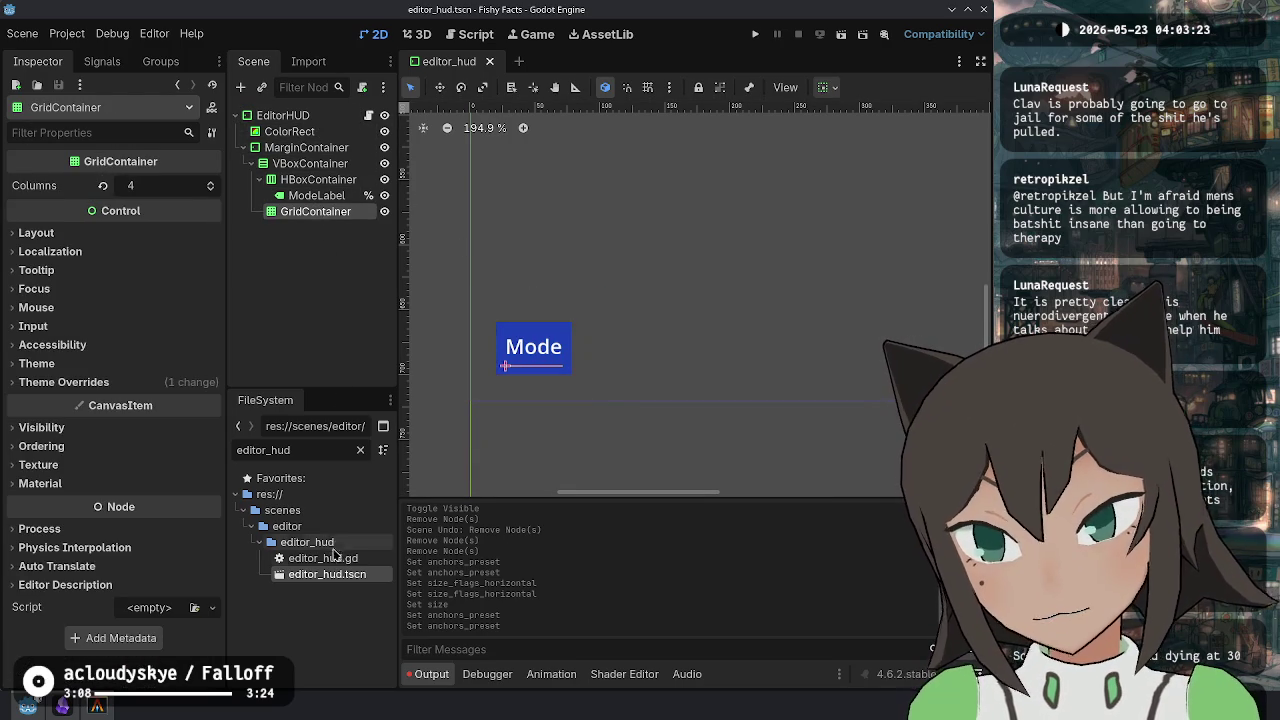
{"action": "left_click", "coordinate": [360, 449]}
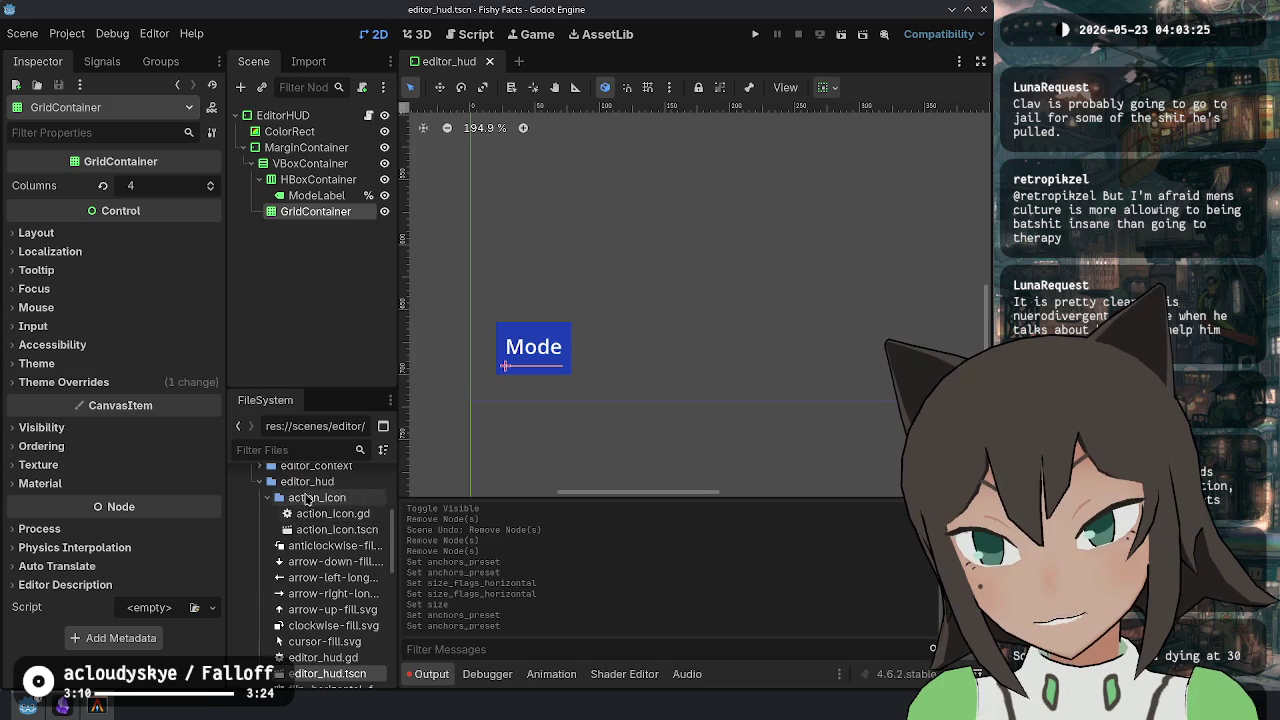
{"action": "mouse_move", "coordinate": [330, 530]}
{"action": "left_mouse_down"}
{"action": "mouse_move", "coordinate": [340, 242]}
{"action": "mouse_move", "coordinate": [325, 214]}
{"action": "left_mouse_up"}
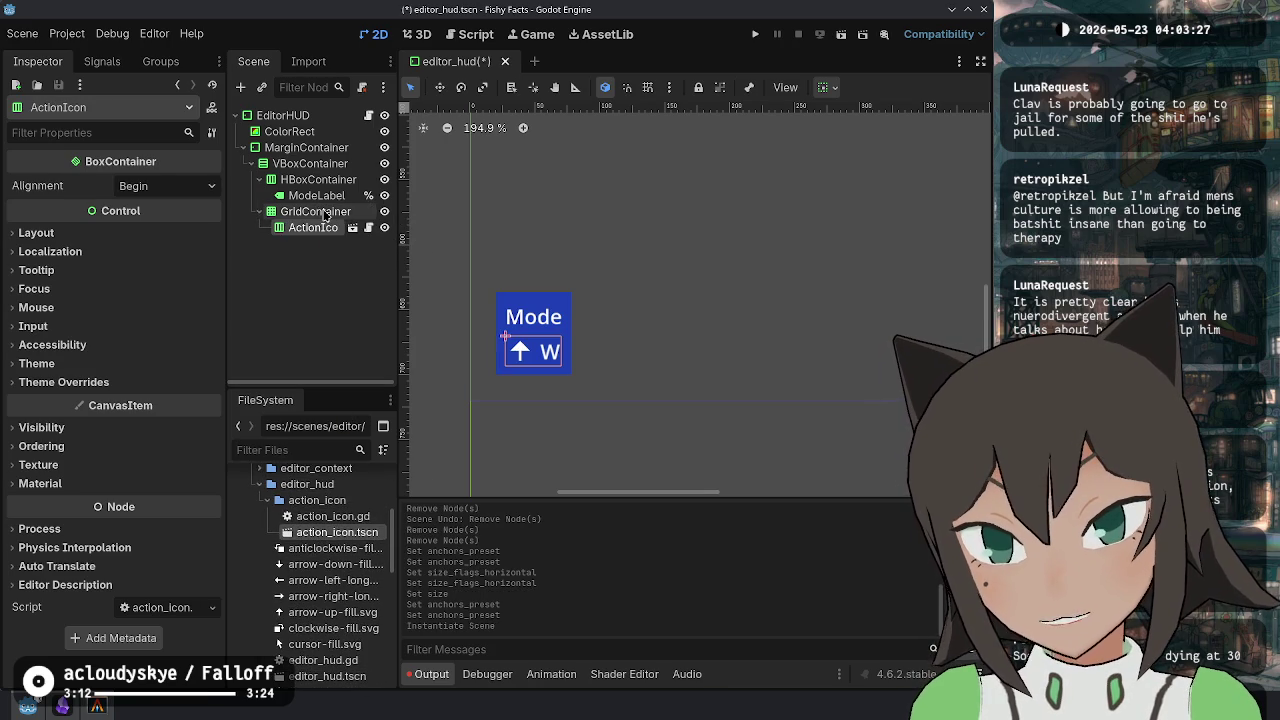
{"action": "mouse_move", "coordinate": [362, 538]}
{"action": "left_mouse_down"}
{"action": "mouse_move", "coordinate": [335, 260]}
{"action": "mouse_move", "coordinate": [318, 213]}
{"action": "left_mouse_up"}
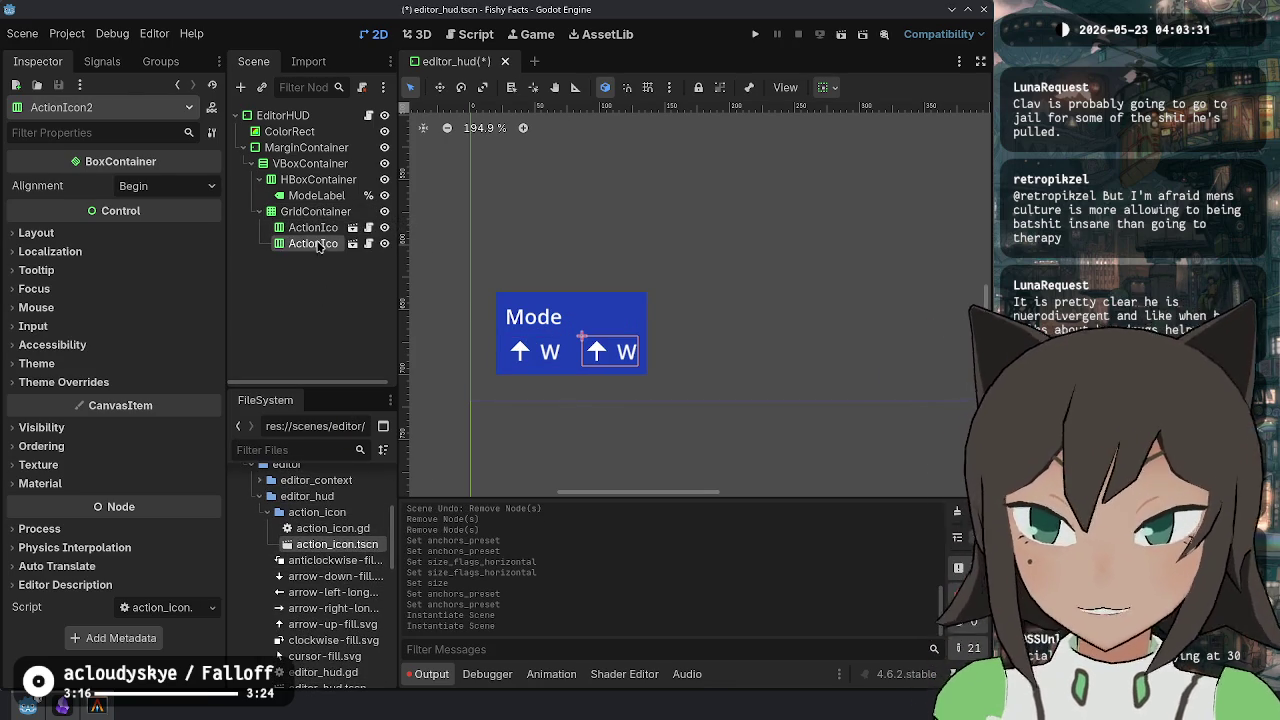
Duplicate ActionIcon2 several times to fill the grid, then delete the extra copies.
{"action": "key", "text": "ctrl+d"}
{"action": "key", "text": "Escape"}
{"action": "left_click", "coordinate": [305, 243]}
{"action": "key", "text": "ctrl+d"}
{"action": "key", "text": "ctrl+d"}
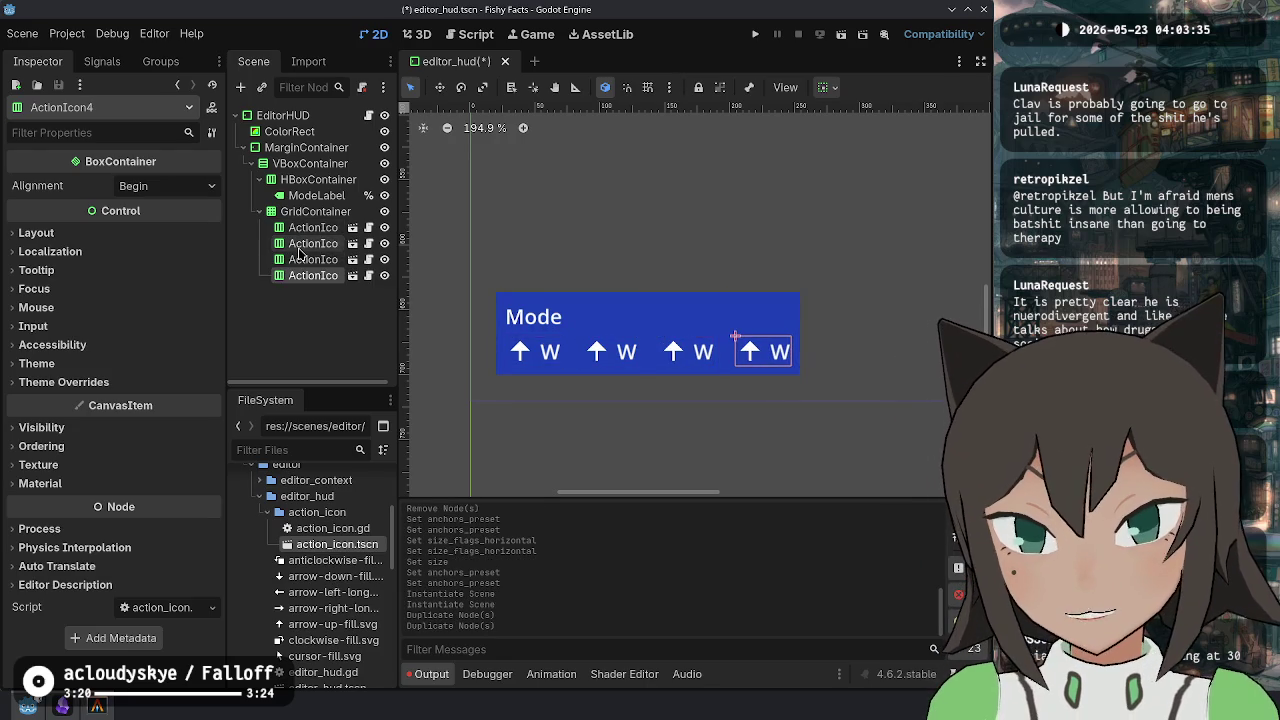
{"action": "key", "text": "ctrl+d"}
{"action": "key", "text": "ctrl+d"}
{"action": "key", "text": "ctrl+d"}
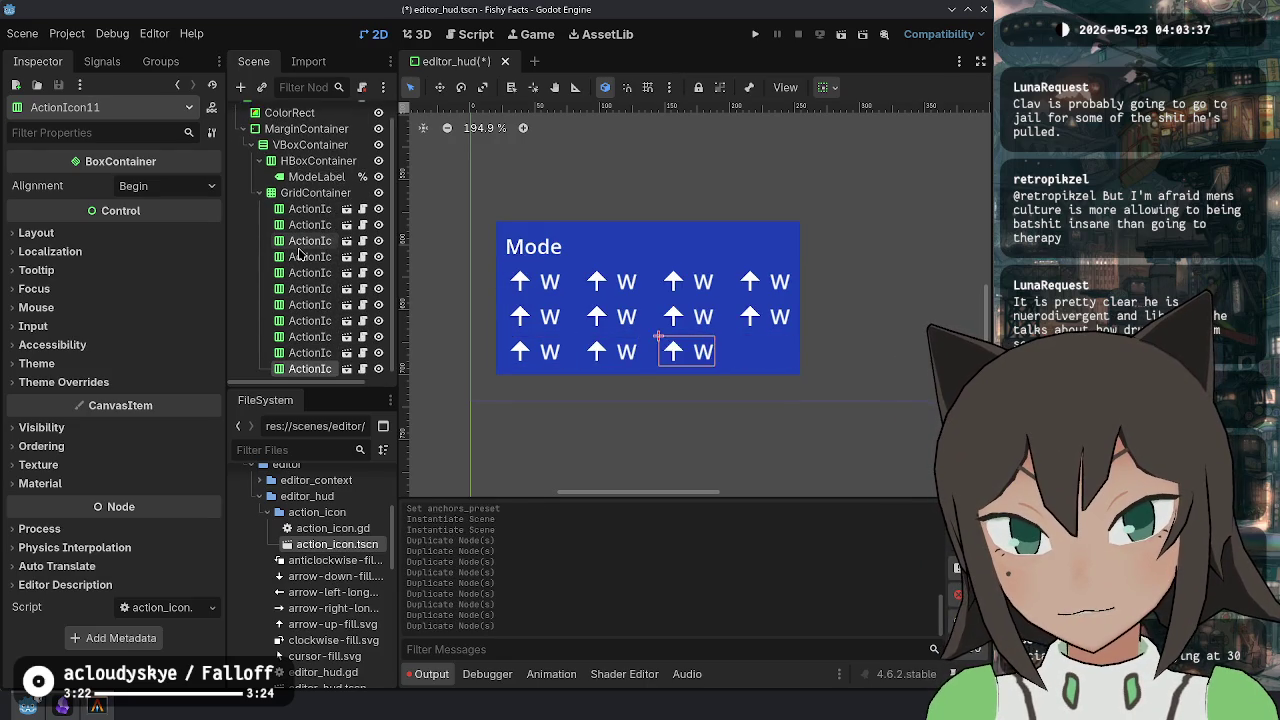
{"action": "key", "text": "ctrl+d"}
{"action": "key", "text": "ctrl+d"}
{"action": "key", "text": "ctrl+d"}
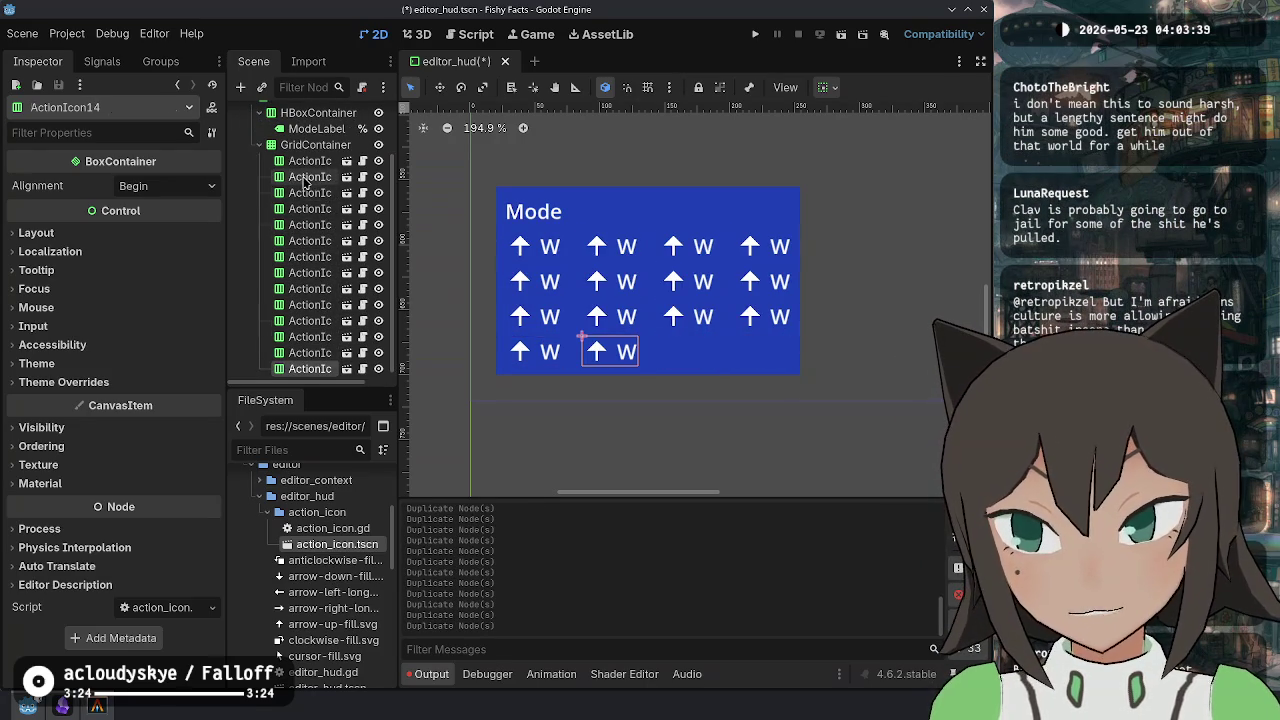
{"action": "left_click", "coordinate": [305, 177], "text": "shift"}
{"action": "key", "text": "Delete"}
{"action": "key", "text": "Return"}
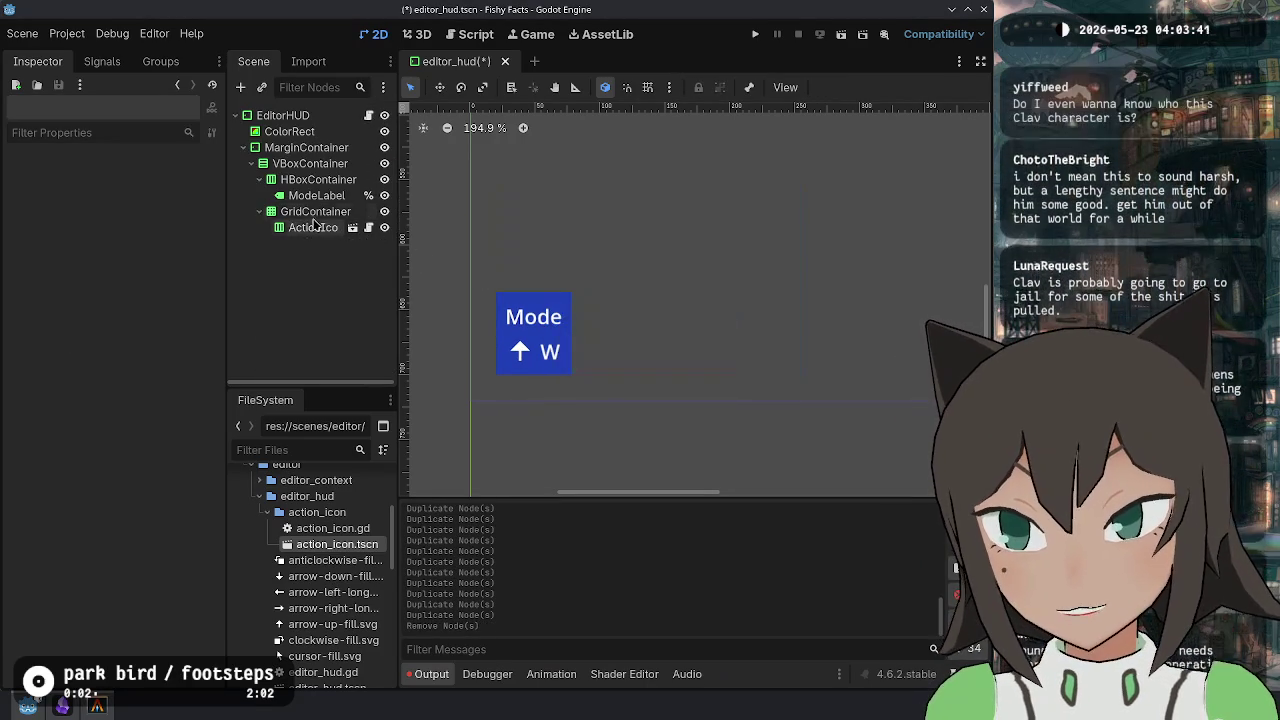
Delete the remaining ActionIcon, then instance a fresh one and move it under GridContainer.
{"action": "key", "text": "Down"}
{"action": "key", "text": "Down"}
{"action": "key", "text": "Down"}
{"action": "key", "text": "Down"}
{"action": "key", "text": "Delete"}
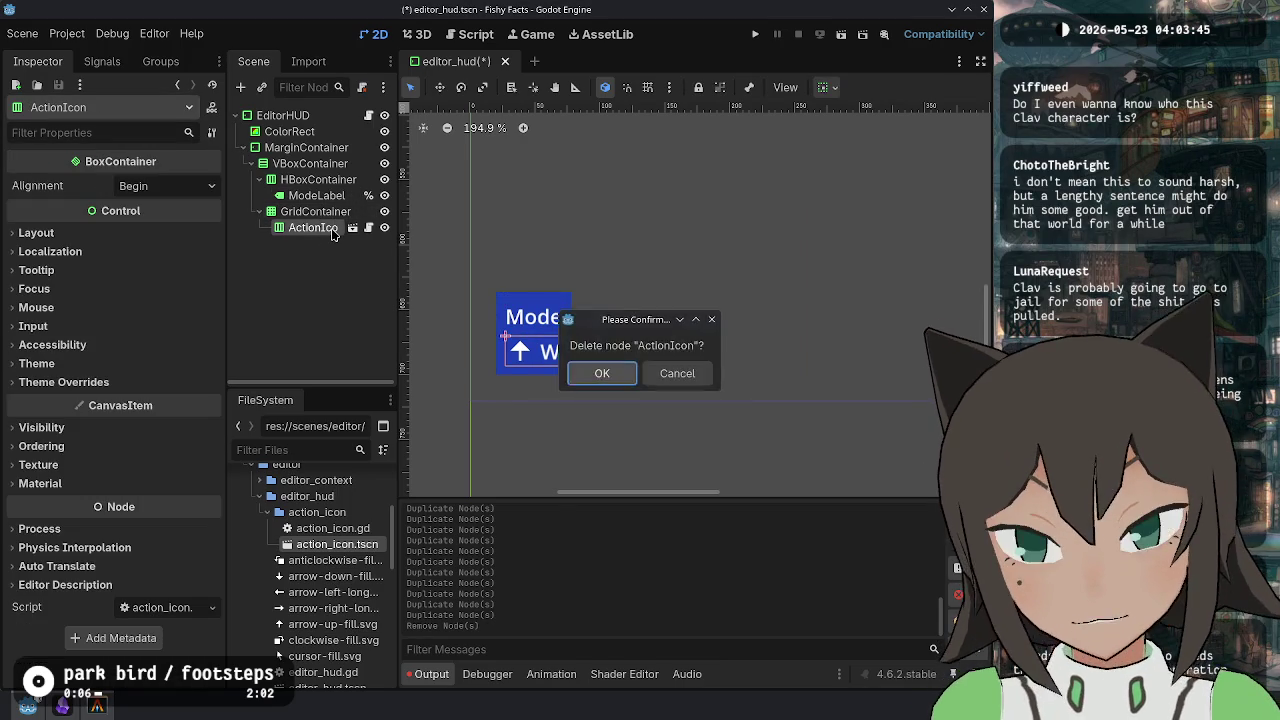
{"action": "key", "text": "Return"}
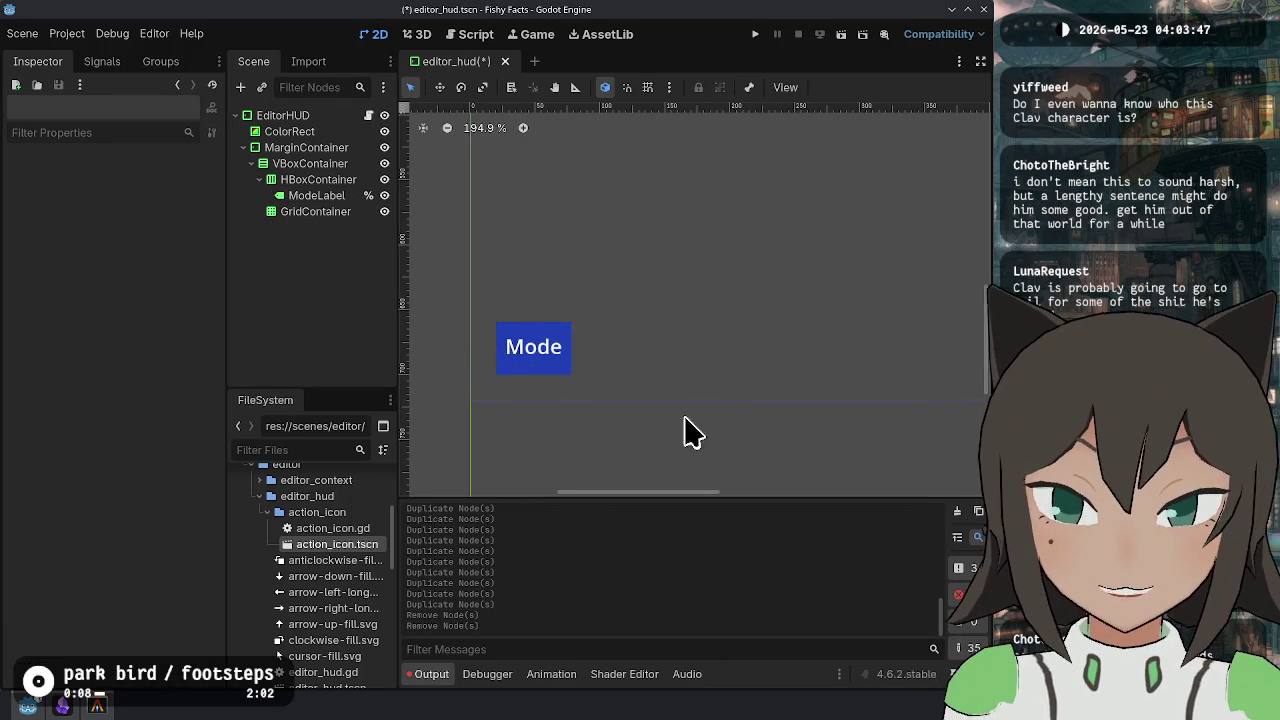
{"action": "left_click", "coordinate": [290, 115]}
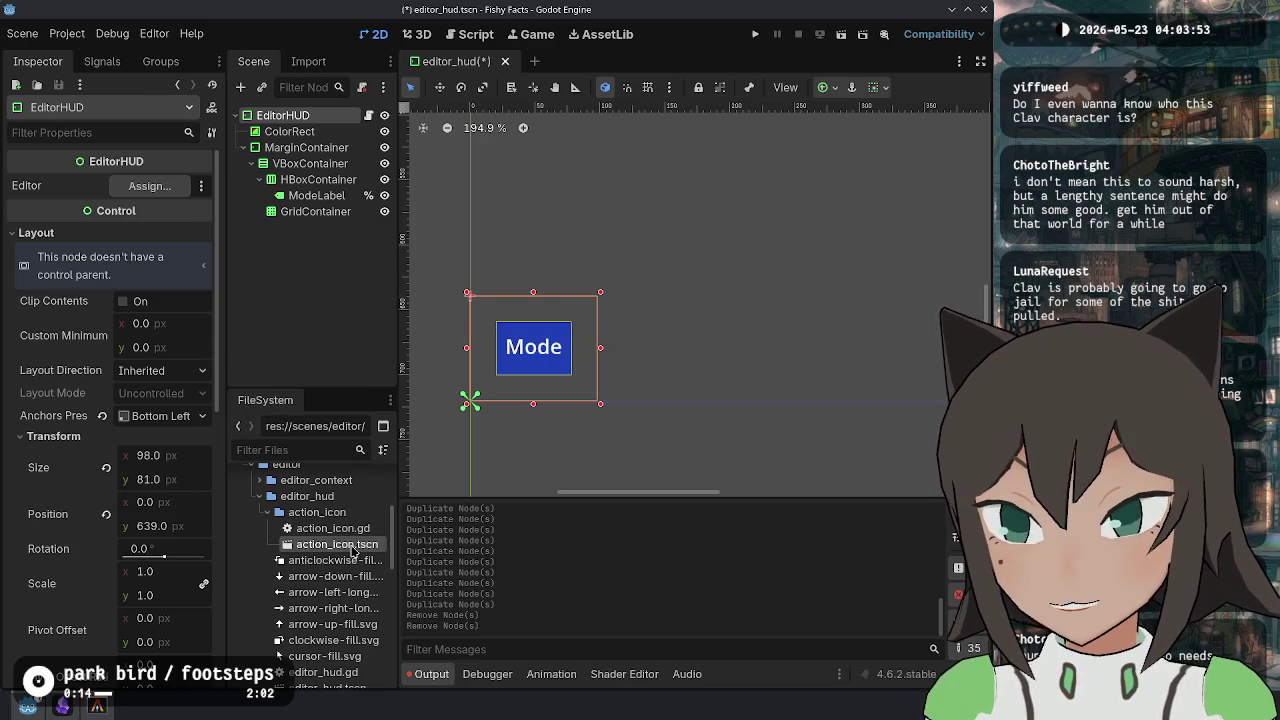
{"action": "mouse_move", "coordinate": [352, 550]}
{"action": "left_mouse_down"}
{"action": "mouse_move", "coordinate": [365, 288]}
{"action": "mouse_move", "coordinate": [345, 224]}
{"action": "mouse_move", "coordinate": [310, 225]}
{"action": "mouse_move", "coordinate": [306, 212]}
{"action": "left_mouse_up"}
{"action": "left_click", "coordinate": [318, 117]}
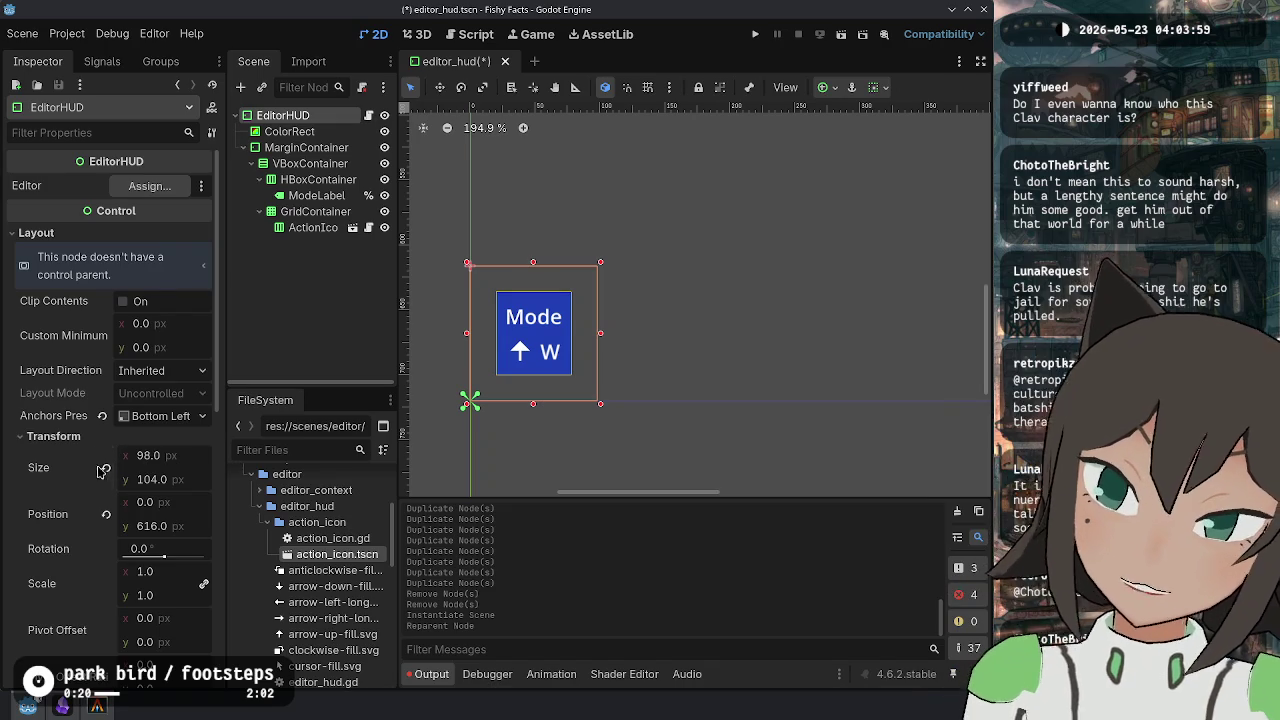
Delete the new ActionIcon, save the scene, and open the editor_hud.gd script.
{"action": "left_click", "coordinate": [313, 227]}
{"action": "key", "text": "Delete"}
{"action": "key", "text": "Return"}
{"action": "key", "text": "ctrl+s"}
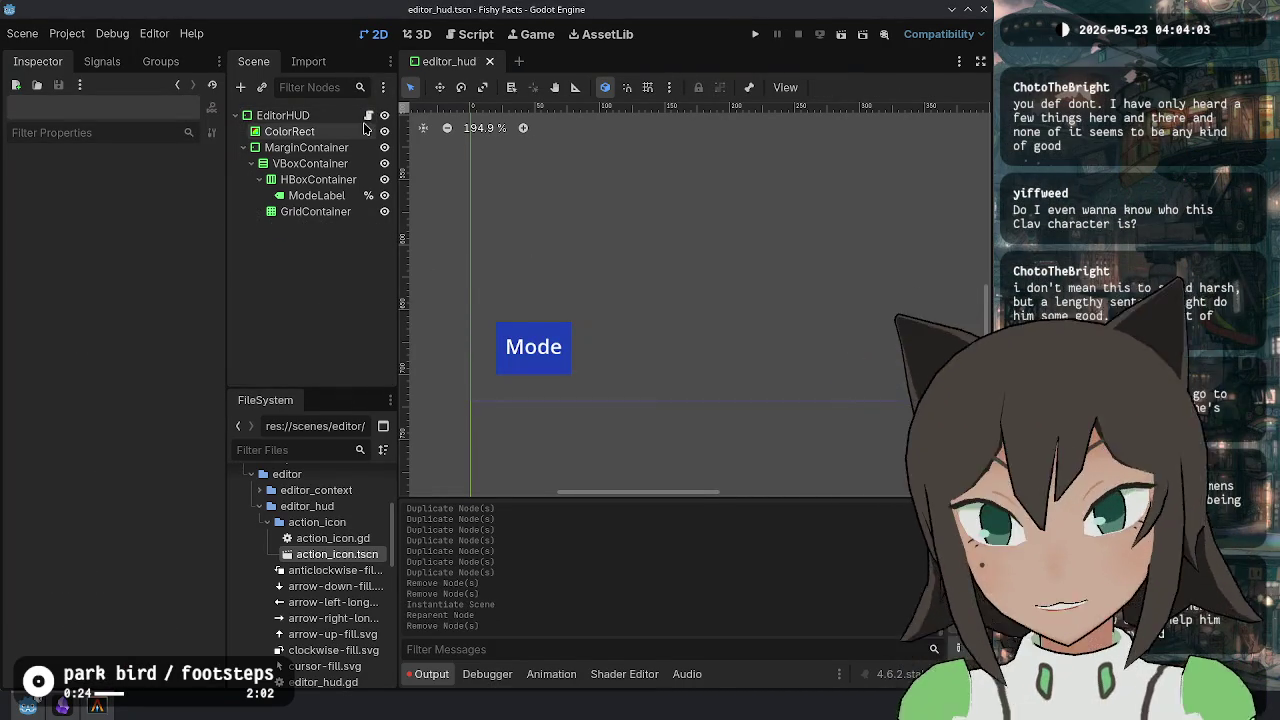
{"action": "left_click", "coordinate": [368, 115]}
{"action": "scroll", "coordinate": [722, 218], "scroll_direction": "up", "scroll_amount": 5}
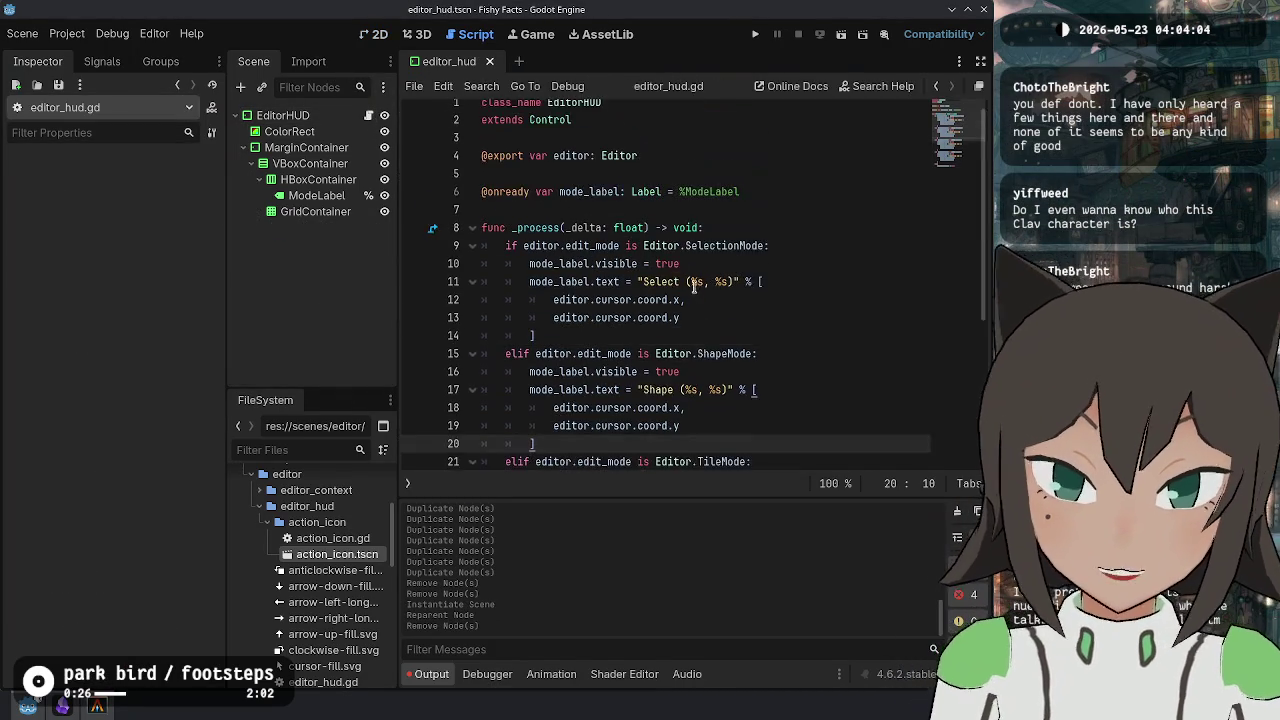
Bring back the earlier action icon code in editor_hud.gd with undo.
{"action": "left_click", "coordinate": [722, 218]}
{"action": "key", "text": "Return"}
{"action": "key", "text": "Return"}
{"action": "key", "text": "Up"}
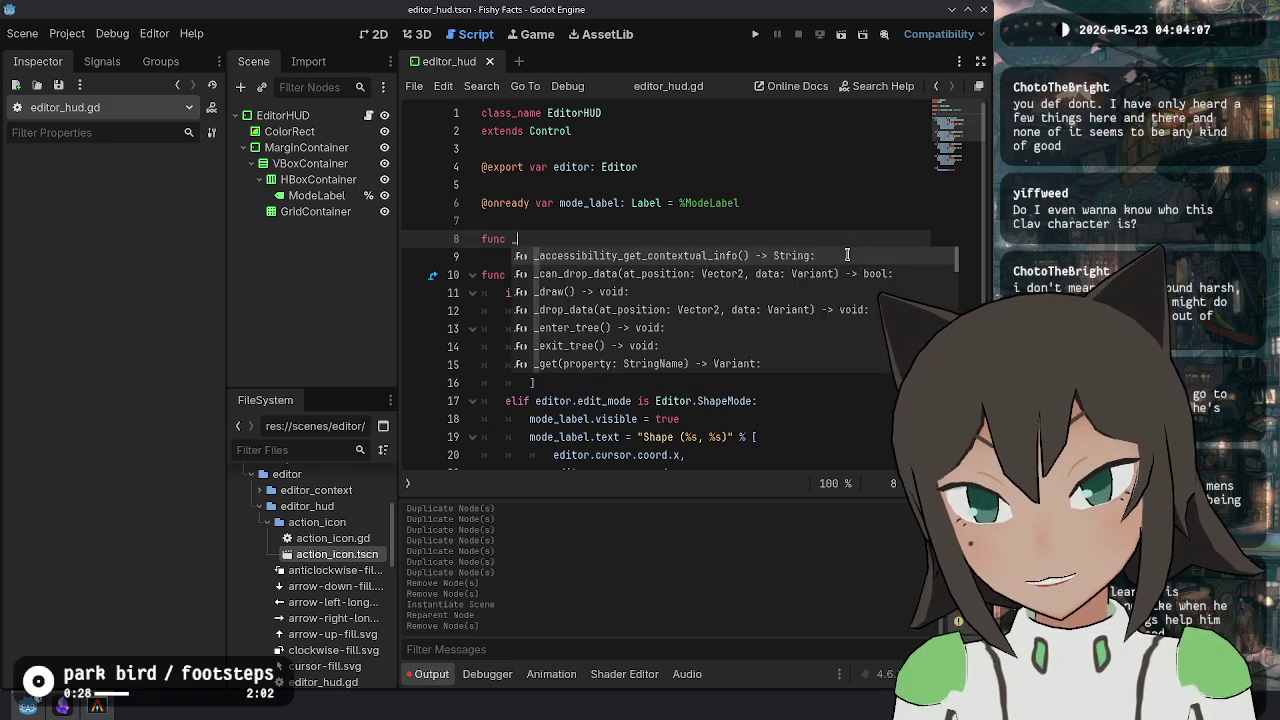
{"action": "key", "text": "ctrl+z"}
{"action": "key", "text": "ctrl+z"}
{"action": "key", "text": "ctrl+z"}
{"action": "left_click", "coordinate": [793, 311]}
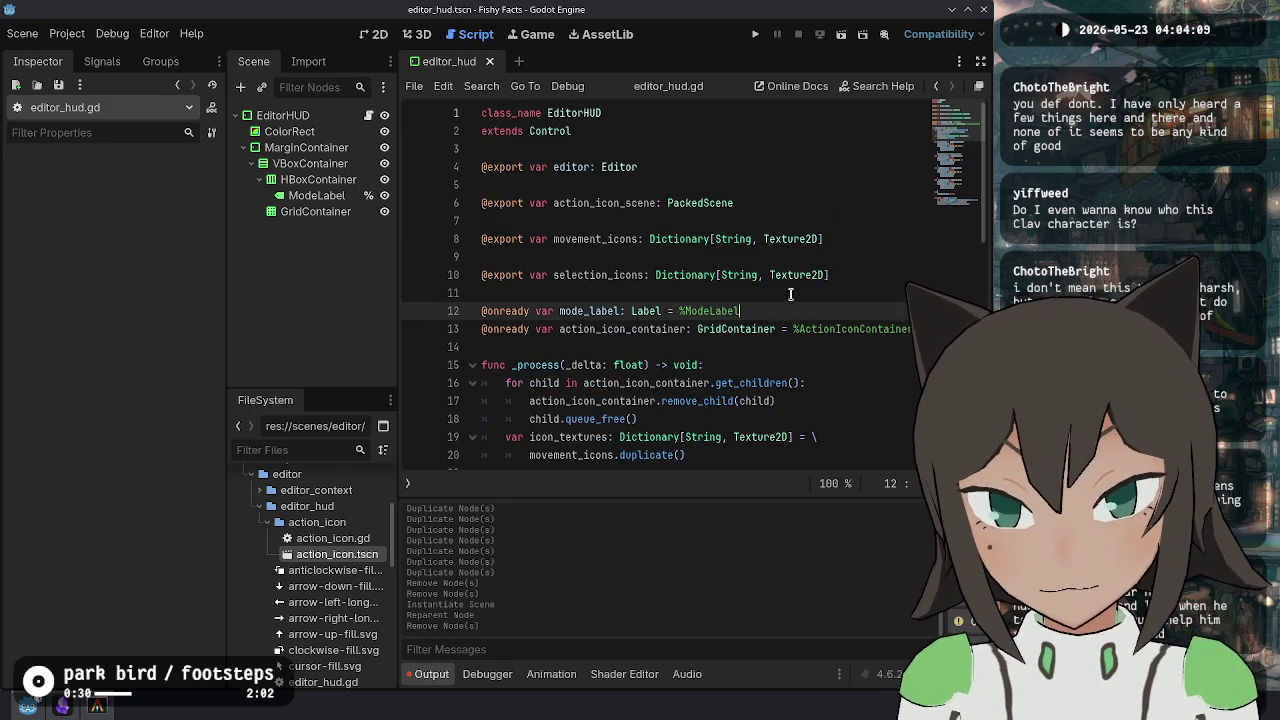
{"action": "scroll", "coordinate": [846, 300], "scroll_direction": "down", "scroll_amount": 2}
{"action": "left_click", "coordinate": [846, 299]}
{"action": "scroll", "coordinate": [846, 299], "scroll_direction": "down", "scroll_amount": 10}
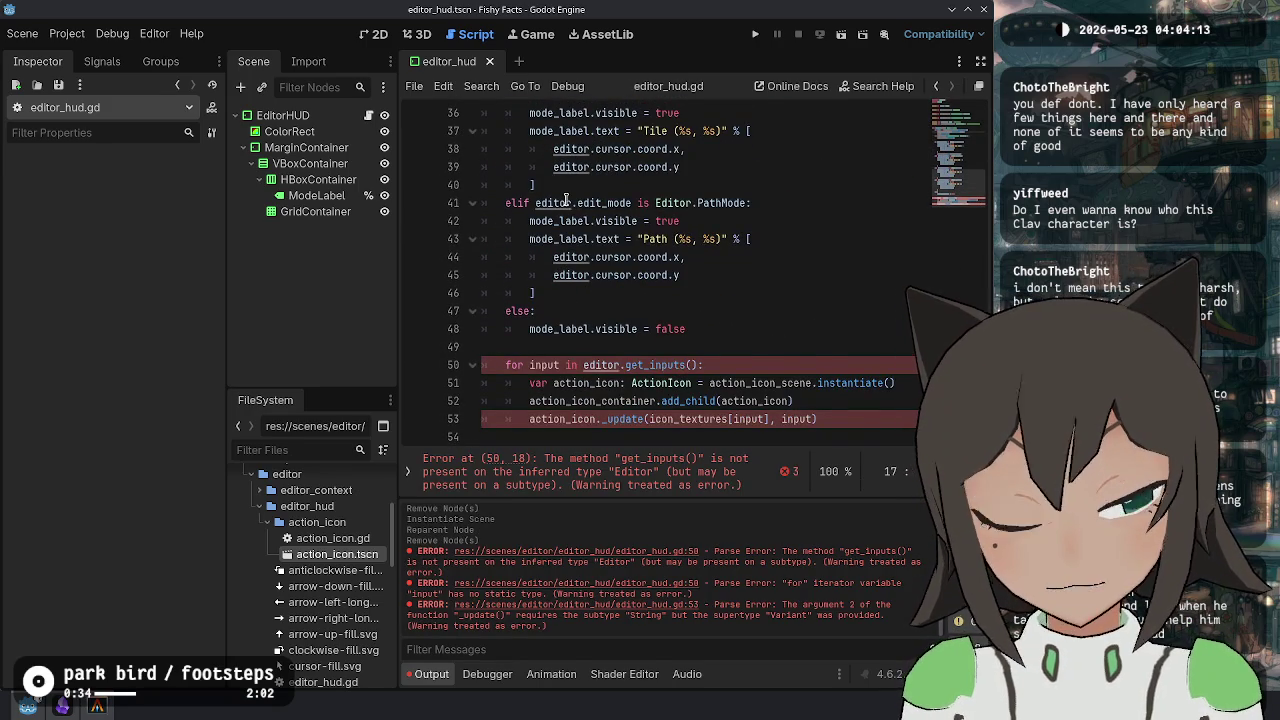
Check editor.gd's input methods, return to editor_hud.gd, and run the project.
{"action": "key", "text": "ctrl+backslash"}
{"action": "left_click", "coordinate": [488, 186]}
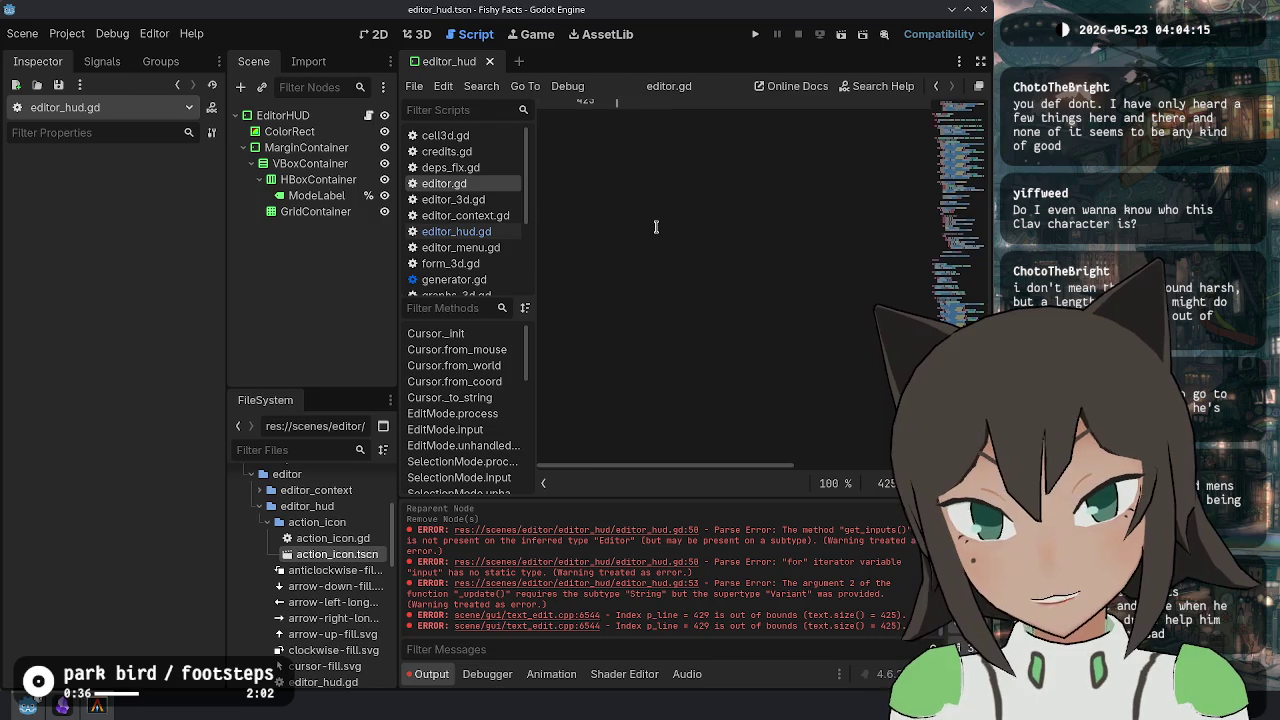
{"action": "left_click", "coordinate": [470, 231]}
{"action": "scroll", "coordinate": [820, 300], "scroll_direction": "up", "scroll_amount": 10}
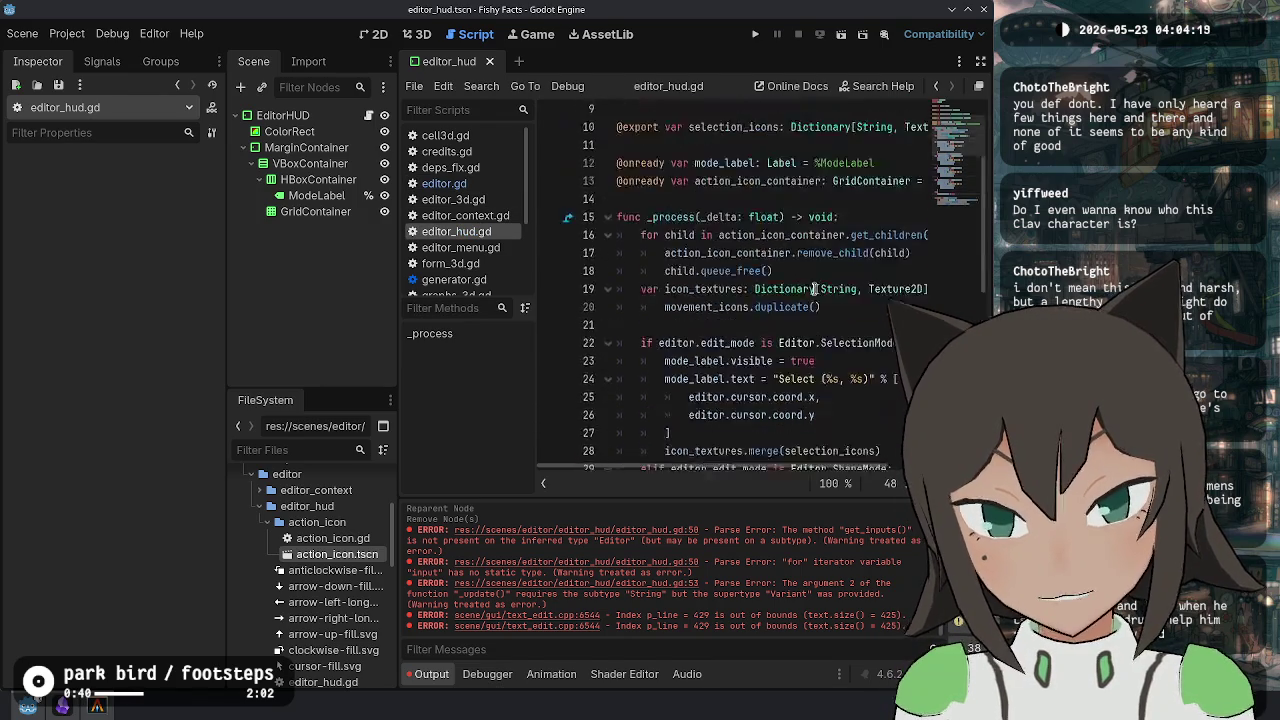
{"action": "scroll", "coordinate": [726, 255], "scroll_direction": "down", "scroll_amount": 6}
{"action": "scroll", "coordinate": [726, 255], "scroll_direction": "down", "scroll_amount": 6}
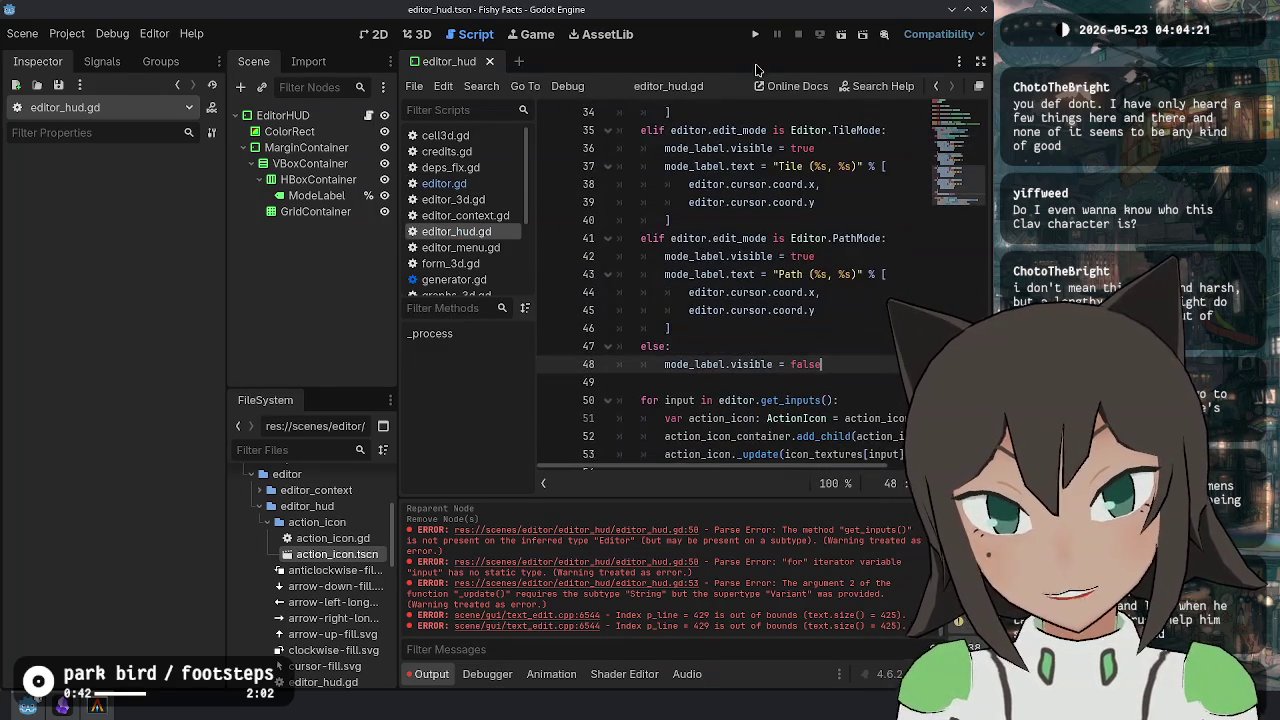
{"action": "key", "text": "F5"}
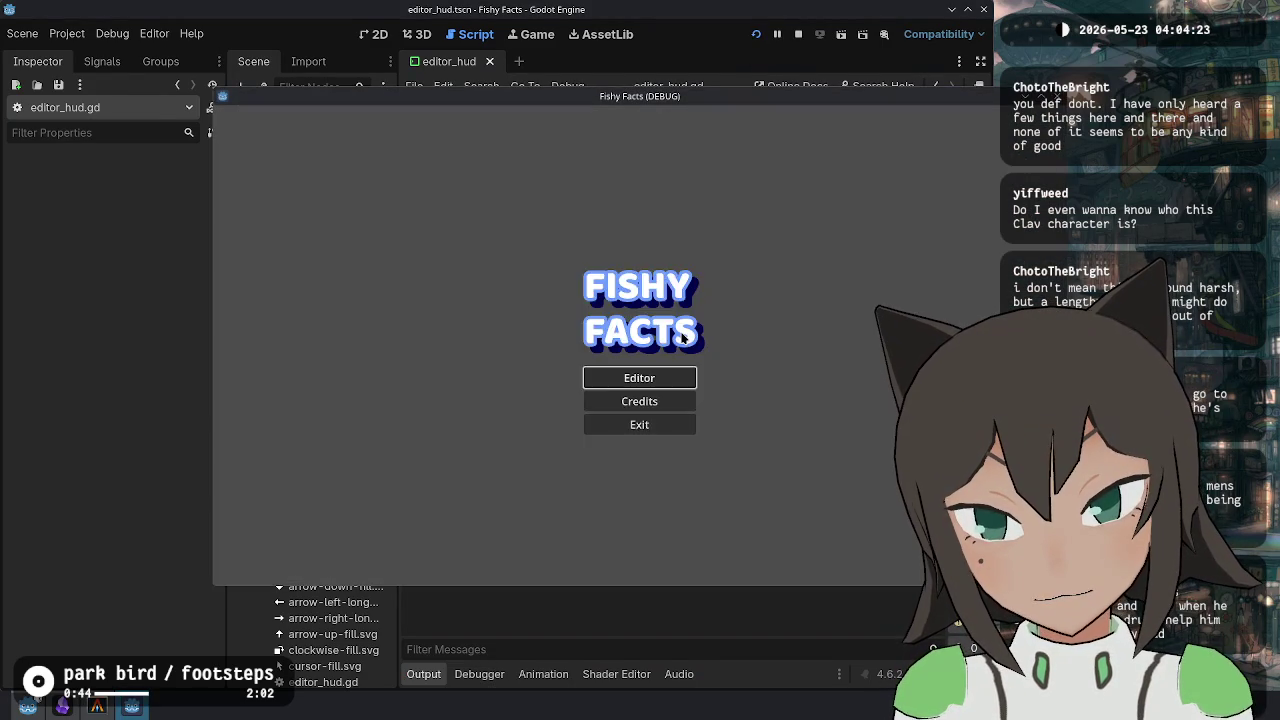
Enter the game's Editor from the title menu, then stop the running project.
{"action": "left_click", "coordinate": [640, 376]}
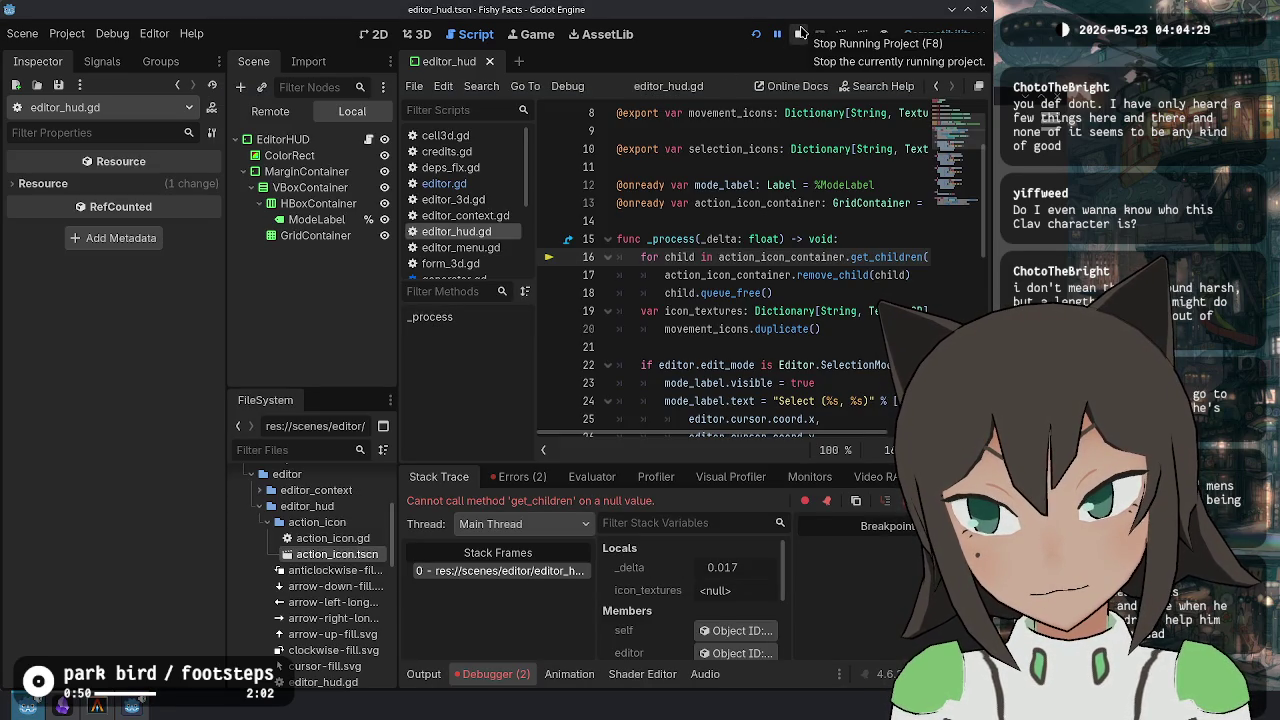
{"action": "left_click", "coordinate": [800, 33]}
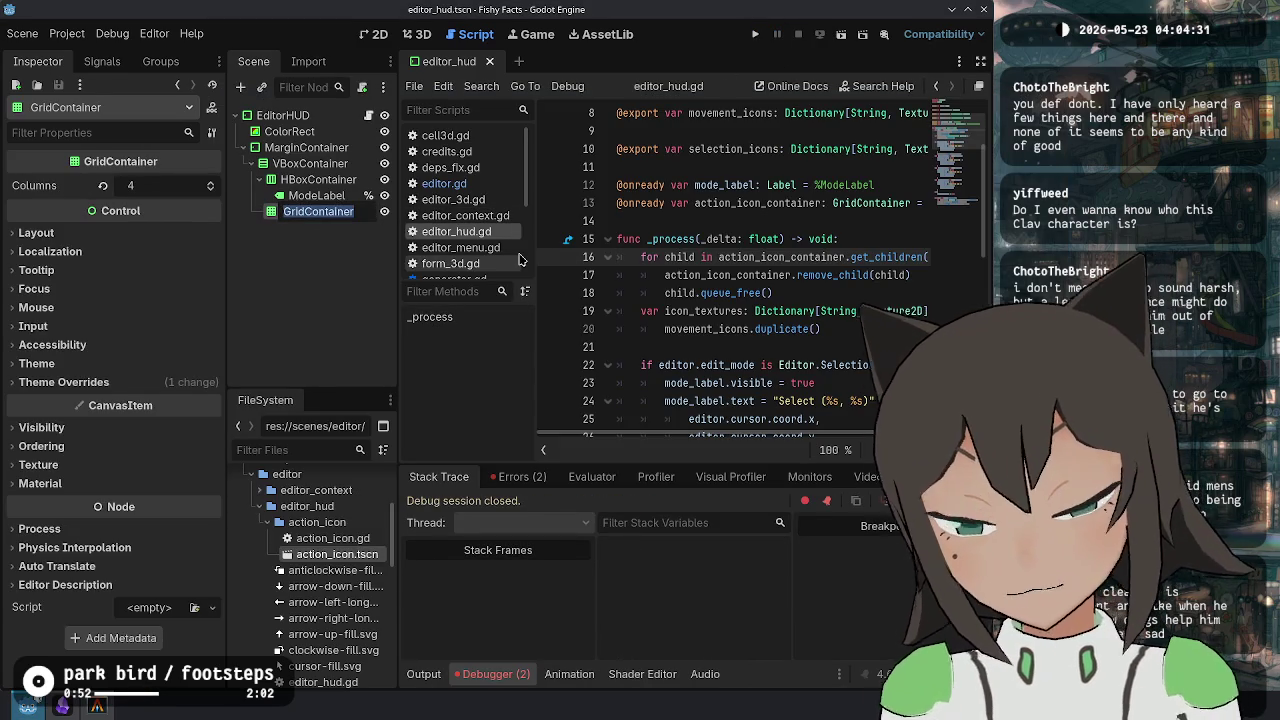
Rename the grid node to ActionContainer, make it a unique name, and save the scene.
{"action": "key", "text": "F2"}
{"action": "type", "text": "ActionContai"}
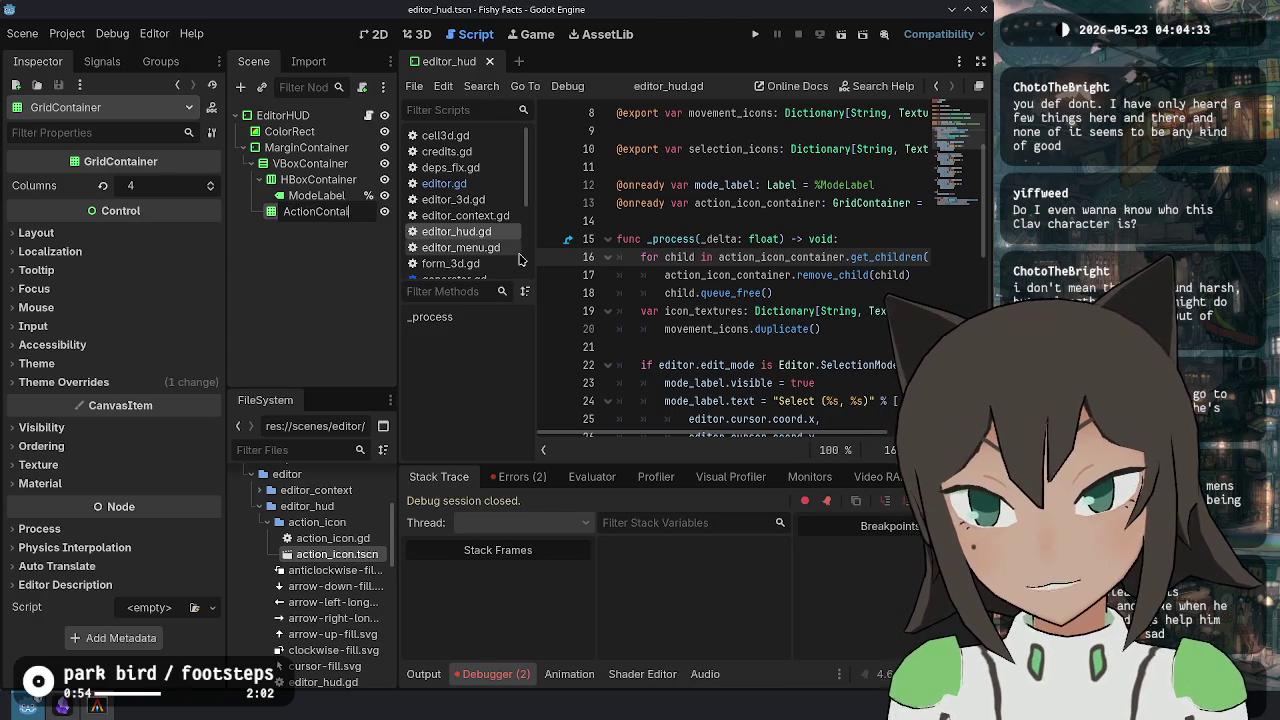
{"action": "type", "text": "ner"}
{"action": "key", "text": "Return"}
{"action": "right_click", "coordinate": [310, 213]}
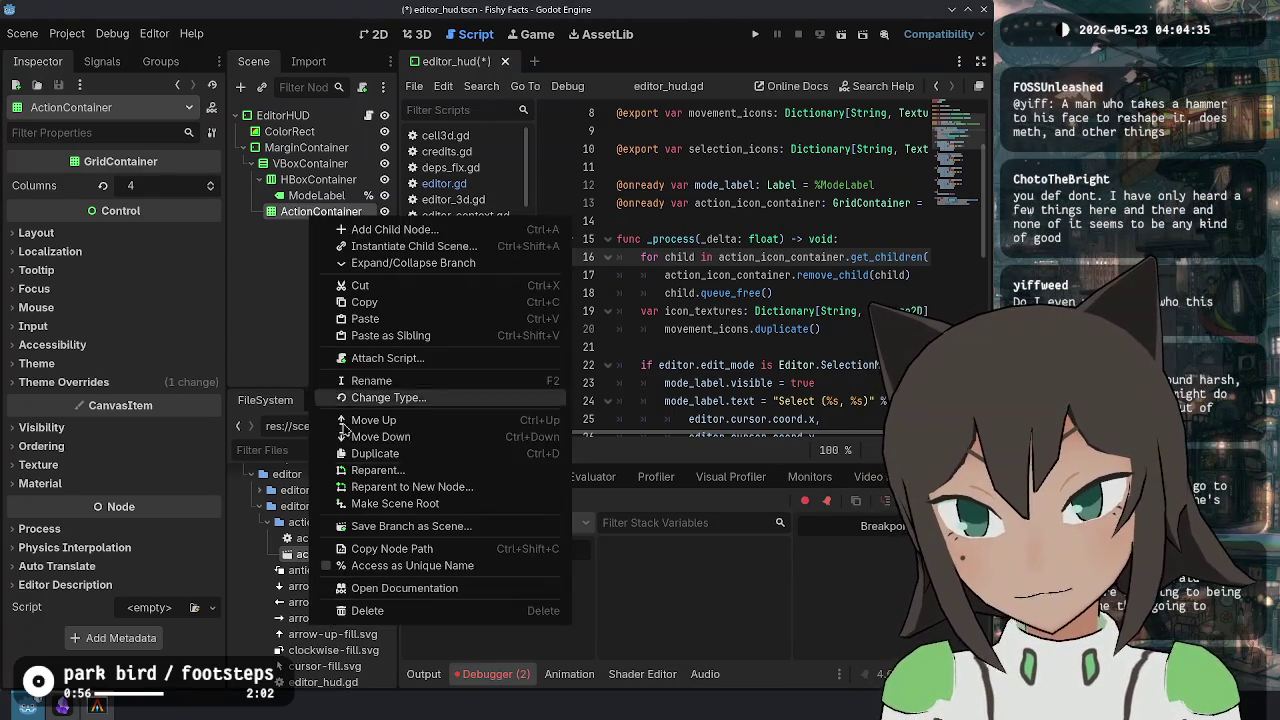
{"action": "left_click", "coordinate": [400, 565]}
{"action": "key", "text": "ctrl+s"}
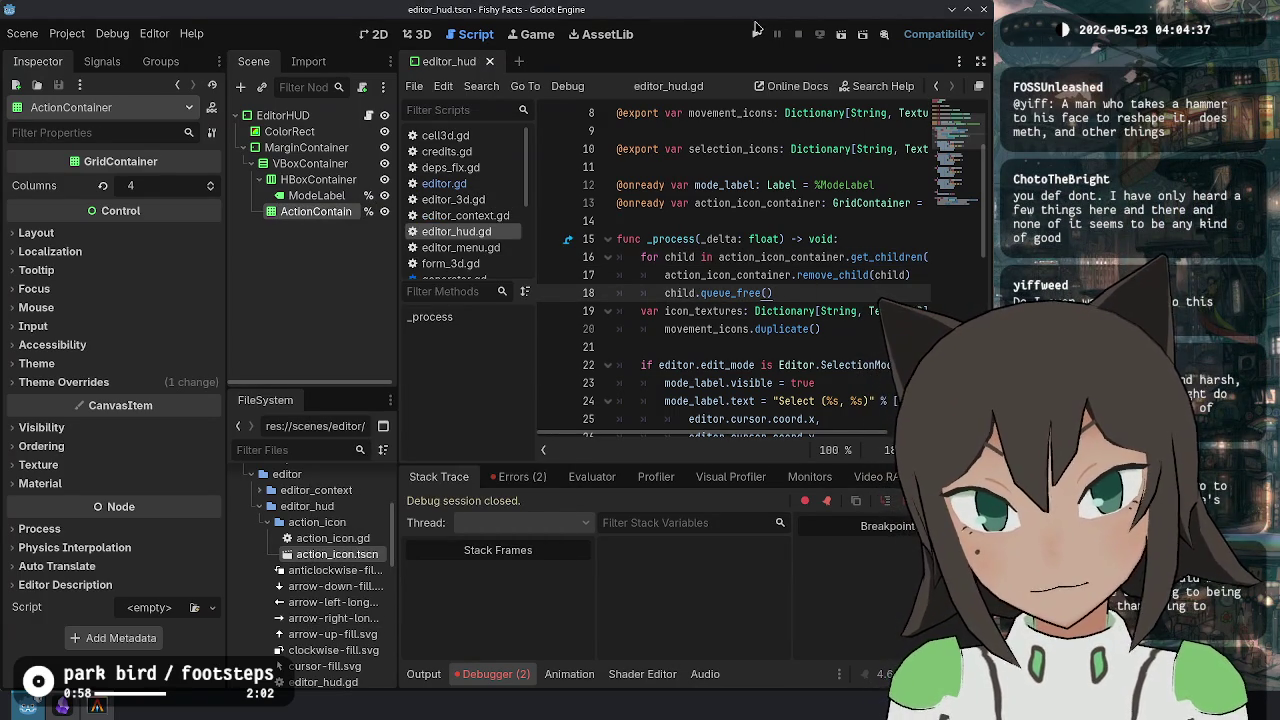
Run the game, check the action_icon_container reference, then rename the node ActionIconContainer and rerun.
{"action": "left_click", "coordinate": [757, 27]}
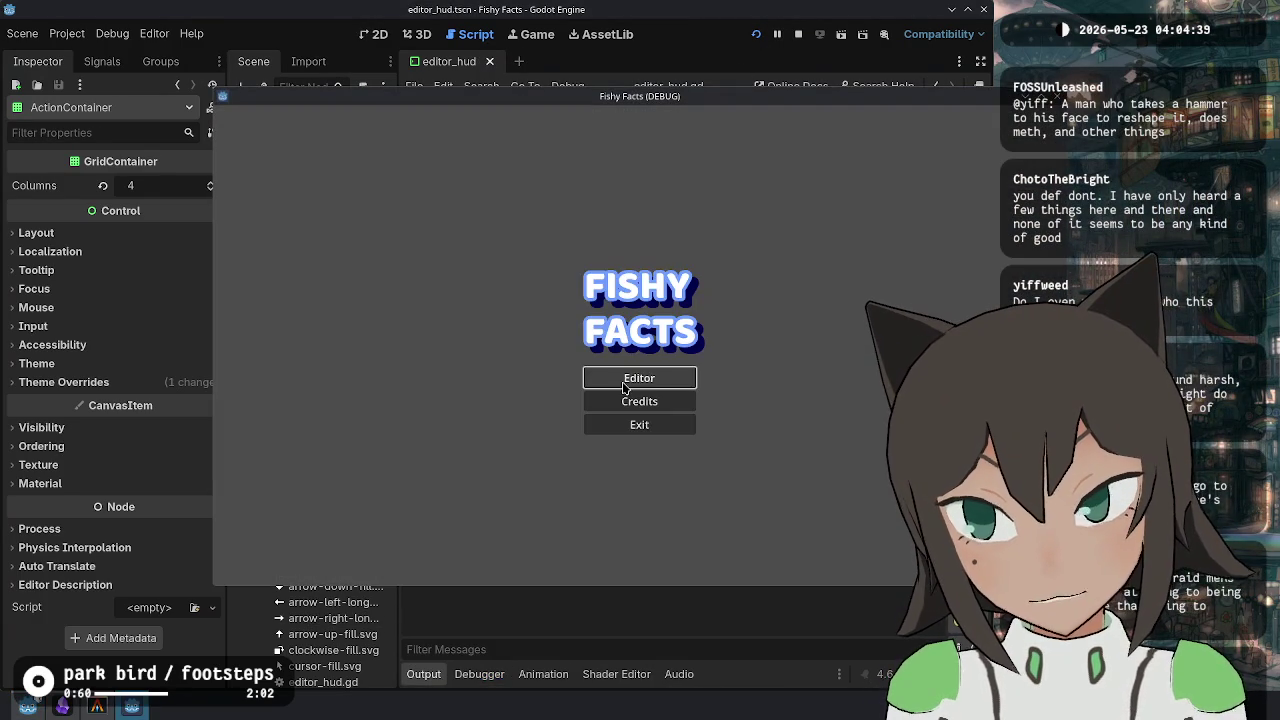
{"action": "left_click", "coordinate": [624, 387]}
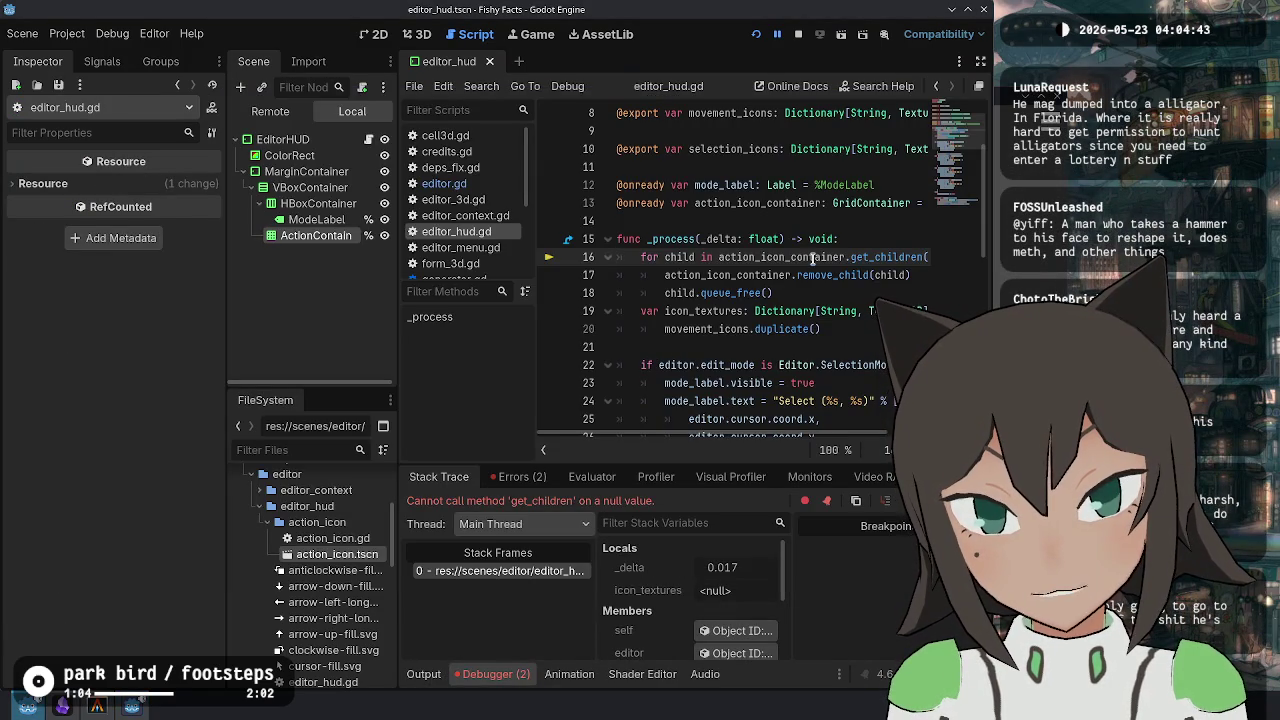
{"action": "double_click", "coordinate": [780, 257]}
{"action": "scroll", "coordinate": [780, 300], "scroll_direction": "up", "scroll_amount": 2}
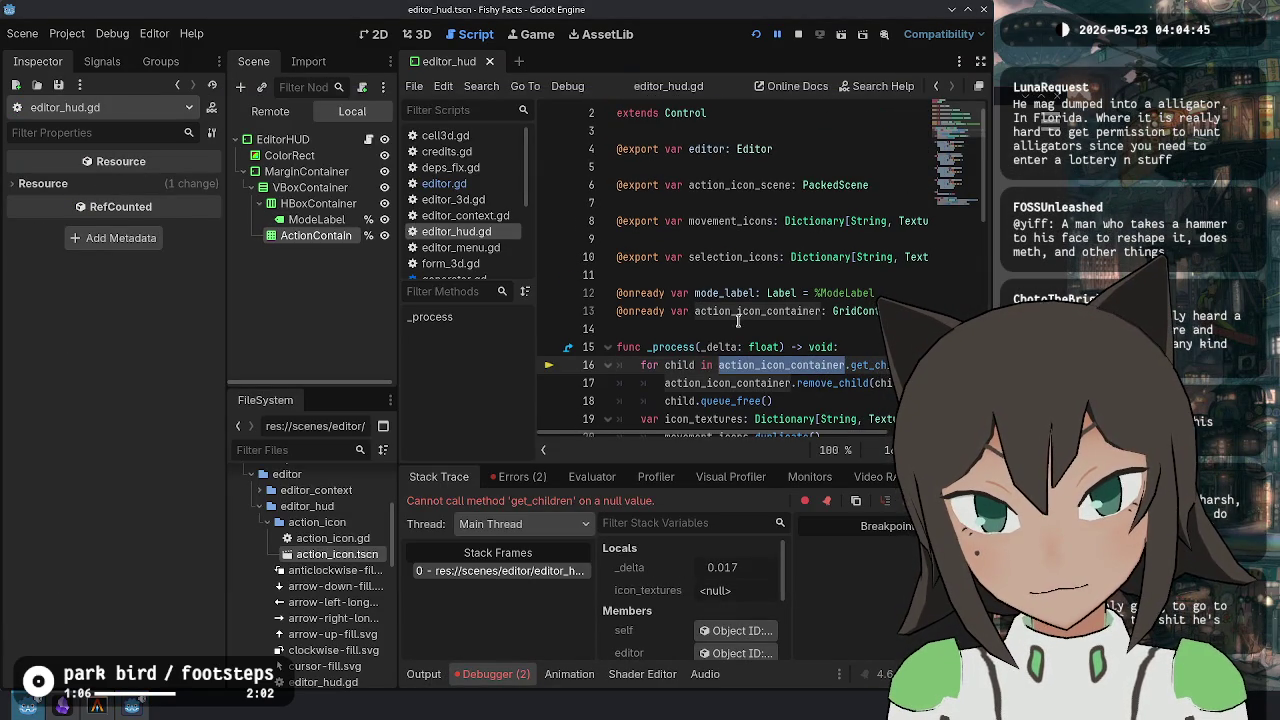
{"action": "left_click", "coordinate": [748, 310]}
{"action": "left_click", "coordinate": [316, 235]}
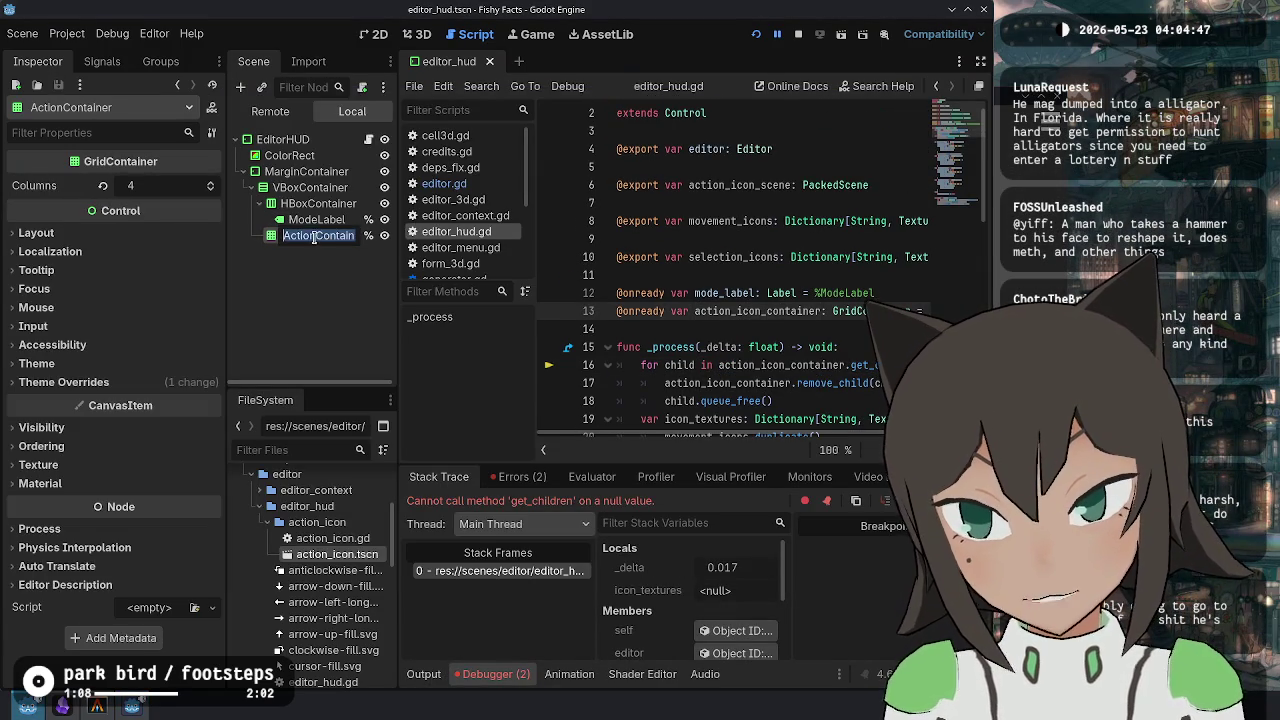
{"action": "type", "text": "Icon"}
{"action": "key", "text": "Return"}
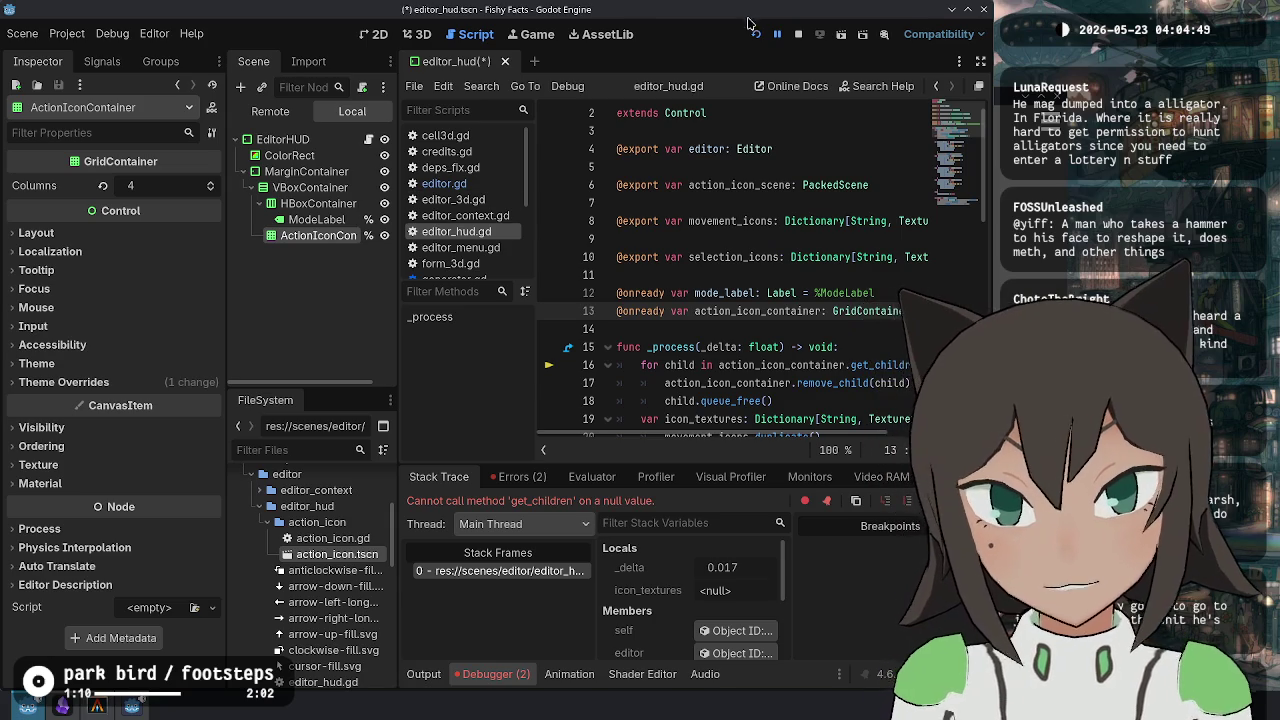
{"action": "key", "text": "F5"}
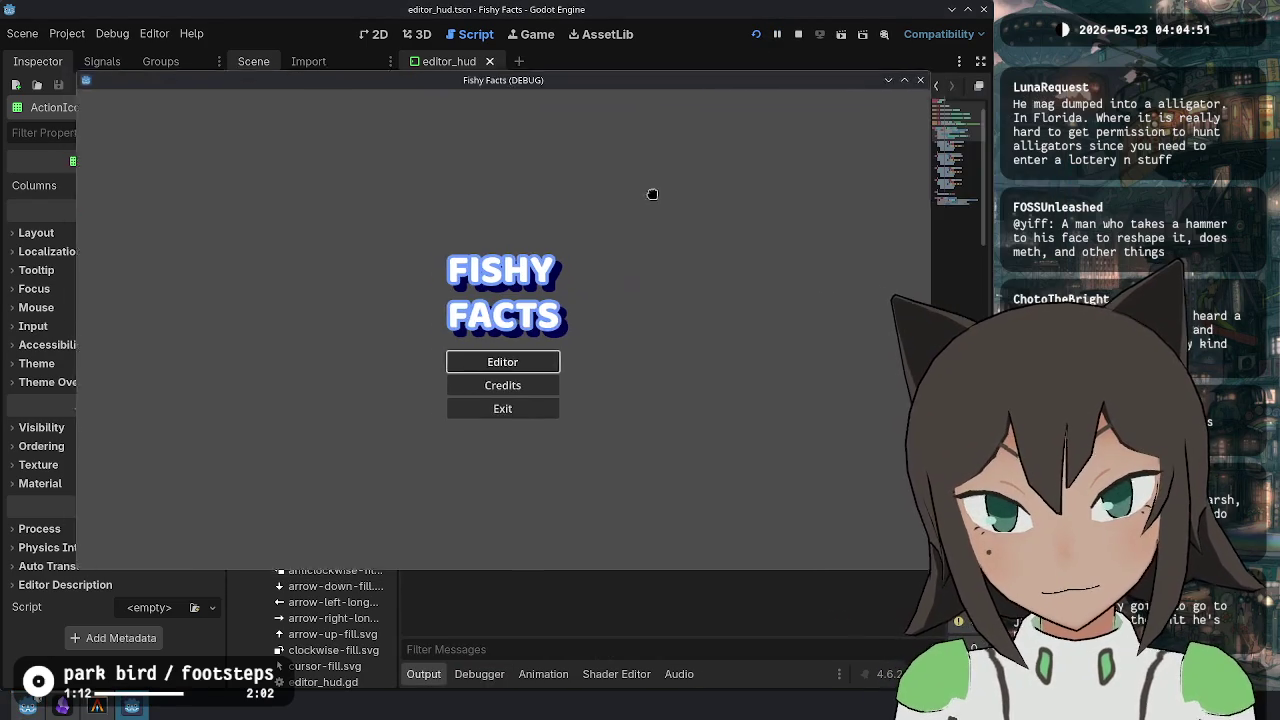
Enter the game's editor, stop the run, and review the top of editor_hud.gd.
{"action": "key", "text": "Return"}
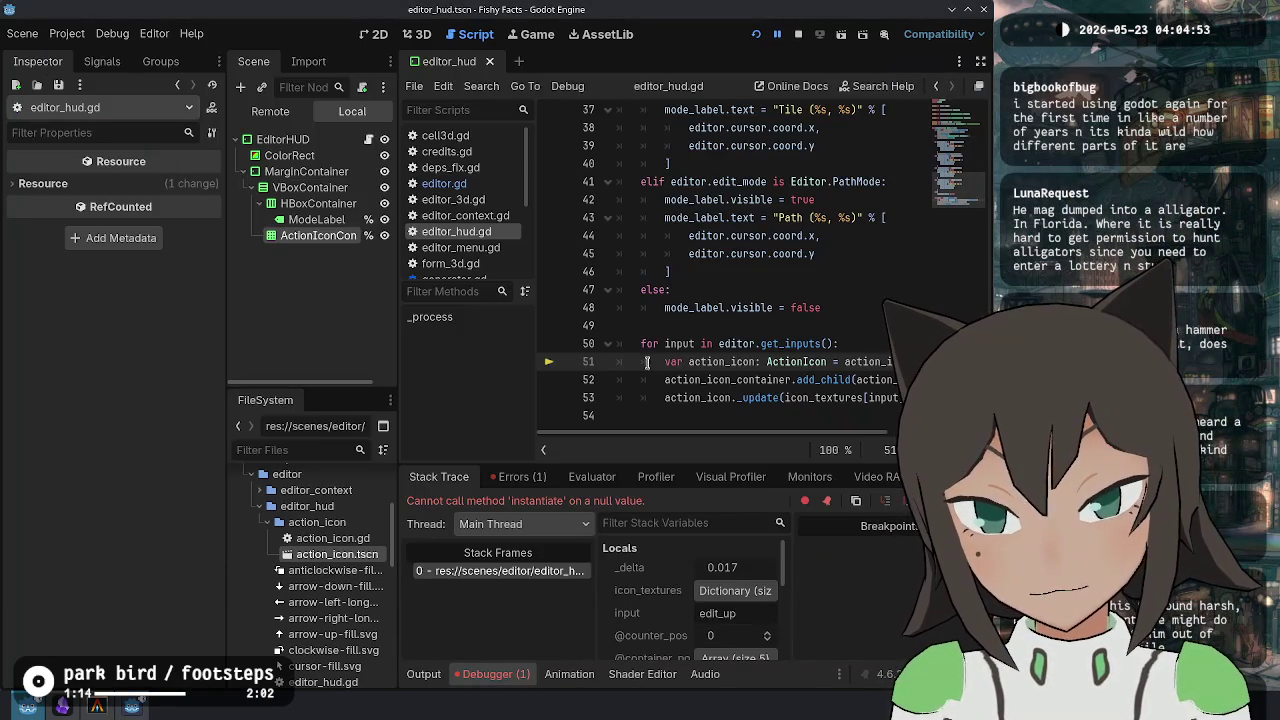
{"action": "scroll", "coordinate": [779, 367], "scroll_direction": "left", "scroll_amount": 2}
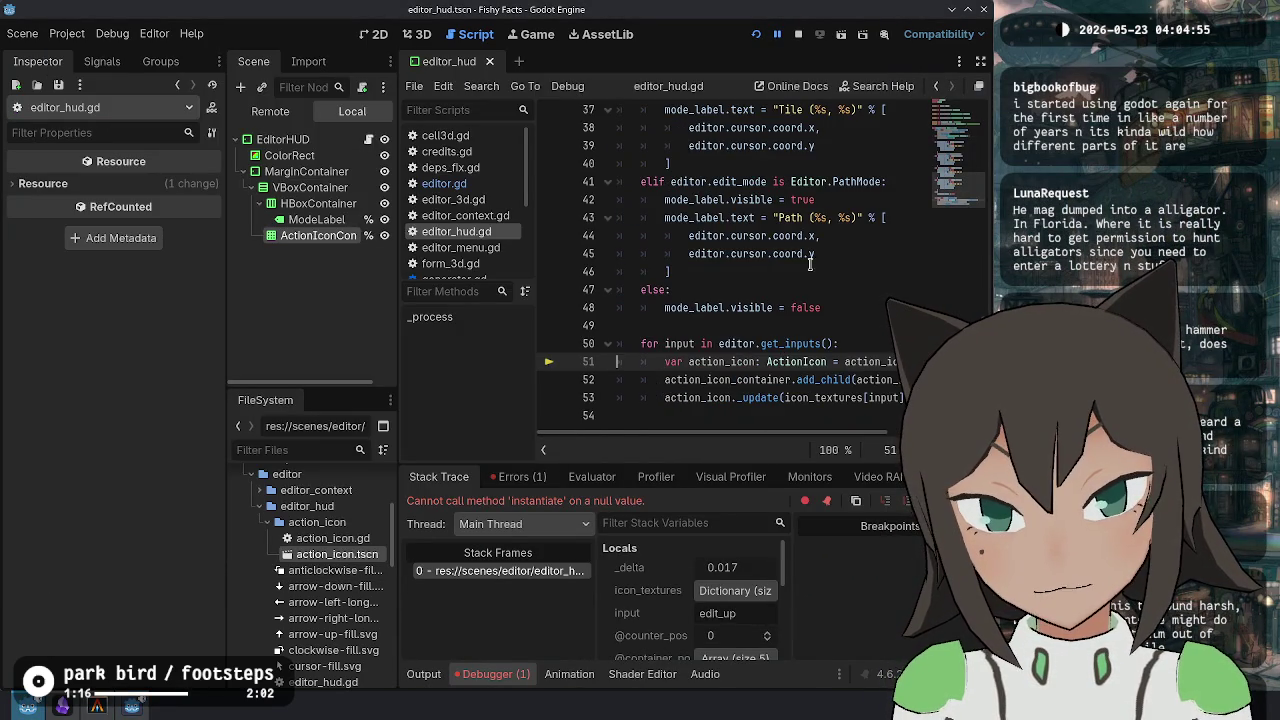
{"action": "left_click", "coordinate": [798, 34]}
{"action": "left_click", "coordinate": [283, 115]}
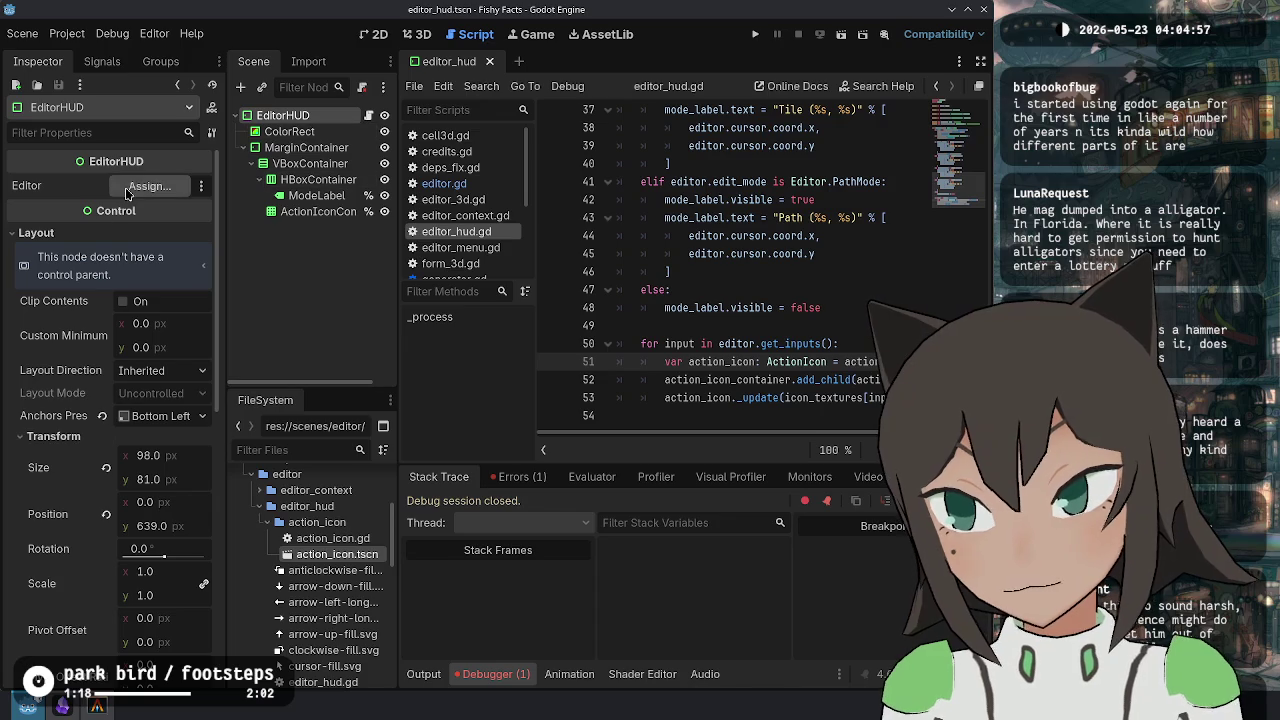
{"action": "key", "text": "ctrl+Home"}
{"action": "left_click", "coordinate": [783, 167]}
{"action": "left_click", "coordinate": [783, 131]}
{"action": "left_click", "coordinate": [790, 204]}
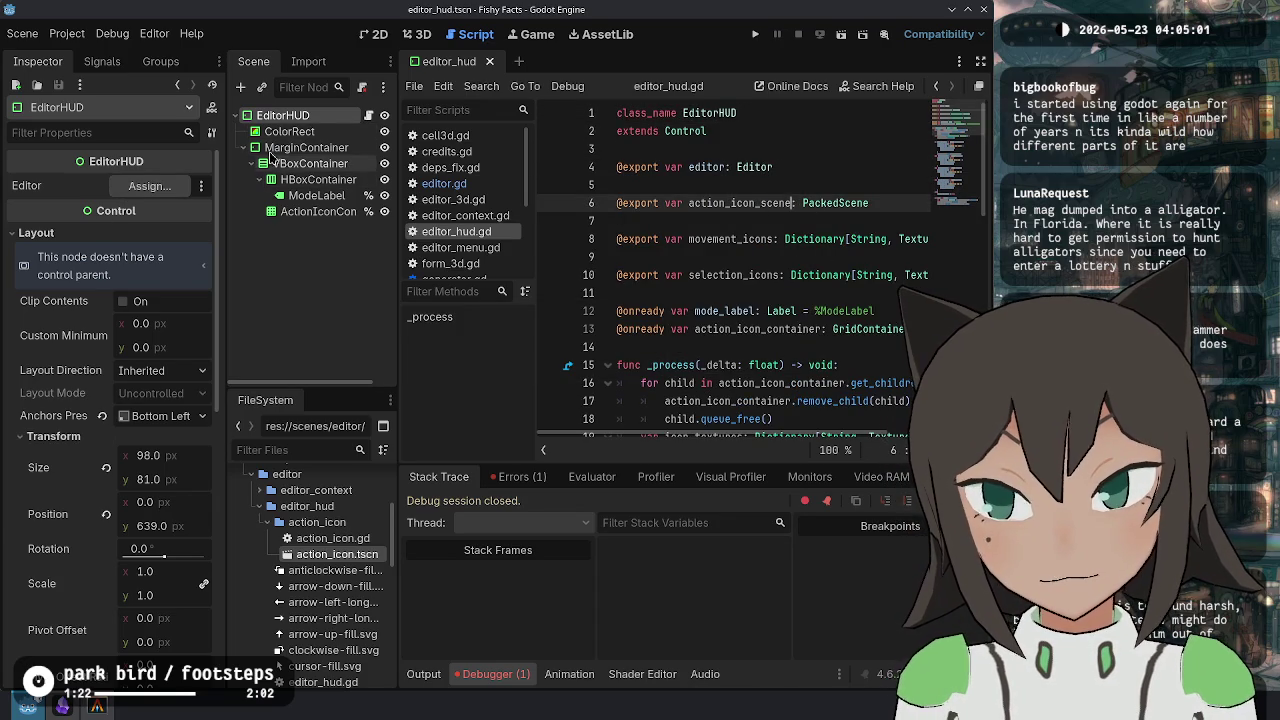
{"action": "left_click", "coordinate": [788, 219]}
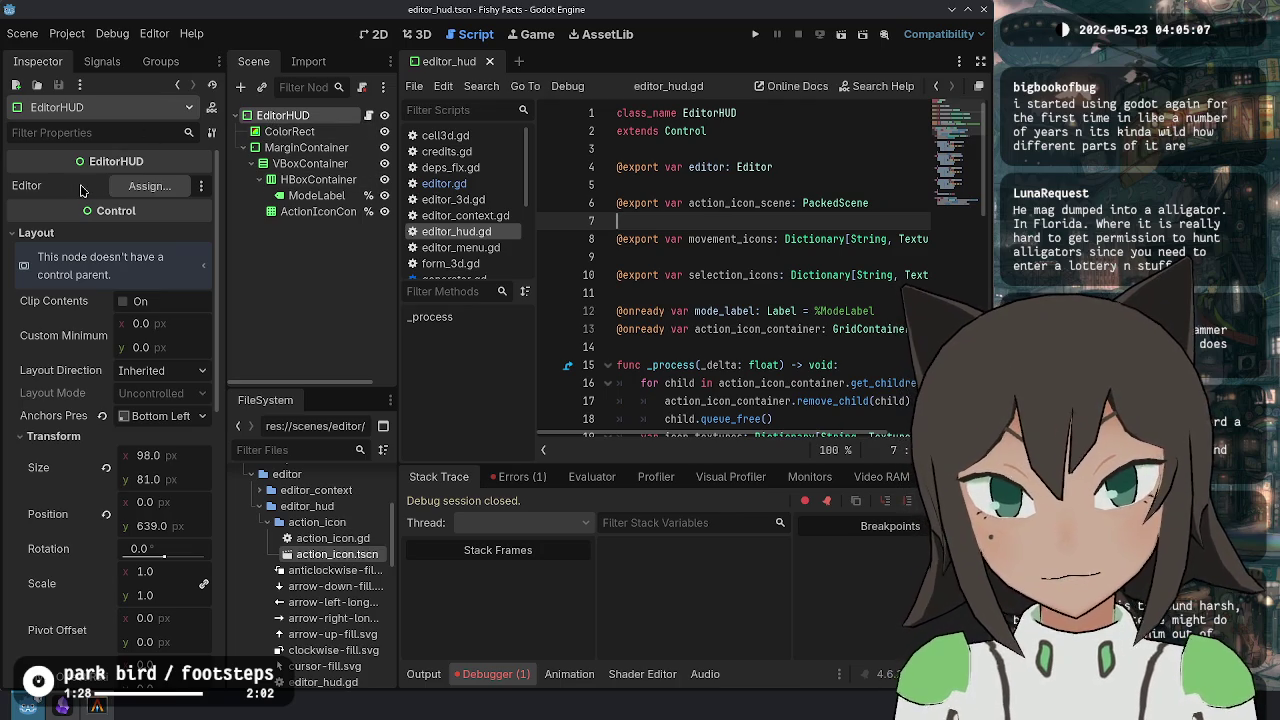
Reload the saved editor_hud scene from disk, collapse the debugger, and save the scene.
{"action": "left_click", "coordinate": [290, 131]}
{"action": "left_click", "coordinate": [309, 121]}
{"action": "left_click", "coordinate": [23, 38]}
{"action": "left_click", "coordinate": [103, 320]}
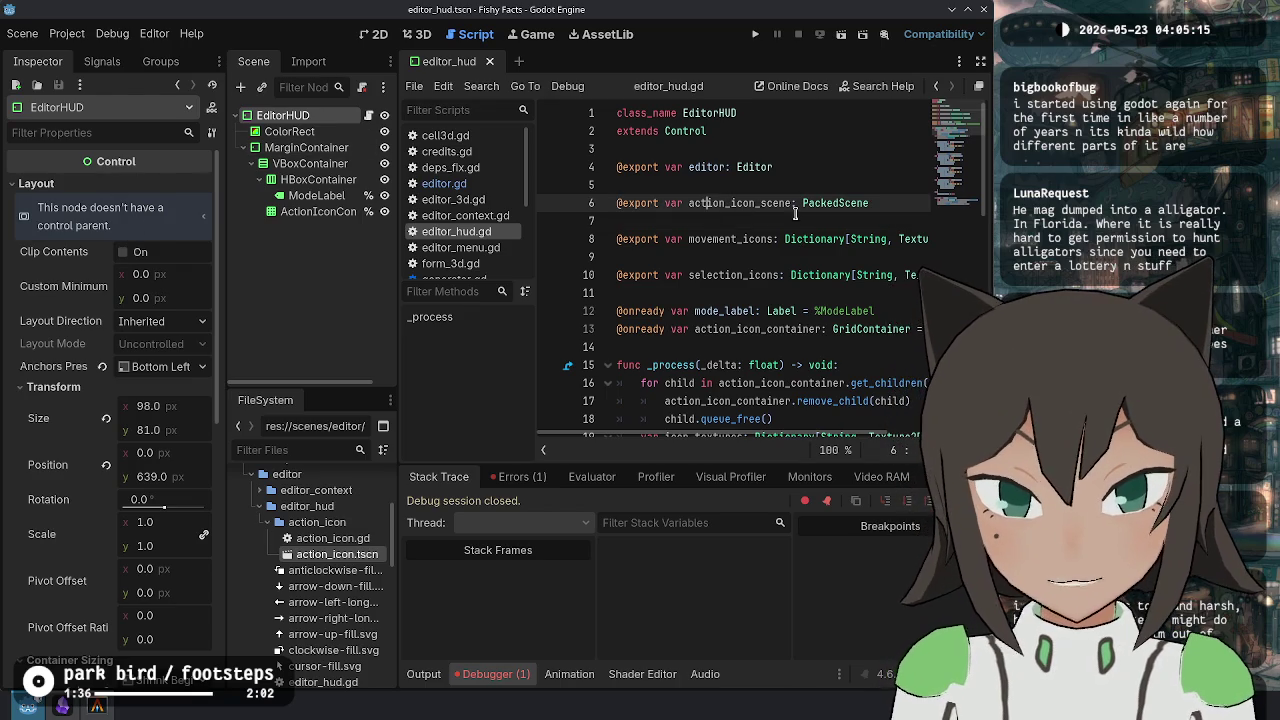
{"action": "left_click", "coordinate": [773, 293]}
{"action": "left_click", "coordinate": [495, 673]}
{"action": "left_click", "coordinate": [752, 437]}
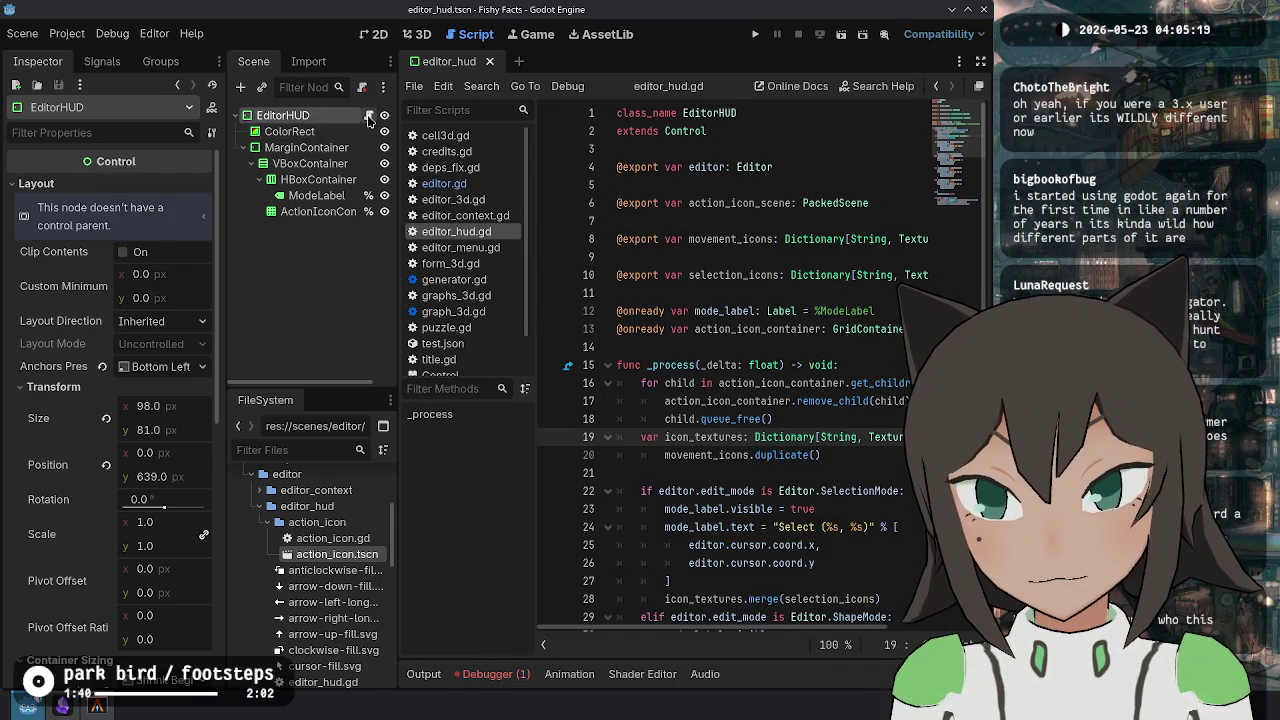
{"action": "key", "text": "ctrl+s"}
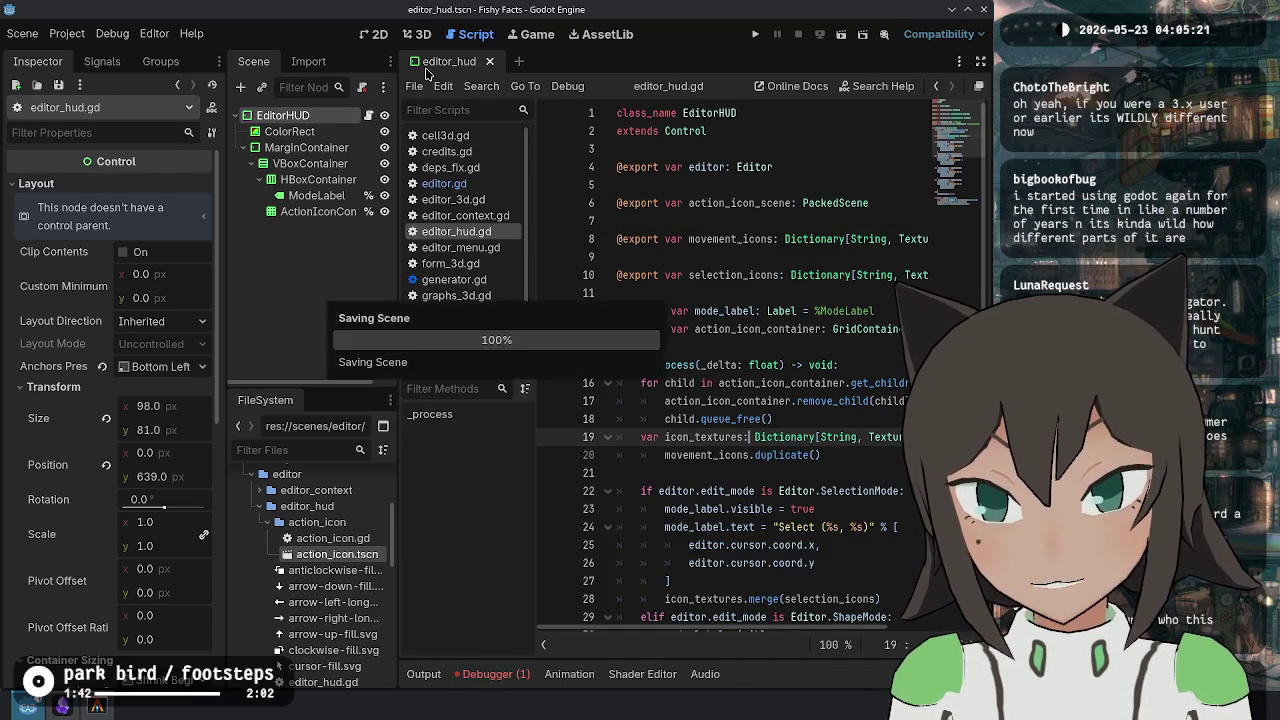
Close the current scene, filter FileSystem for 'editor', and open editor.tscn and editor_hud.tscn.
{"action": "left_click", "coordinate": [462, 62]}
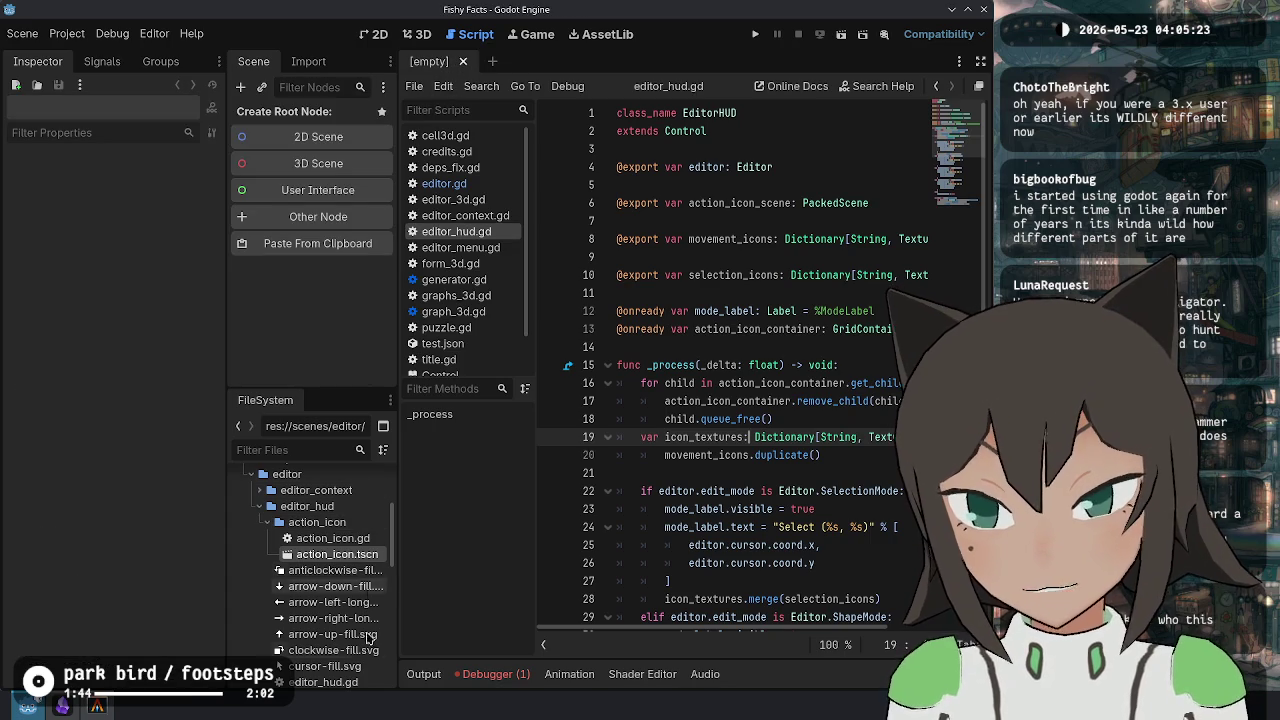
{"action": "type", "text": "editor"}
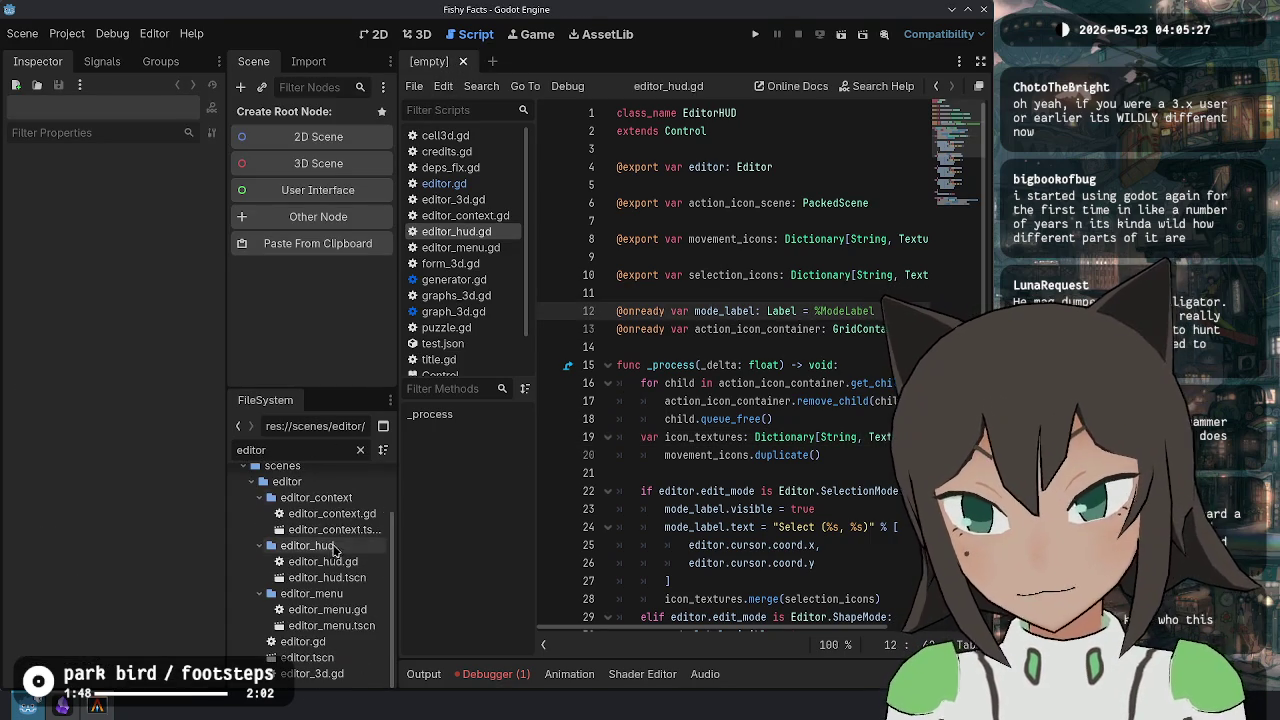
{"action": "double_click", "coordinate": [310, 658]}
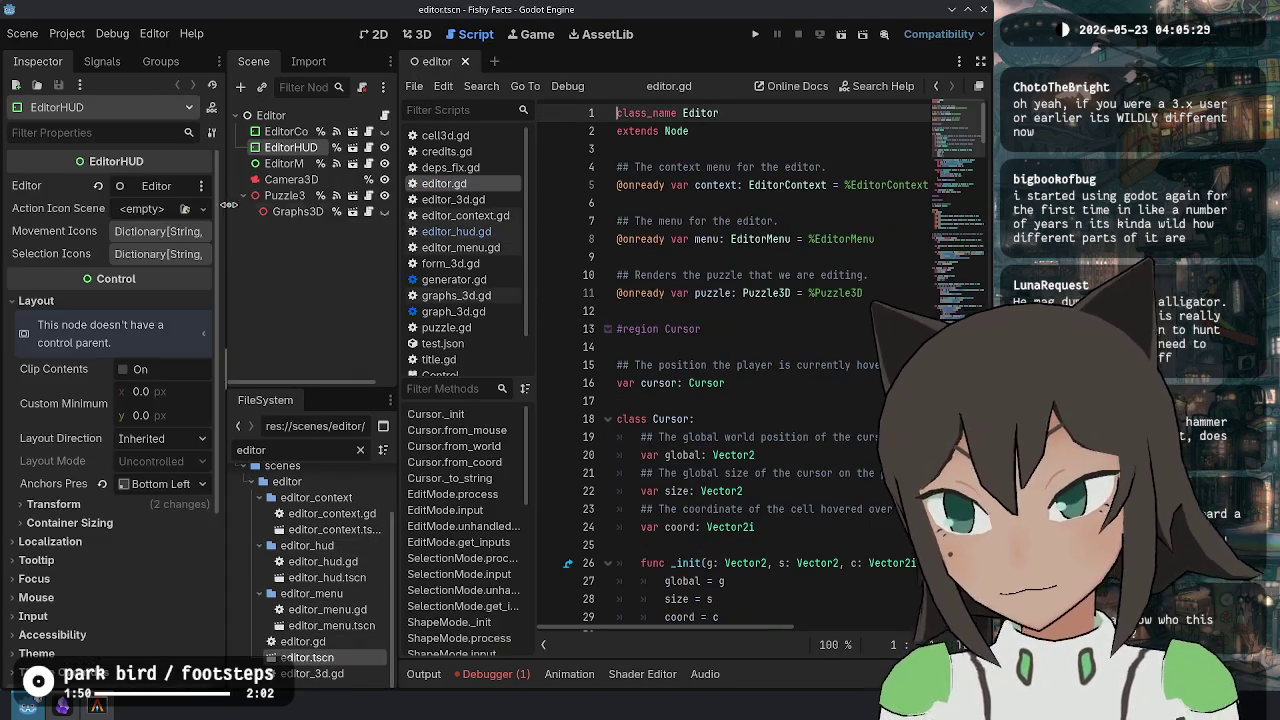
{"action": "left_click", "coordinate": [353, 148]}
Load action_icon.tscn into Action Icon Scene, run the game, and stop it at the edit_up error.
{"action": "left_click", "coordinate": [184, 209]}
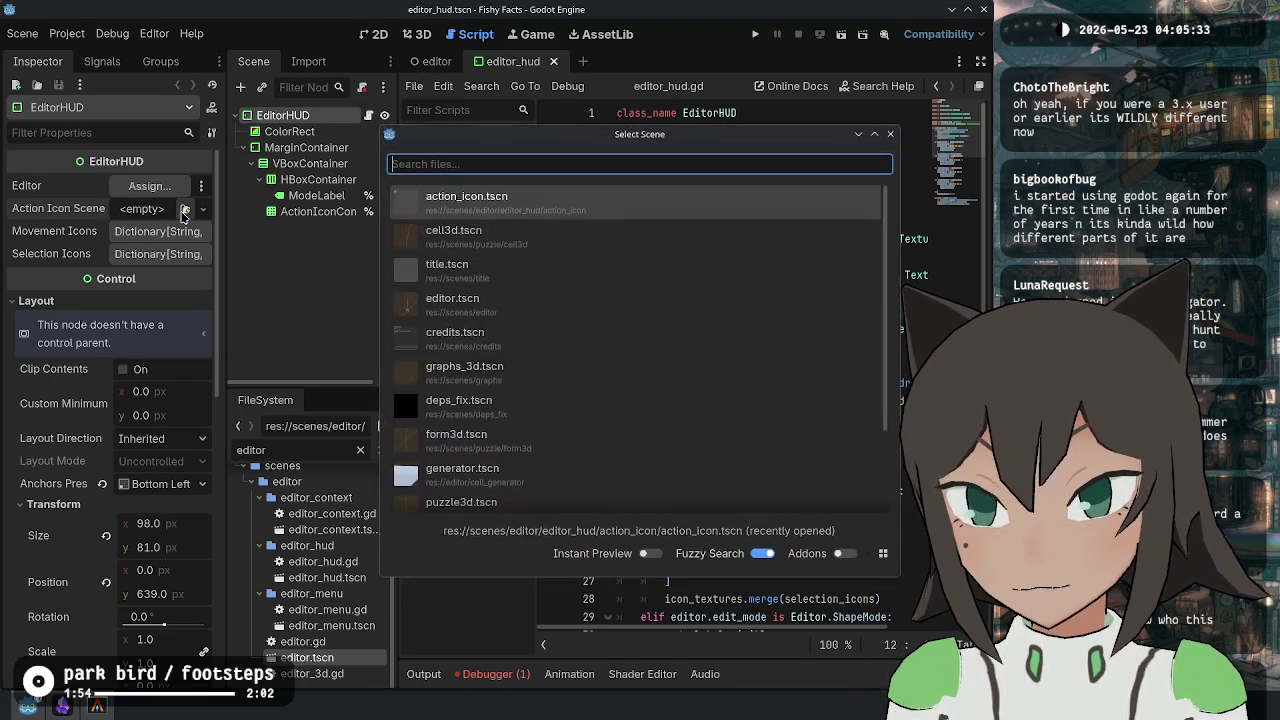
{"action": "left_click", "coordinate": [525, 208]}
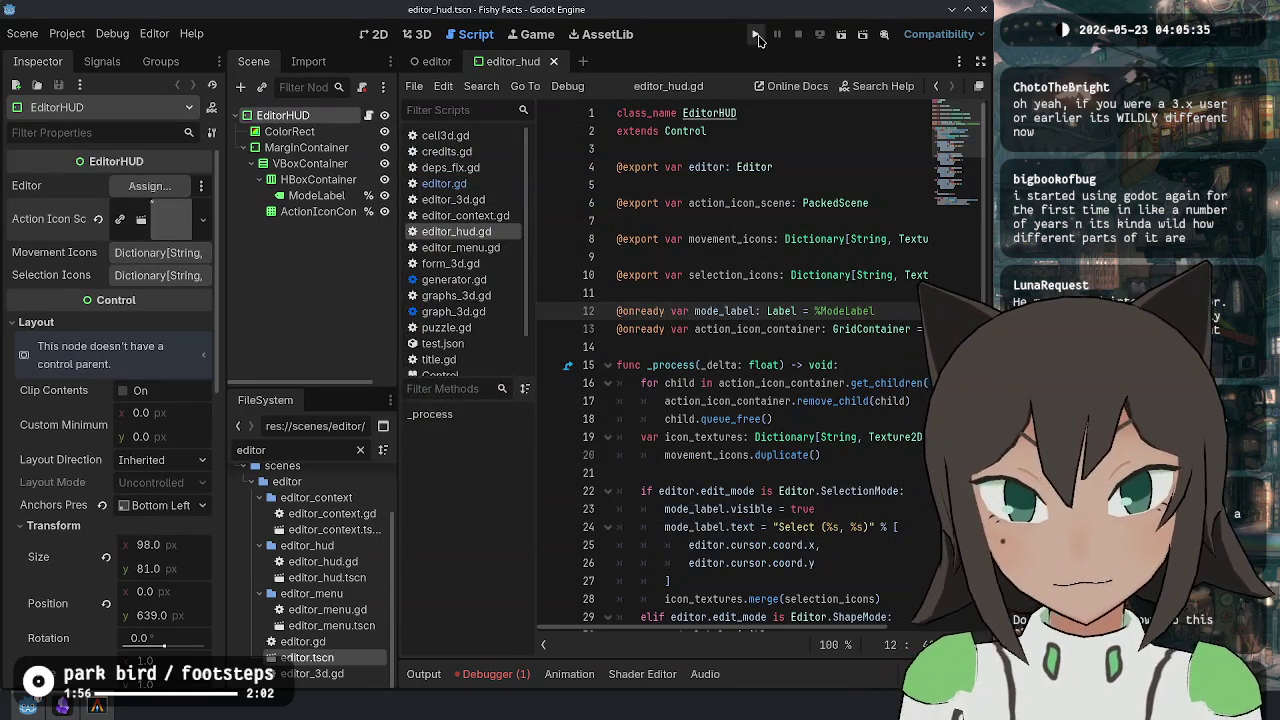
{"action": "left_click", "coordinate": [755, 34]}
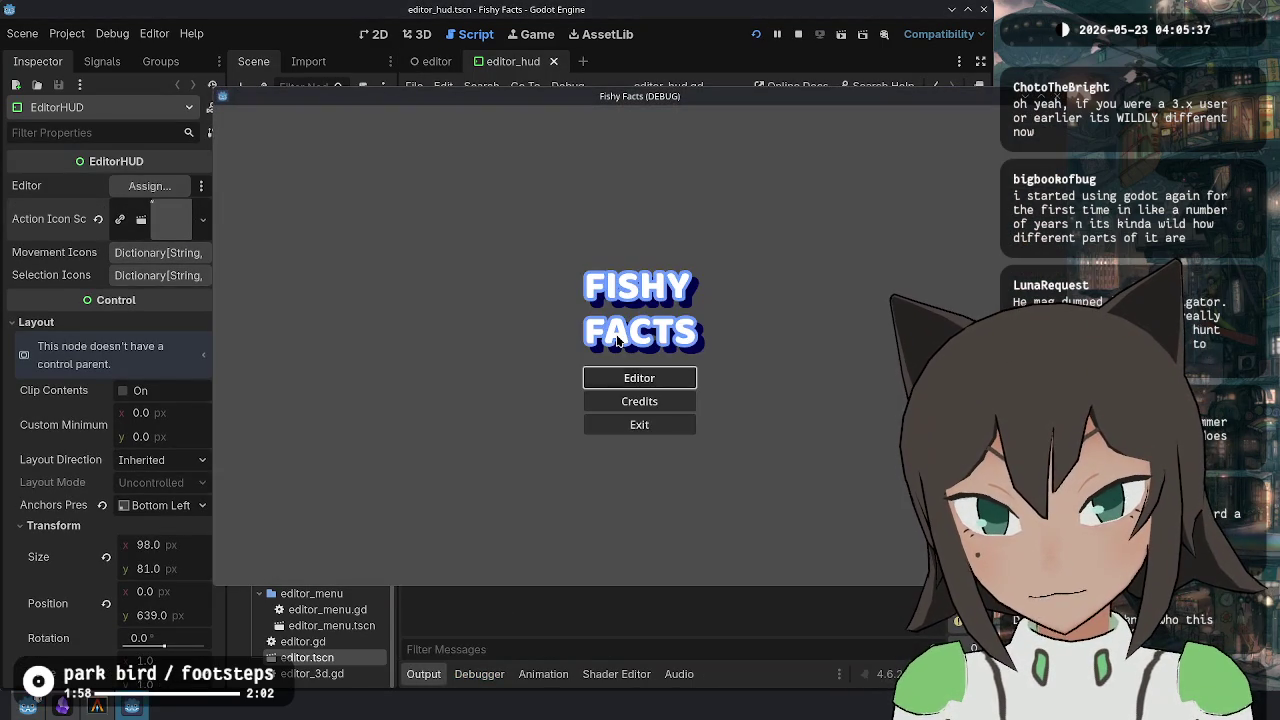
{"action": "key", "text": "Return"}
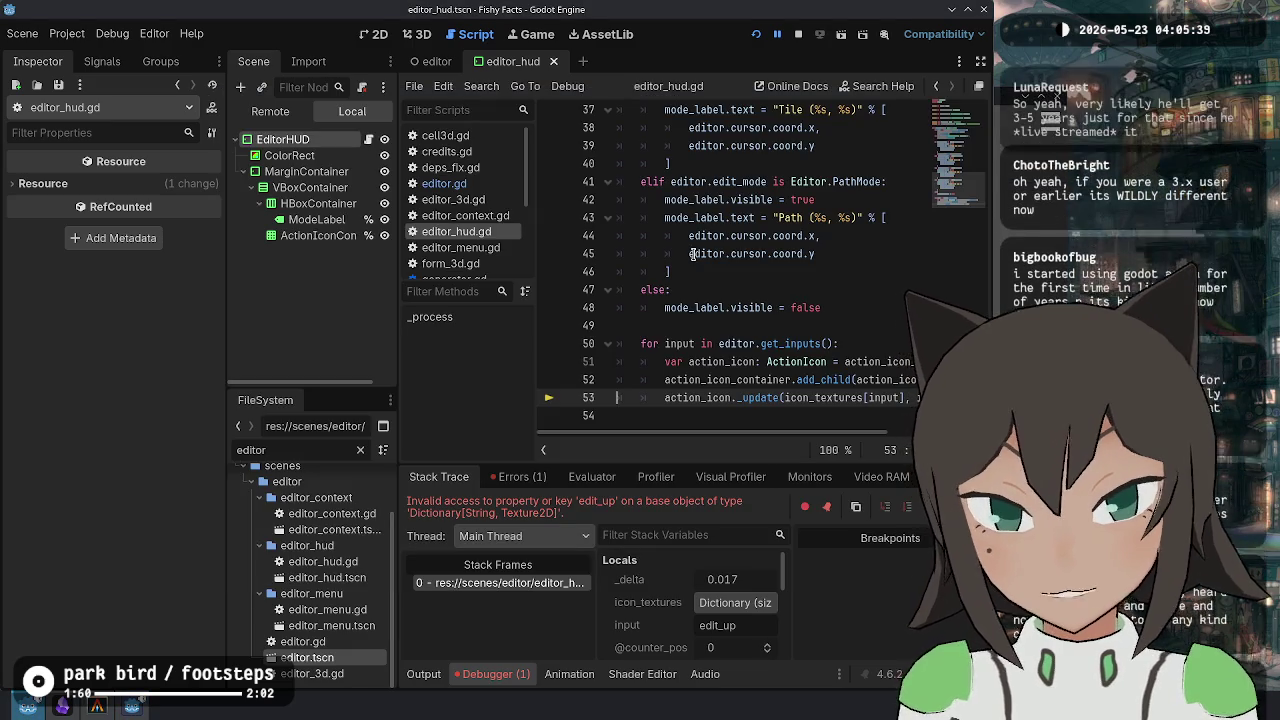
{"action": "left_click", "coordinate": [798, 34]}
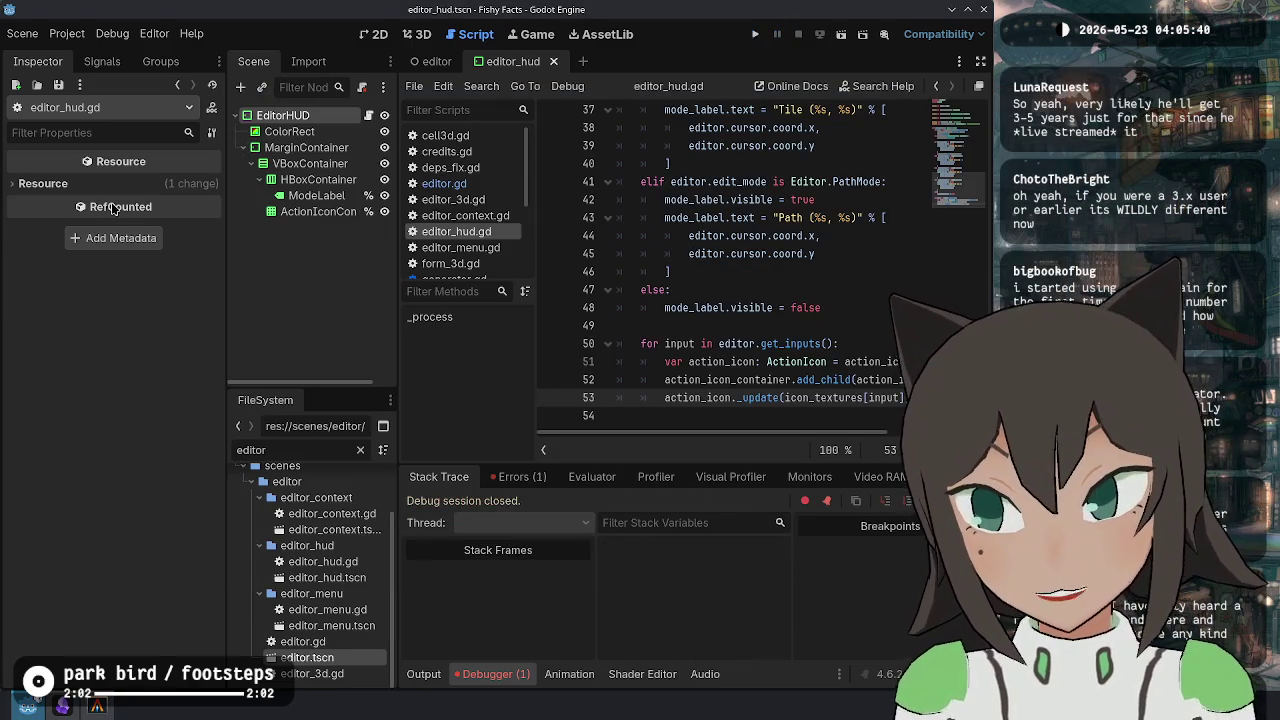
Add action_up and action_down to Movement Icons with the up- and down-arrow textures.
{"action": "left_click", "coordinate": [284, 117]}
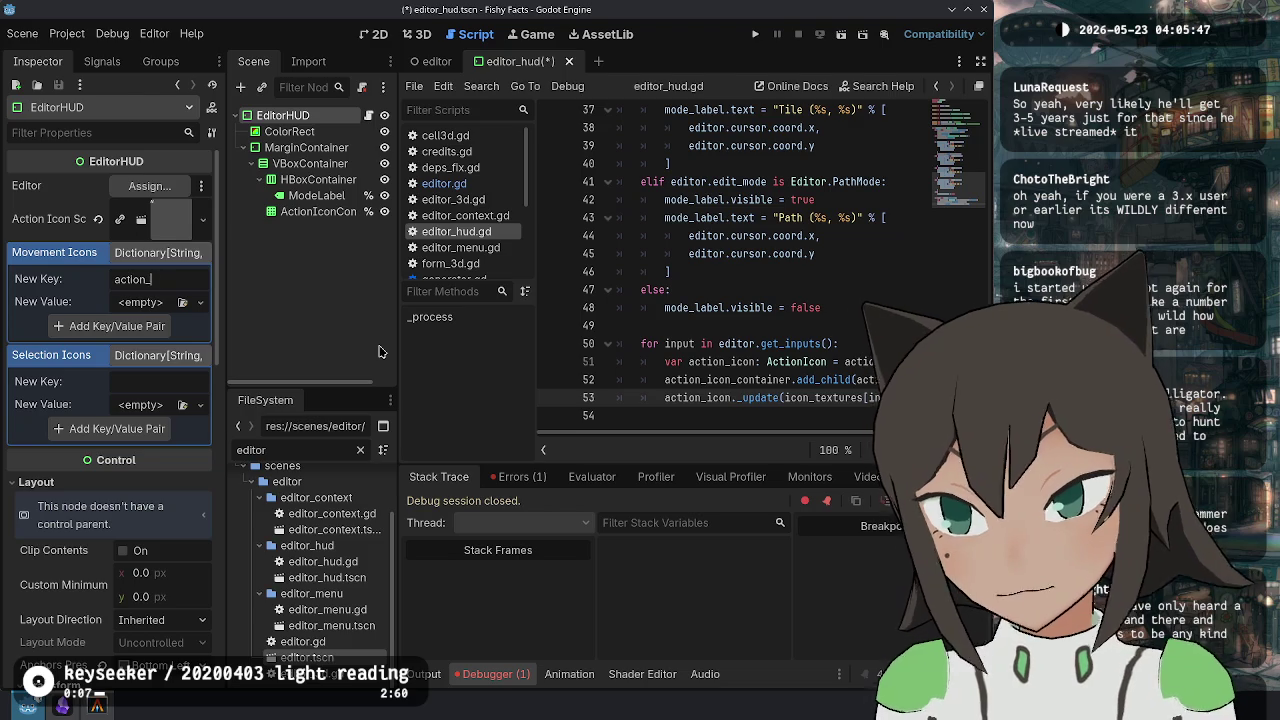
{"action": "type", "text": "up"}
{"action": "left_click", "coordinate": [182, 302]}
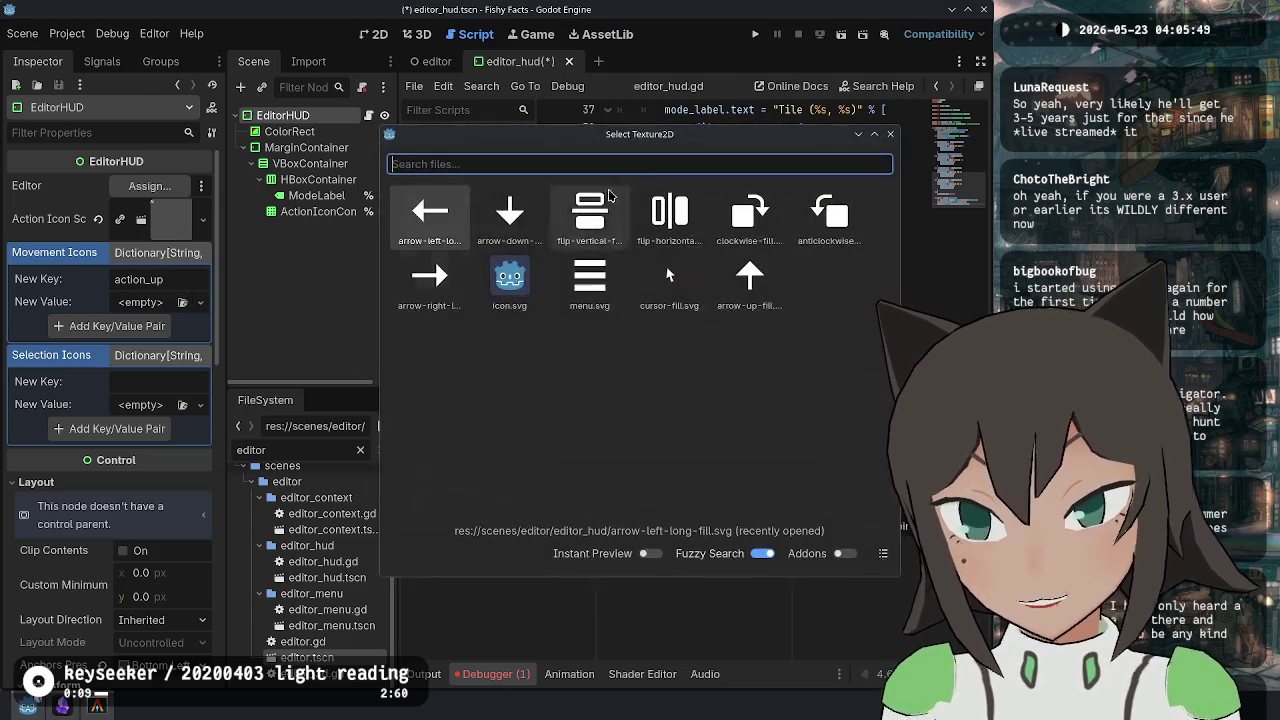
{"action": "double_click", "coordinate": [752, 285]}
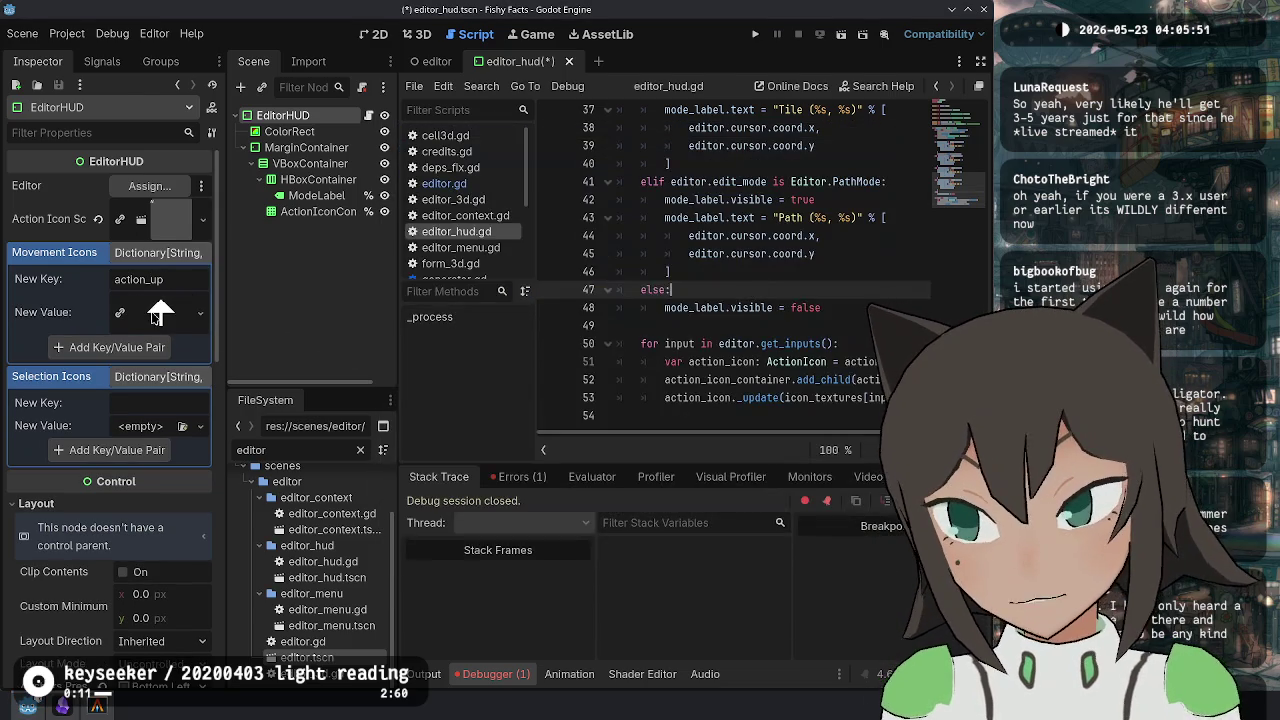
{"action": "left_click", "coordinate": [135, 348]}
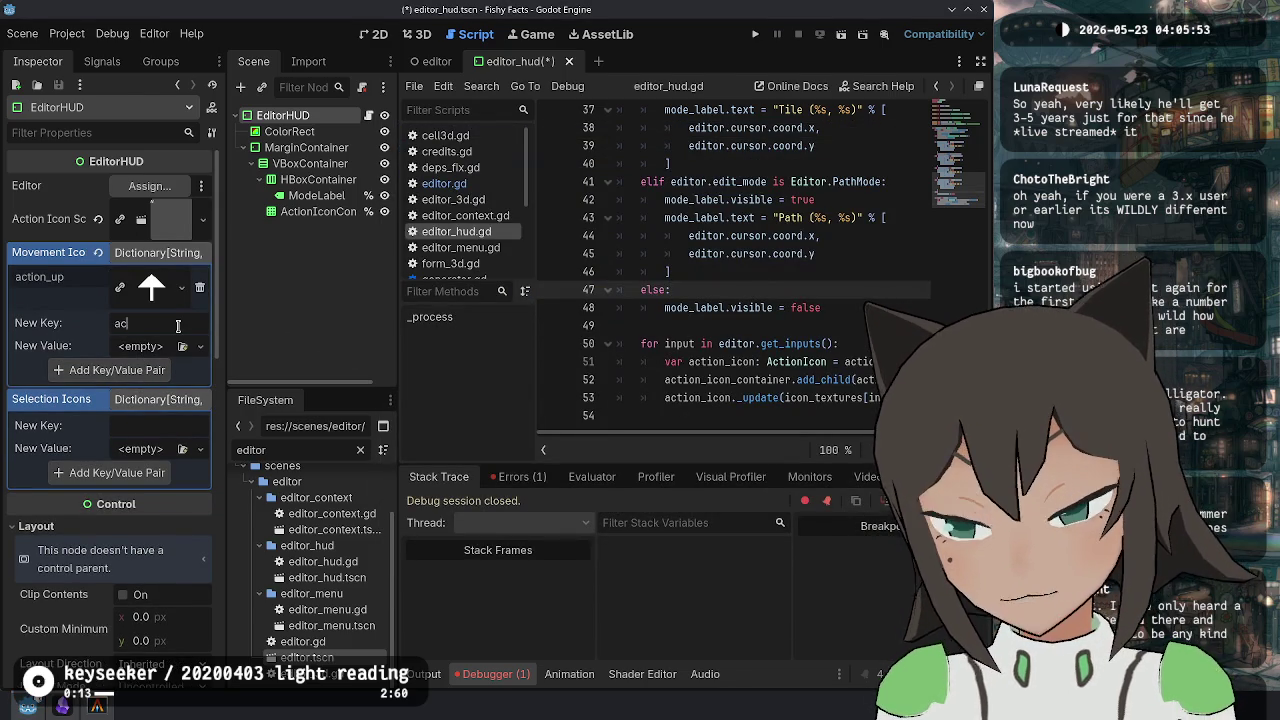
{"action": "type", "text": "tion_down"}
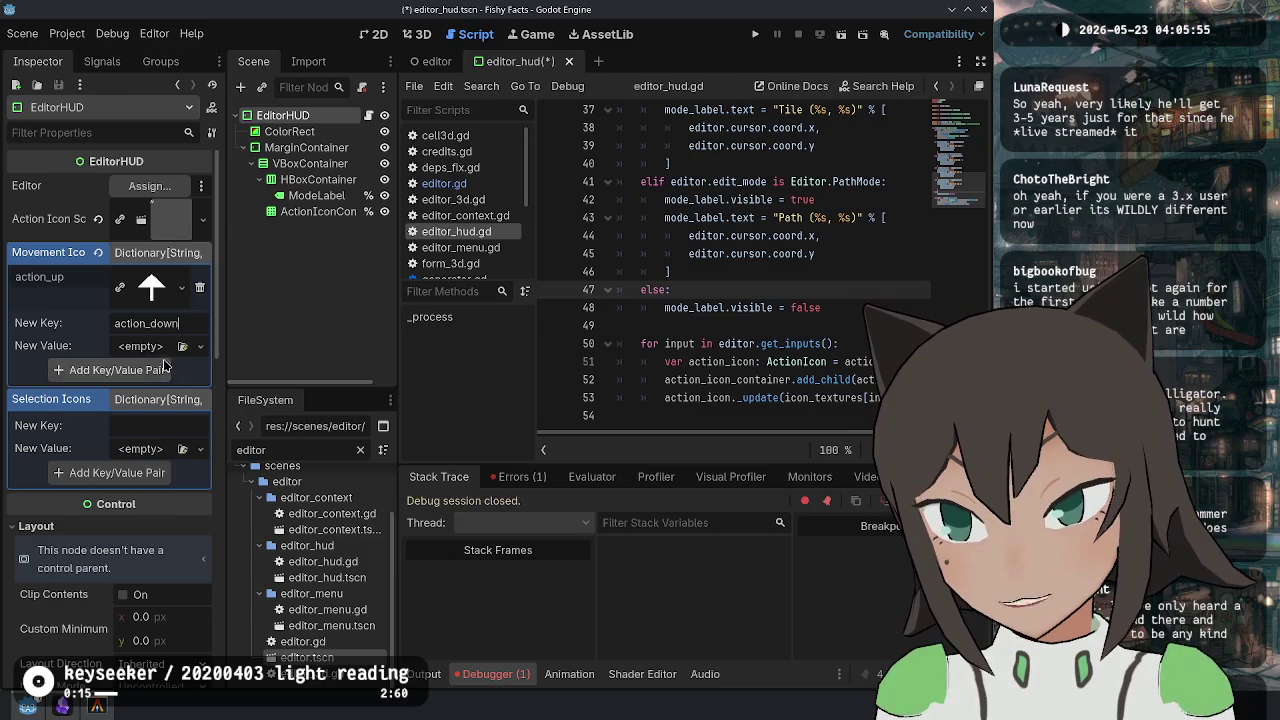
{"action": "left_click", "coordinate": [183, 347]}
{"action": "double_click", "coordinate": [591, 220]}
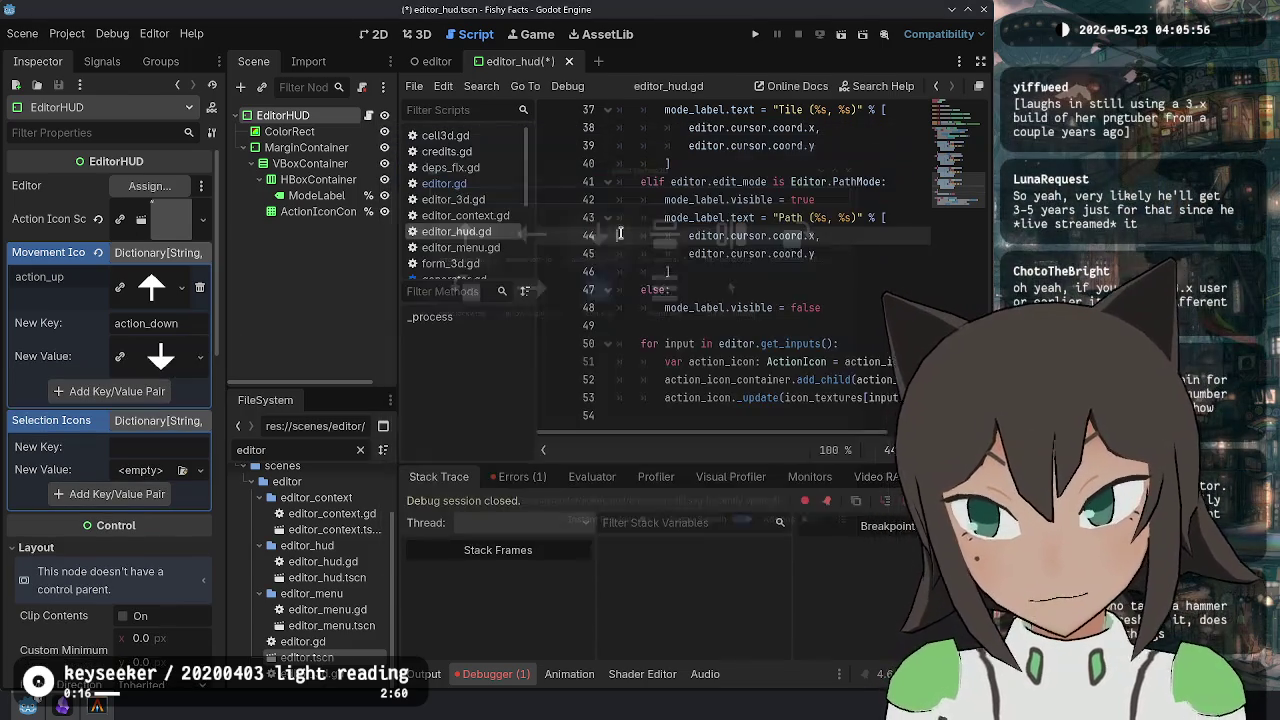
{"action": "left_click", "coordinate": [150, 392]}
Add action_left and action_right to Movement Icons with the left- and right-arrow textures.
{"action": "left_click", "coordinate": [150, 367]}
{"action": "type", "text": "action_left"}
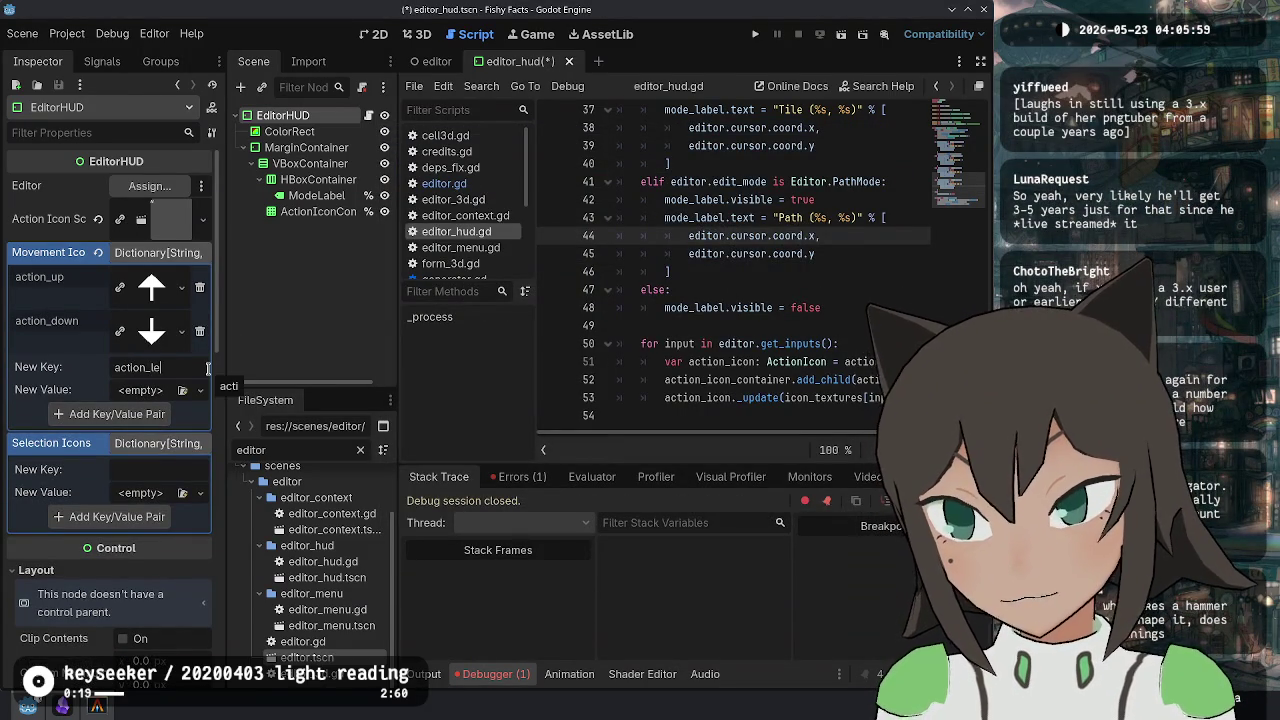
{"action": "left_click", "coordinate": [182, 390]}
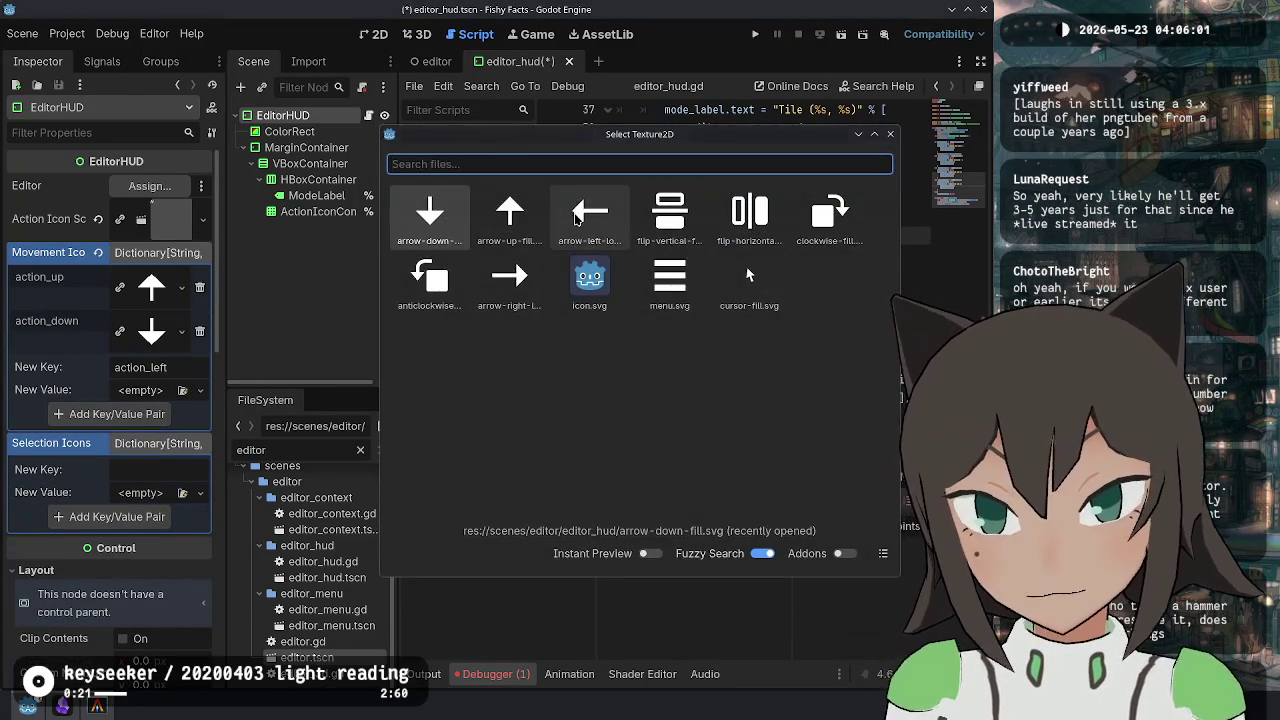
{"action": "double_click", "coordinate": [587, 215]}
{"action": "left_click", "coordinate": [150, 435]}
{"action": "left_click", "coordinate": [160, 411]}
{"action": "type", "text": "act"}
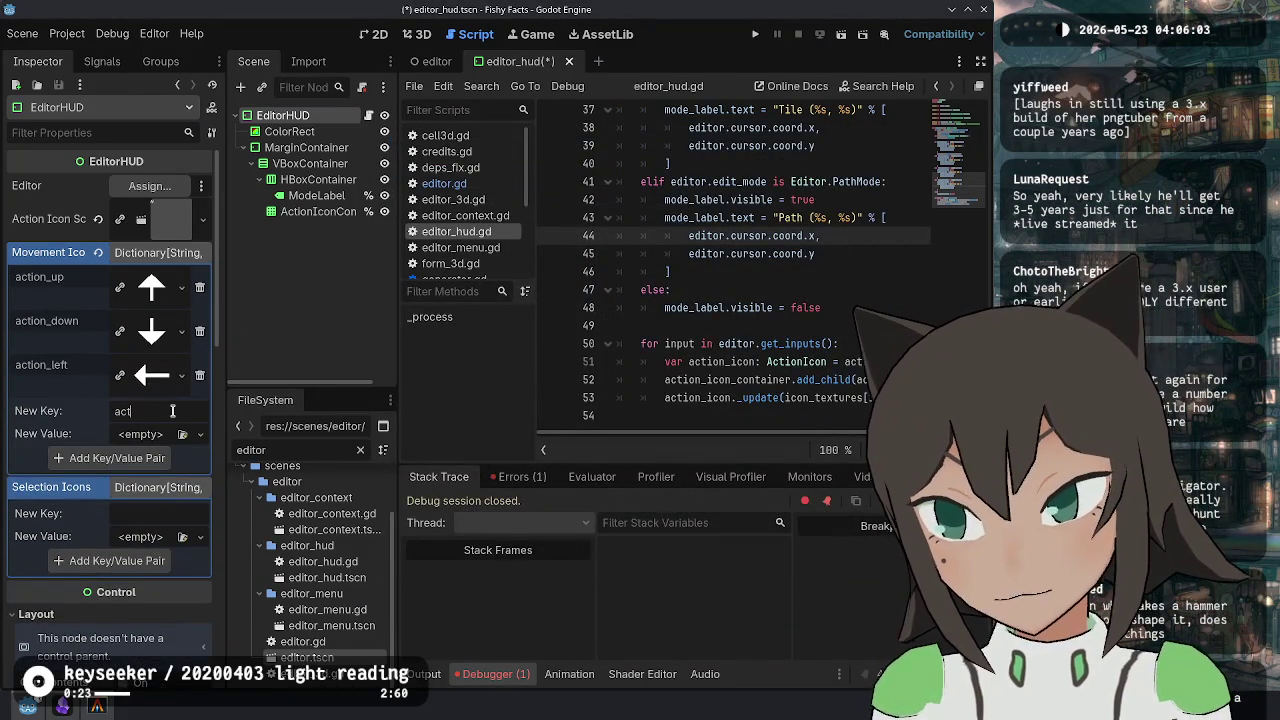
{"action": "type", "text": "ion_right"}
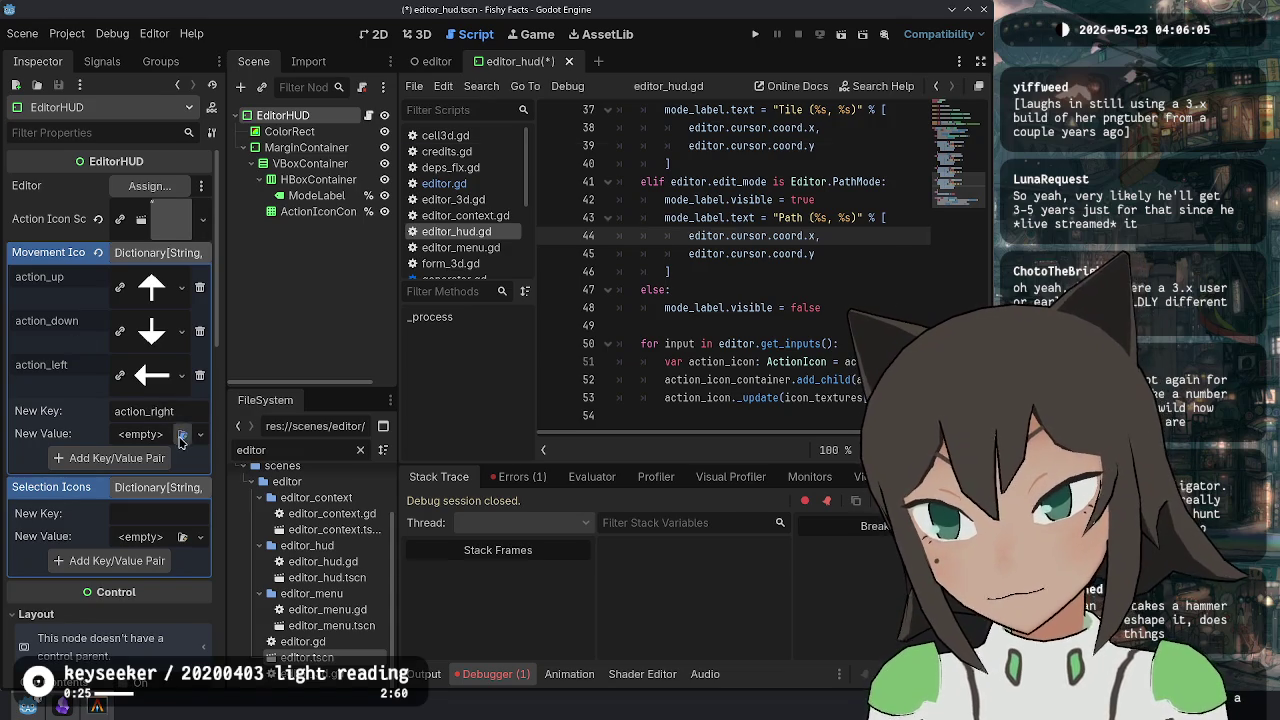
{"action": "left_click", "coordinate": [182, 434]}
{"action": "double_click", "coordinate": [509, 278]}
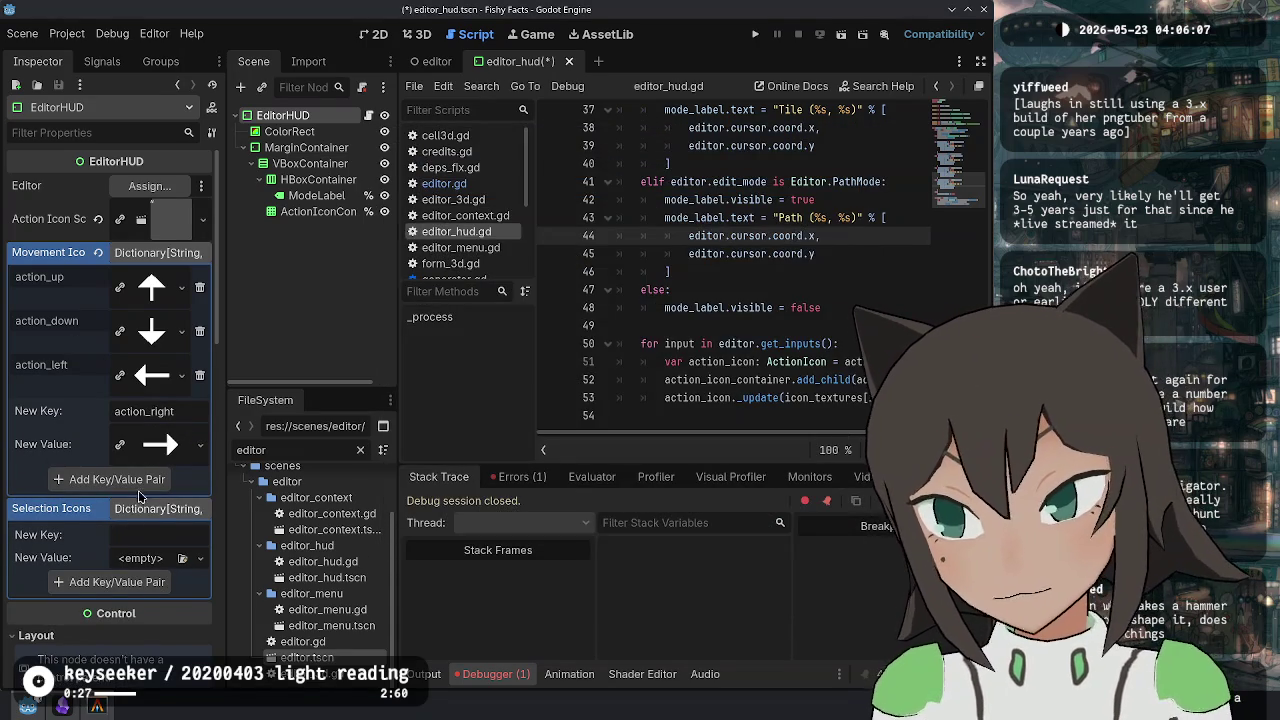
{"action": "left_click", "coordinate": [125, 458]}
Add an action_select entry with the cursor-fill texture under Selection Icons.
{"action": "left_click", "coordinate": [150, 557]}
{"action": "type", "text": "action_c"}
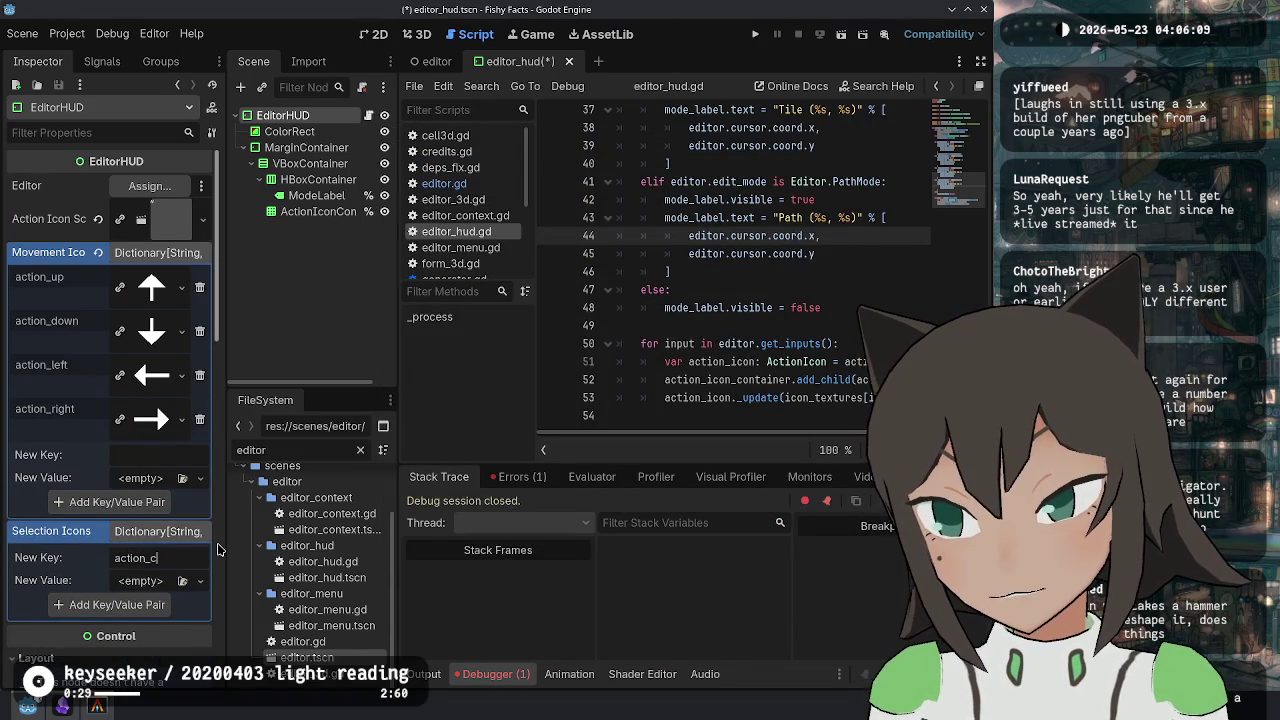
{"action": "key", "text": "BackSpace"}
{"action": "key", "text": "BackSpace"}
{"action": "type", "text": "t"}
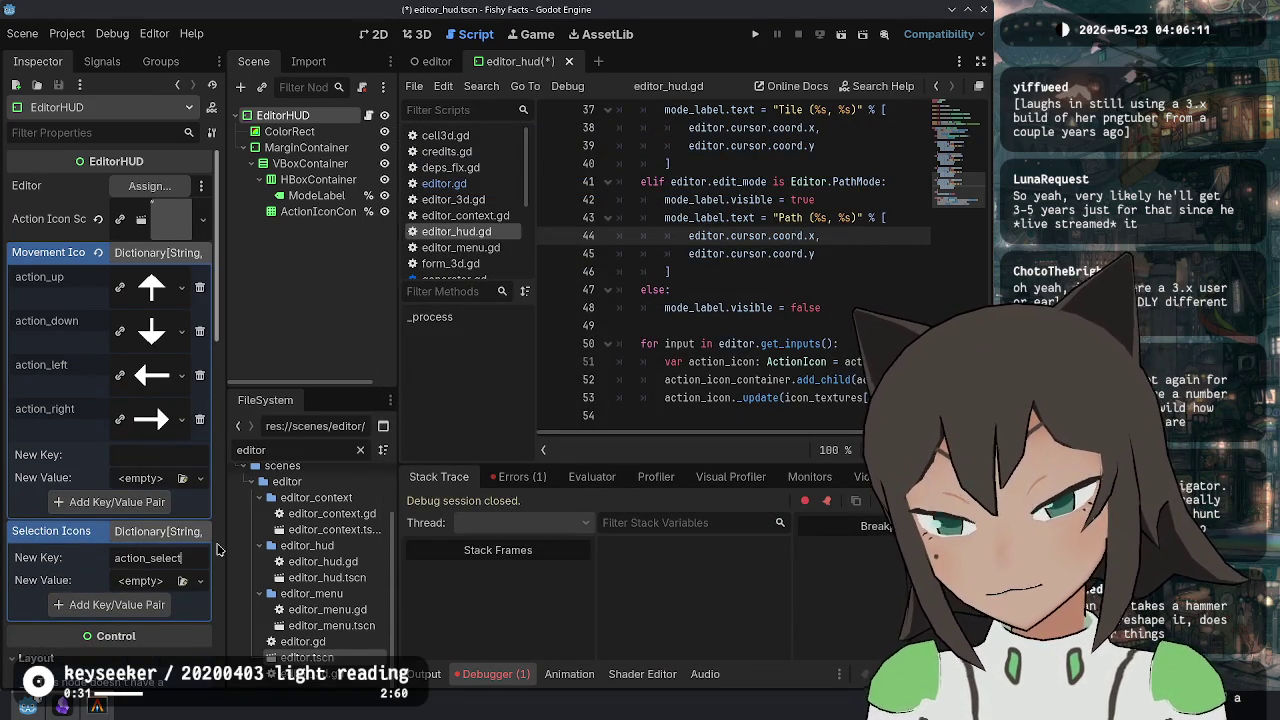
{"action": "left_click", "coordinate": [182, 580]}
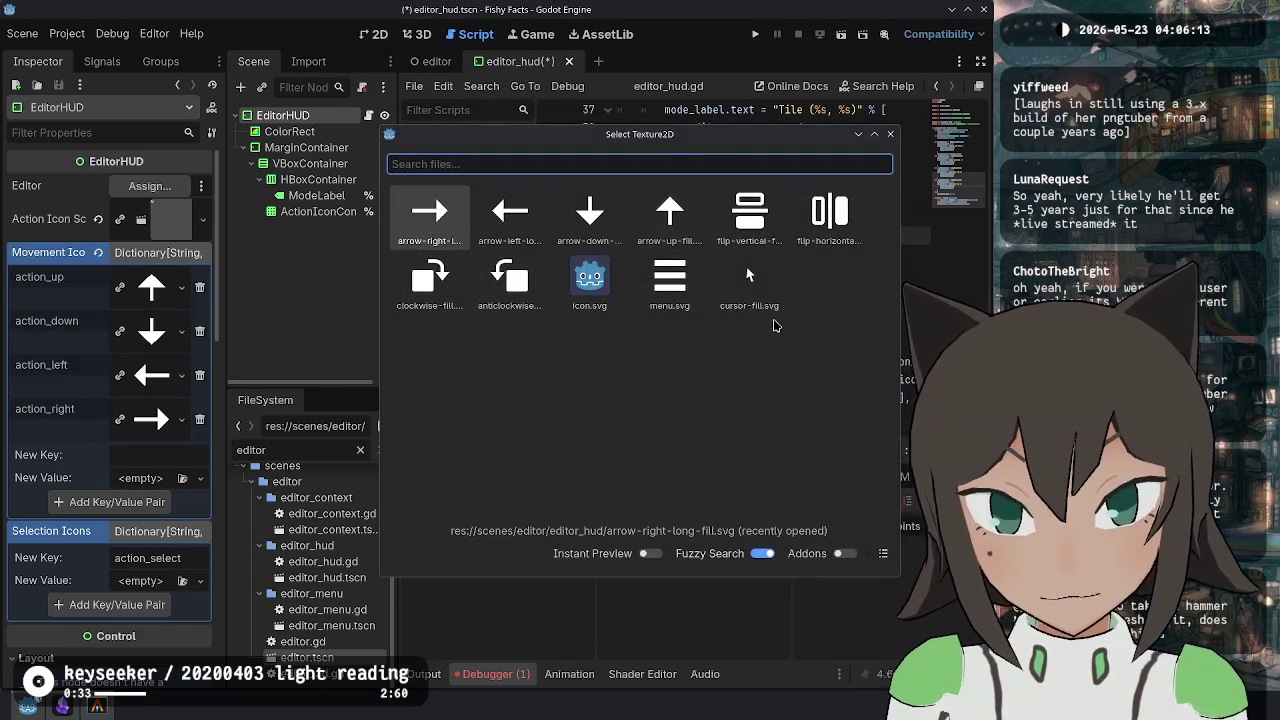
{"action": "left_click", "coordinate": [748, 280]}
{"action": "left_click", "coordinate": [117, 626]}
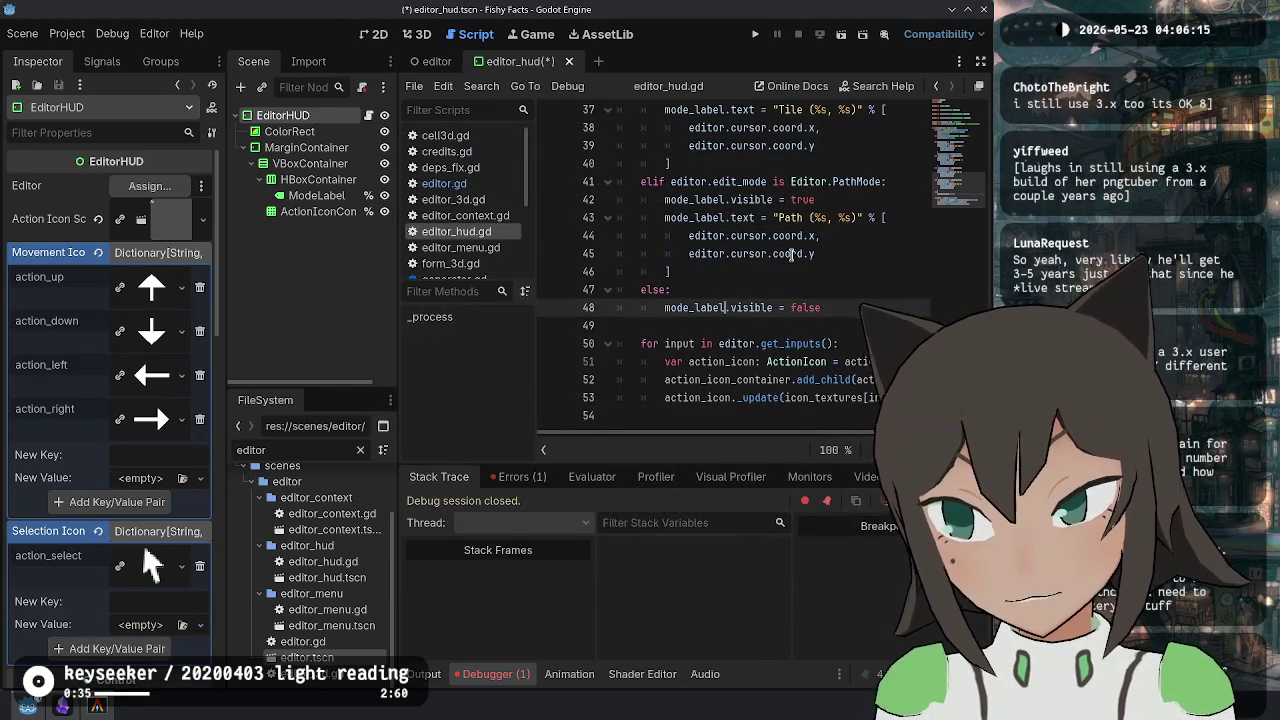
Run the game into its level editor, stop it, and select EditorHUD to inspect its dictionaries.
{"action": "key", "text": "F5"}
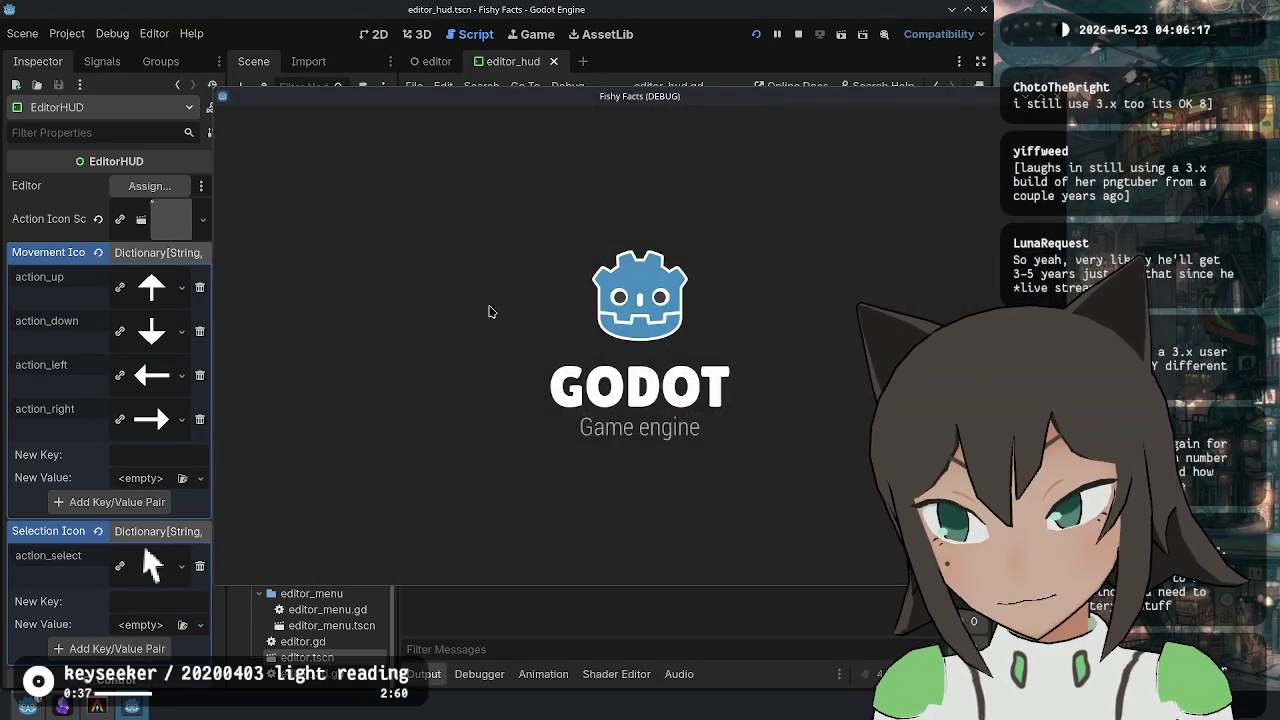
{"action": "key", "text": "Return"}
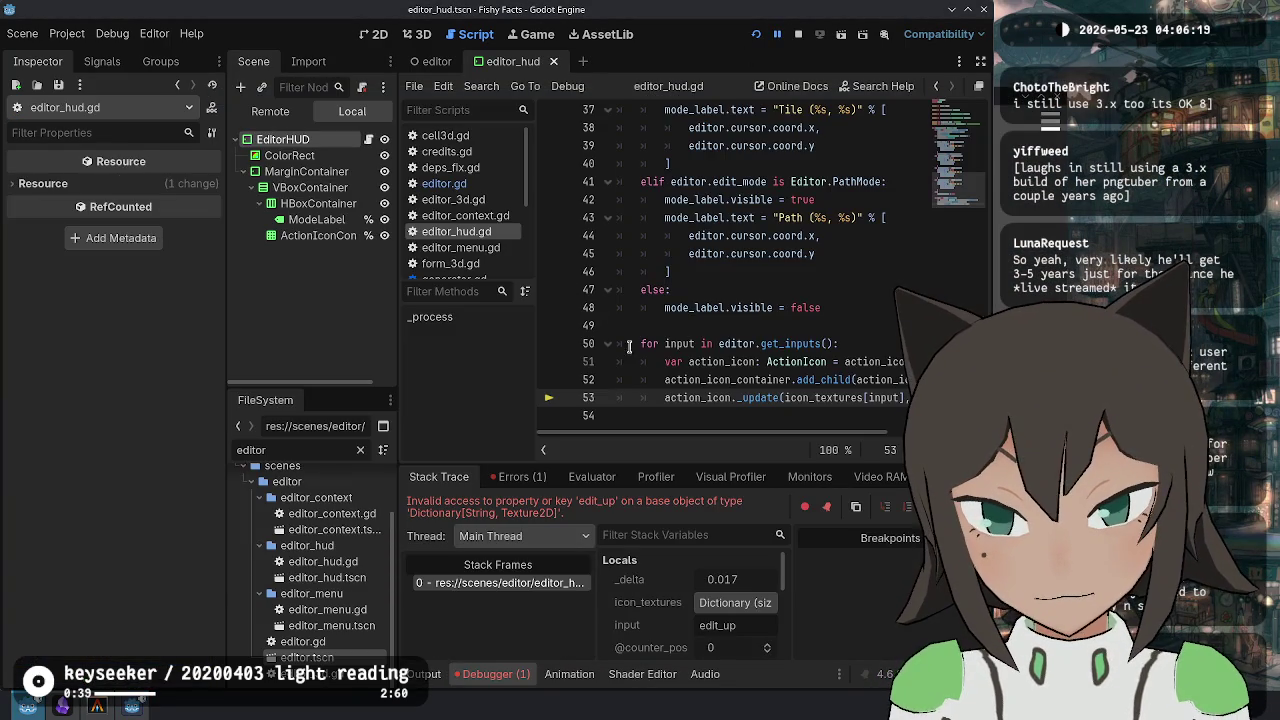
{"action": "key", "text": "F8"}
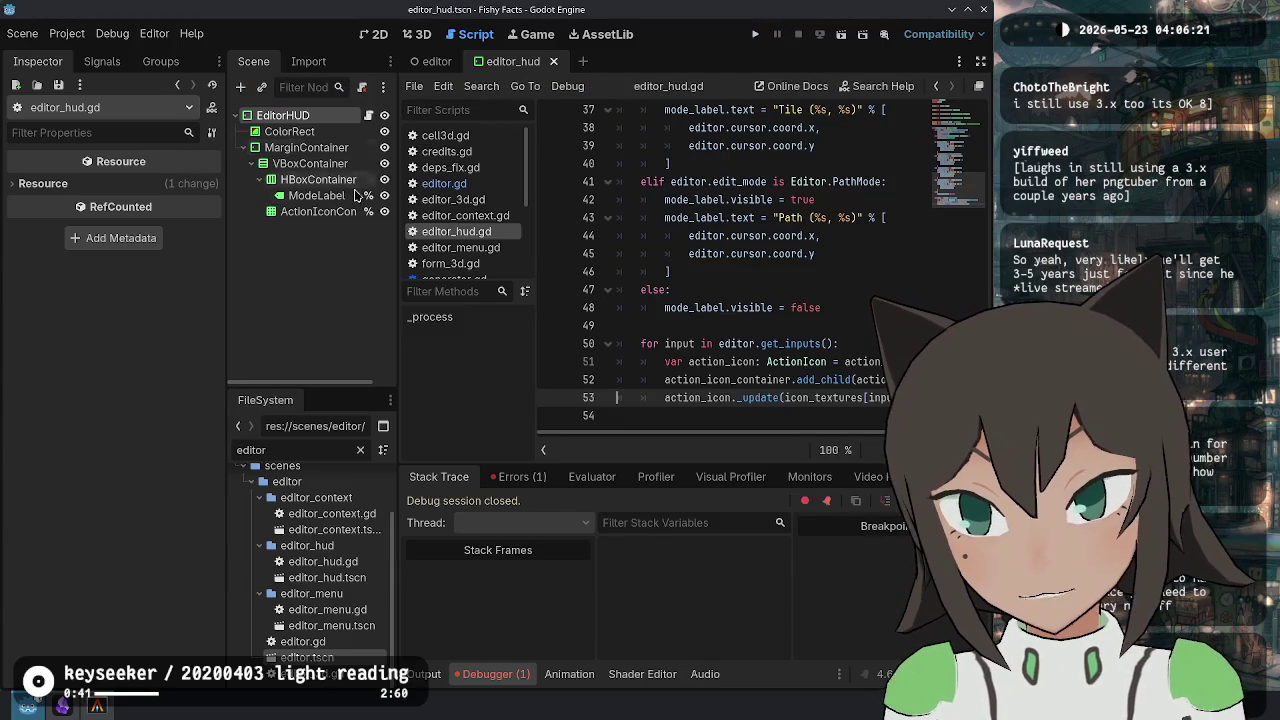
{"action": "left_click", "coordinate": [320, 211]}
{"action": "left_click", "coordinate": [316, 195]}
{"action": "left_click", "coordinate": [290, 131]}
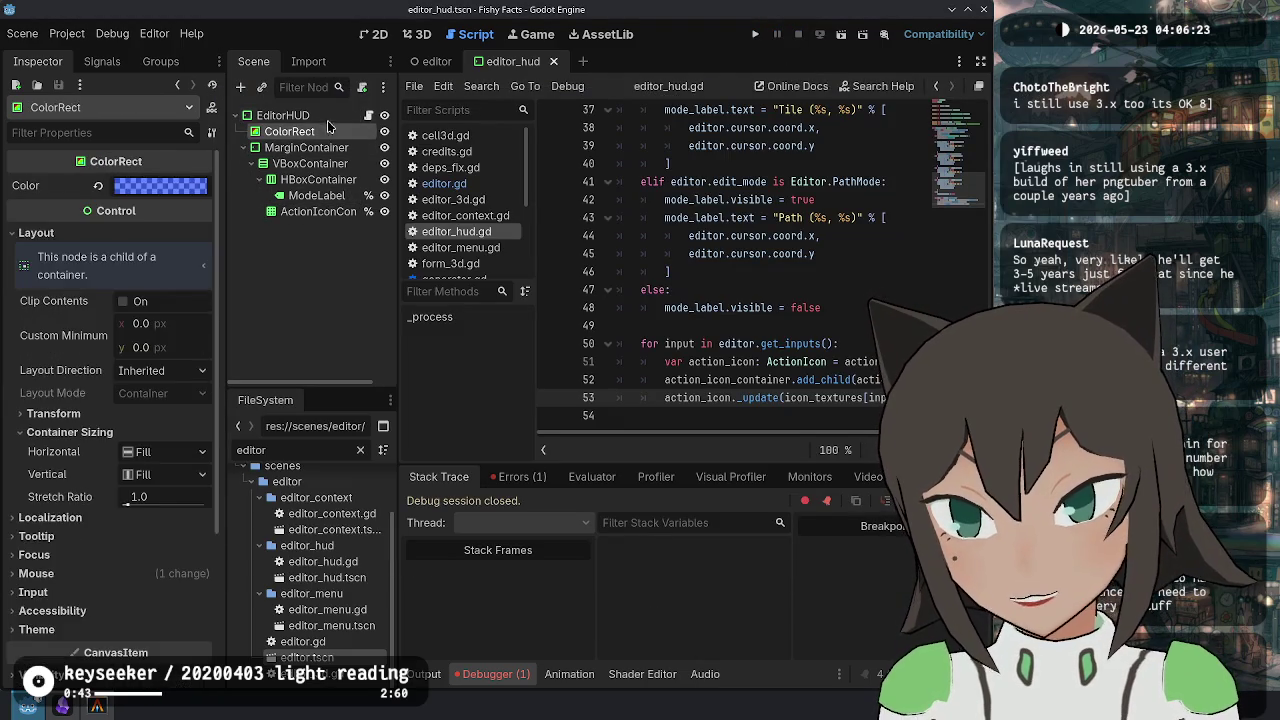
{"action": "left_click", "coordinate": [283, 115]}
Check the action_up and action_down key names, then delete the action_select entry from Selection Icons.
{"action": "double_click", "coordinate": [48, 280]}
{"action": "left_click", "coordinate": [49, 279]}
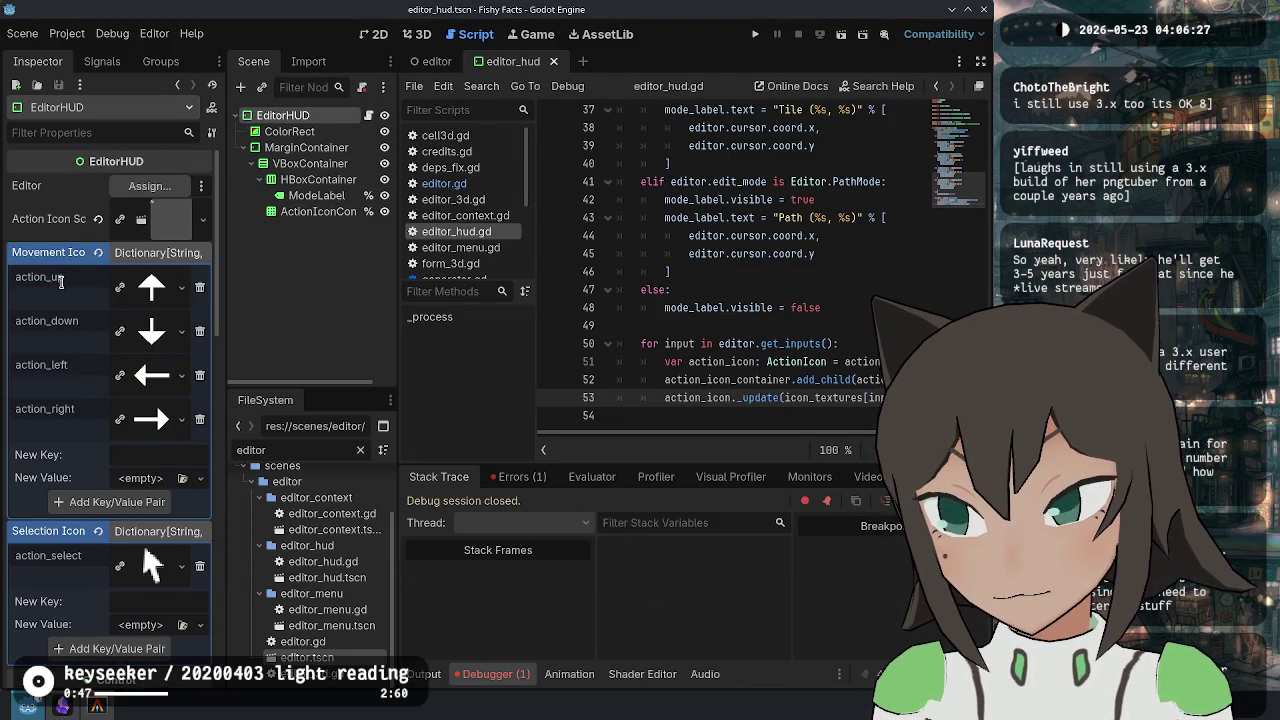
{"action": "double_click", "coordinate": [57, 279]}
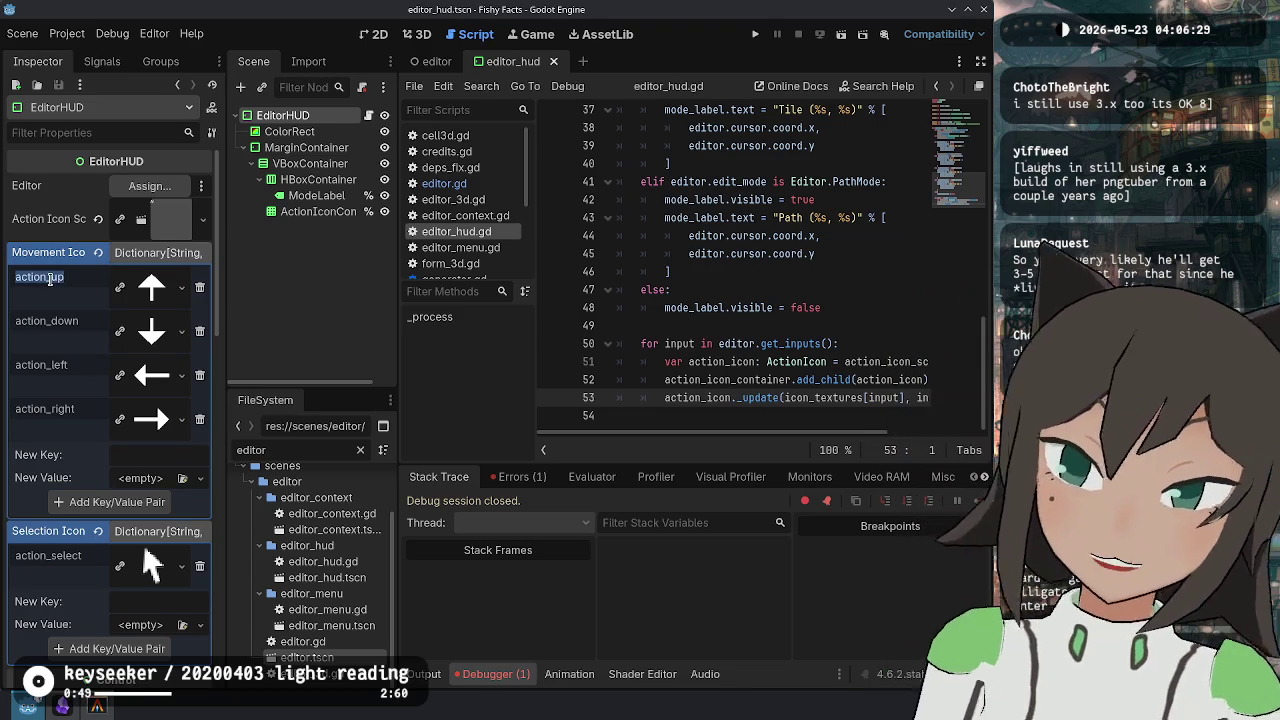
{"action": "double_click", "coordinate": [44, 326]}
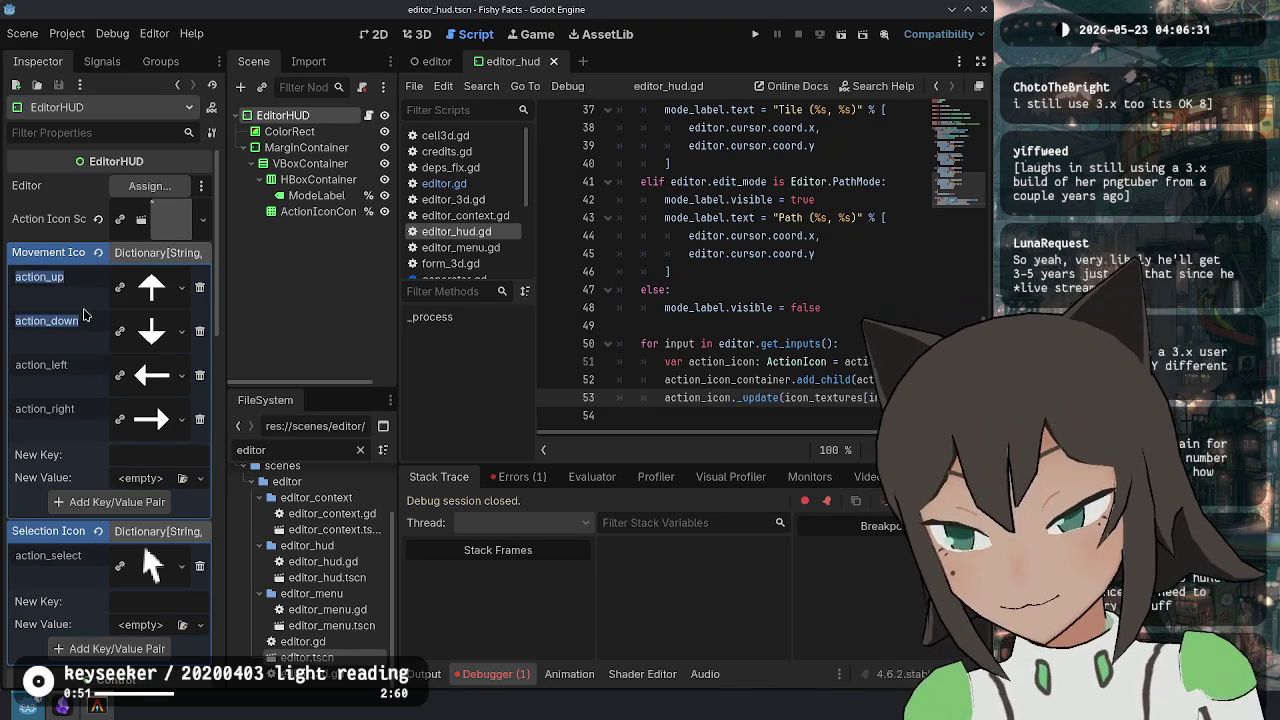
{"action": "left_click", "coordinate": [80, 283]}
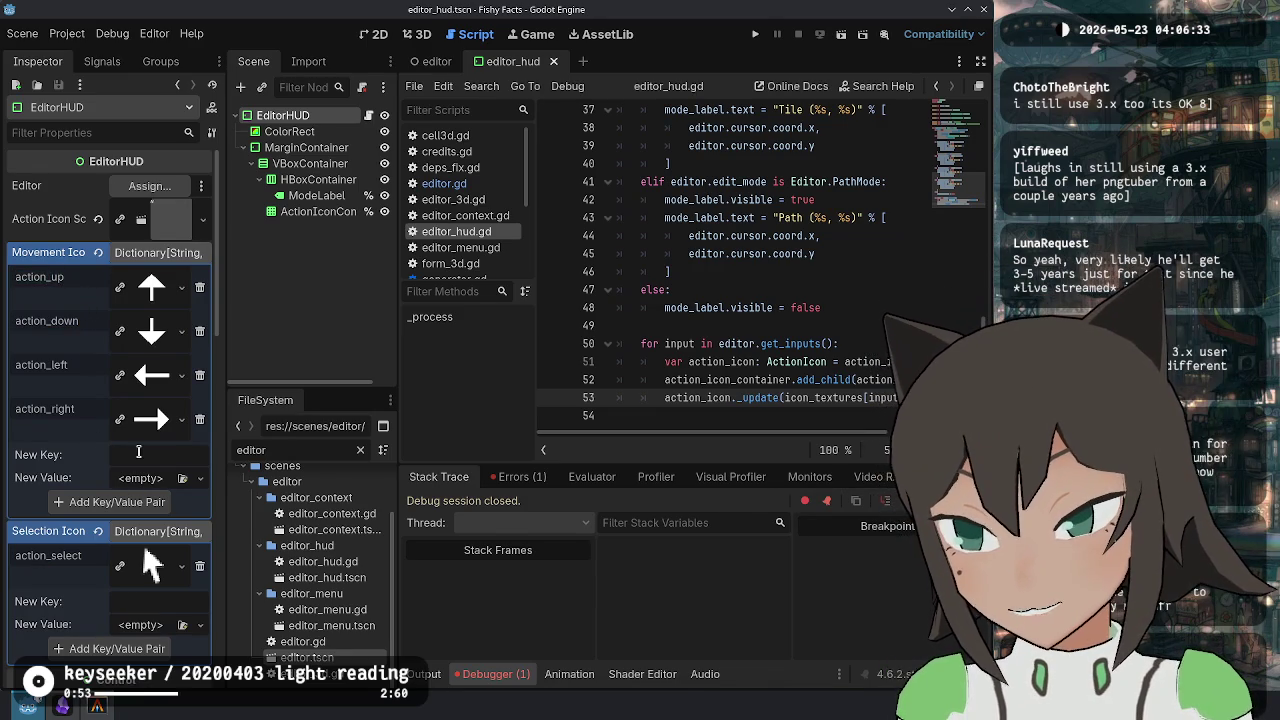
{"action": "left_click", "coordinate": [199, 566]}
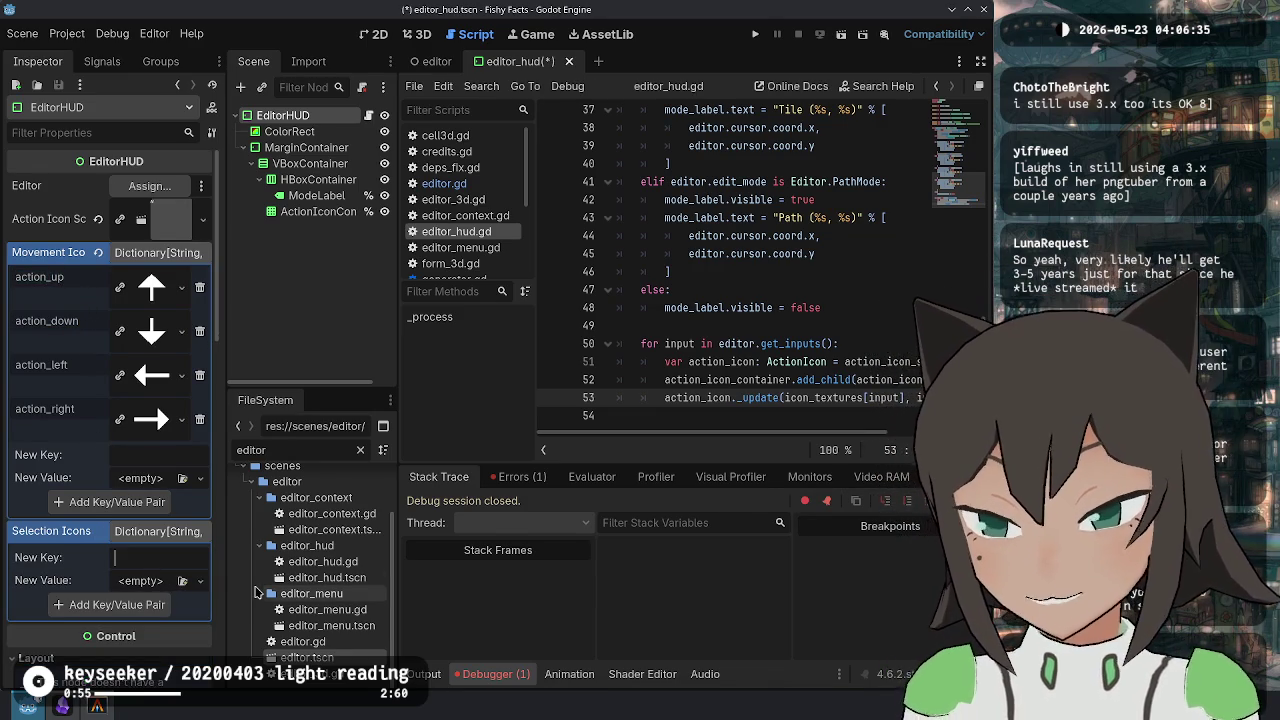
Add an edit_select key with the cursor-fill pointer texture to Selection Icons.
{"action": "type", "text": "edit_selec"}
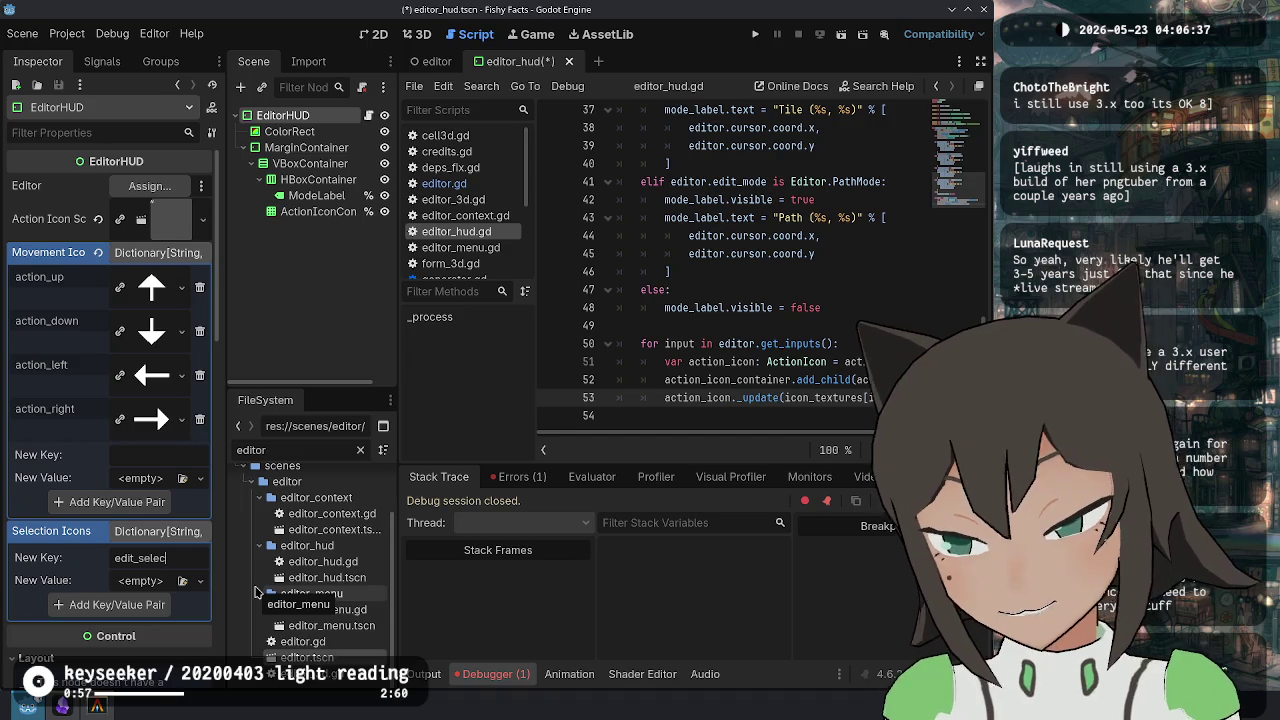
{"action": "type", "text": "t"}
{"action": "left_click", "coordinate": [182, 580]}
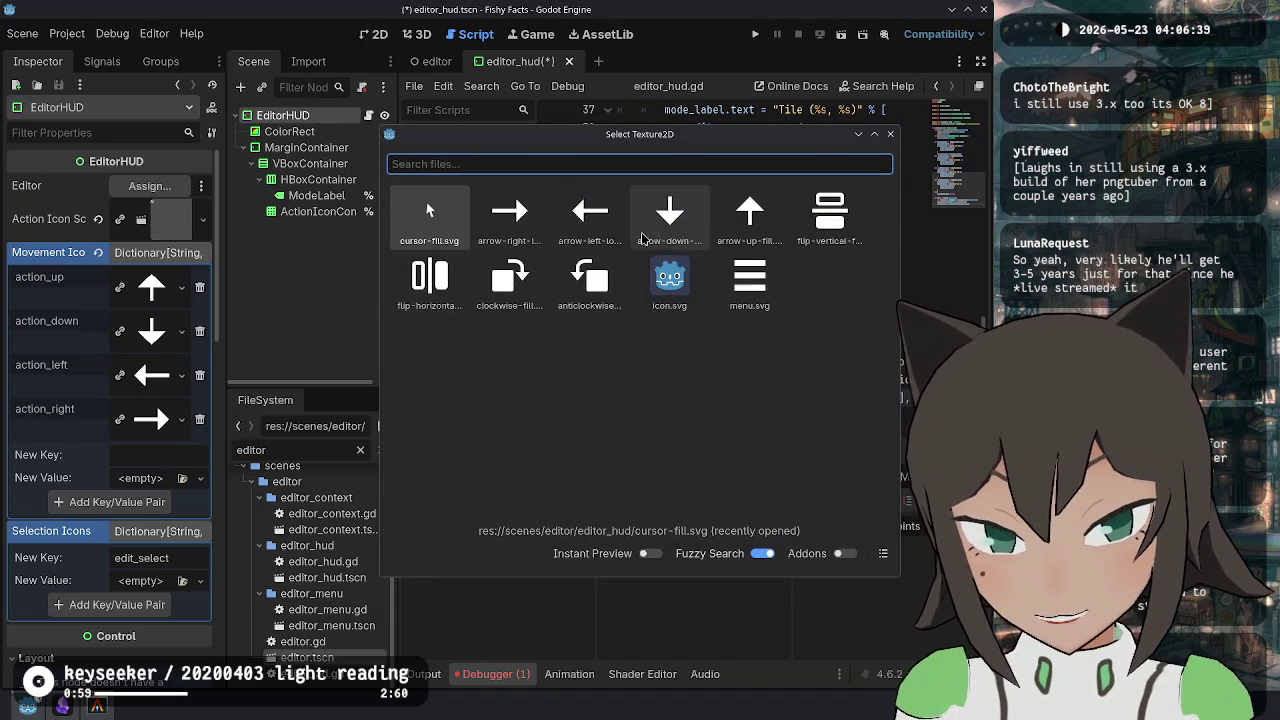
{"action": "double_click", "coordinate": [429, 218]}
{"action": "left_click", "coordinate": [110, 647]}
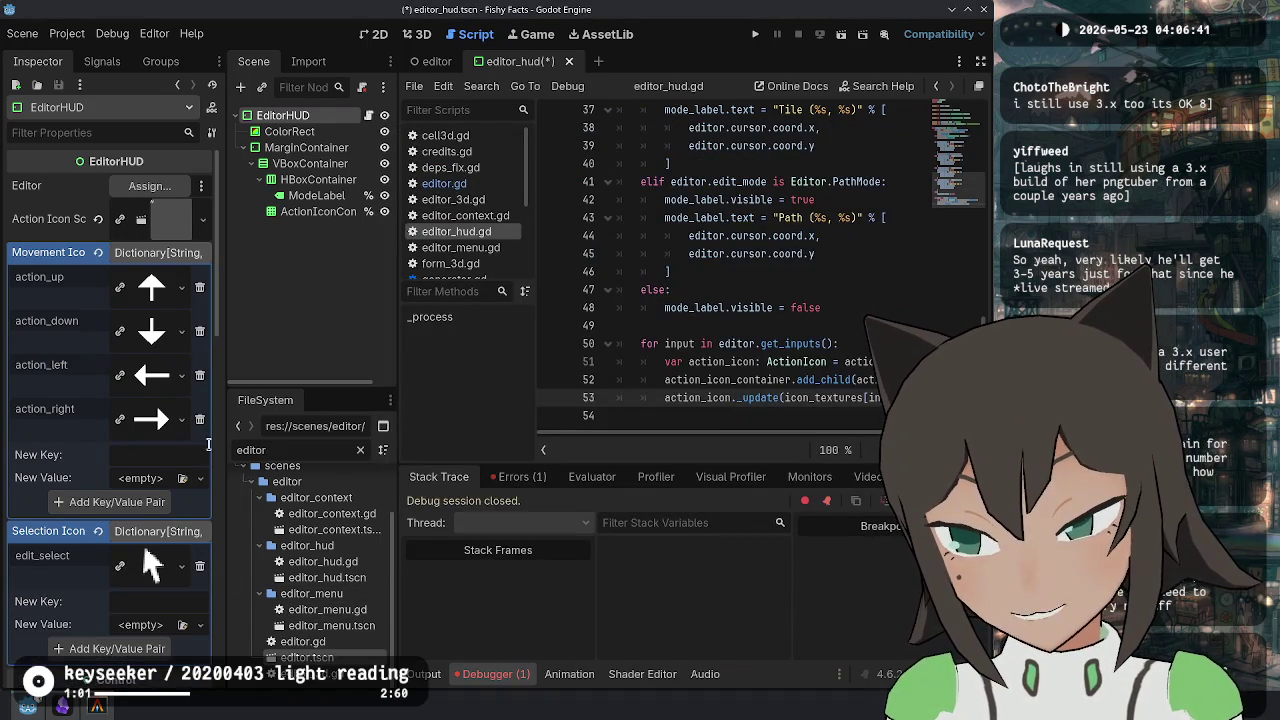
Remove the old action_ movement entries and map edit_up and edit_down to up- and down-arrow textures.
{"action": "left_click", "coordinate": [199, 287]}
{"action": "left_click", "coordinate": [199, 287]}
{"action": "left_click", "coordinate": [199, 287]}
{"action": "left_click", "coordinate": [199, 287]}
{"action": "left_click", "coordinate": [151, 281]}
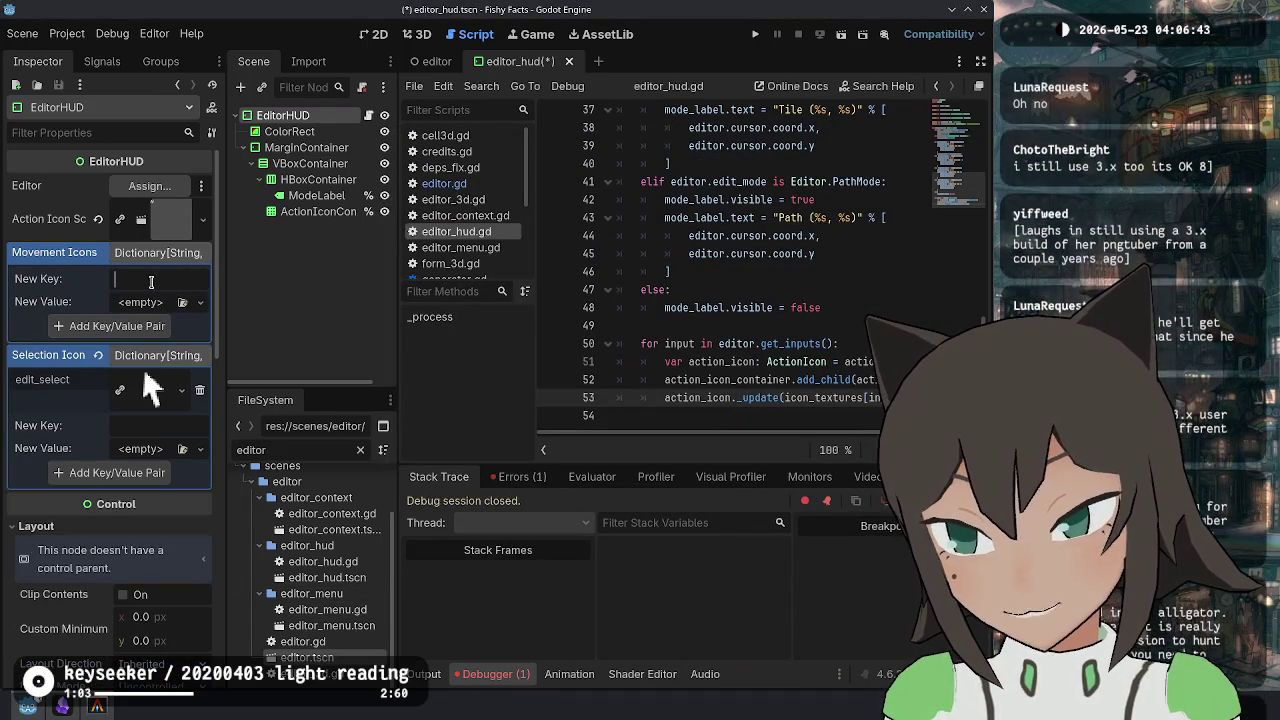
{"action": "type", "text": "edit_up"}
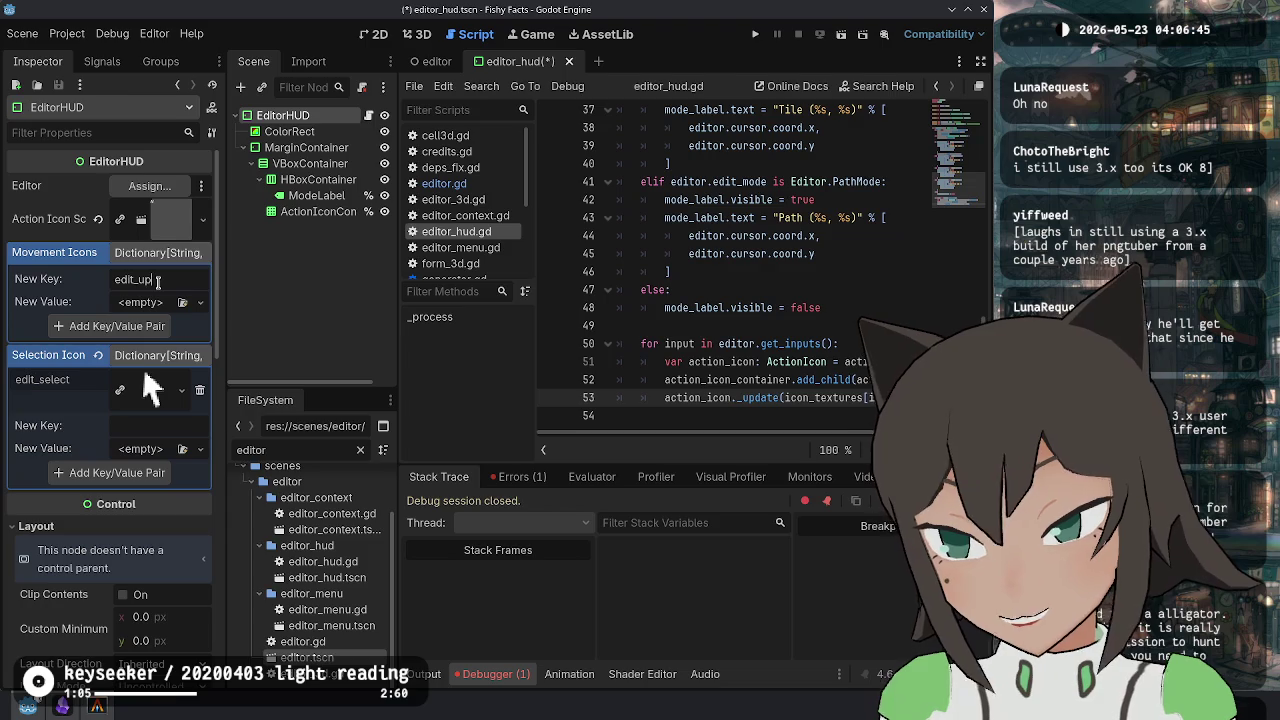
{"action": "left_click", "coordinate": [182, 302]}
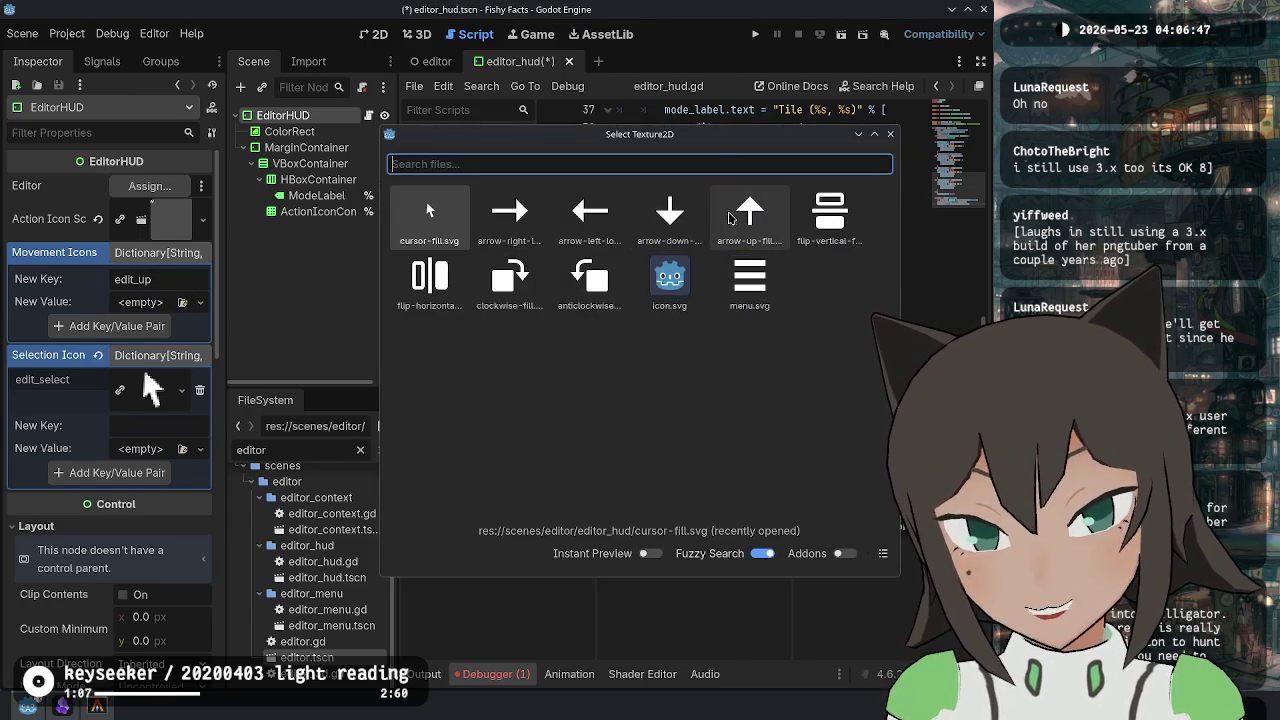
{"action": "double_click", "coordinate": [728, 218]}
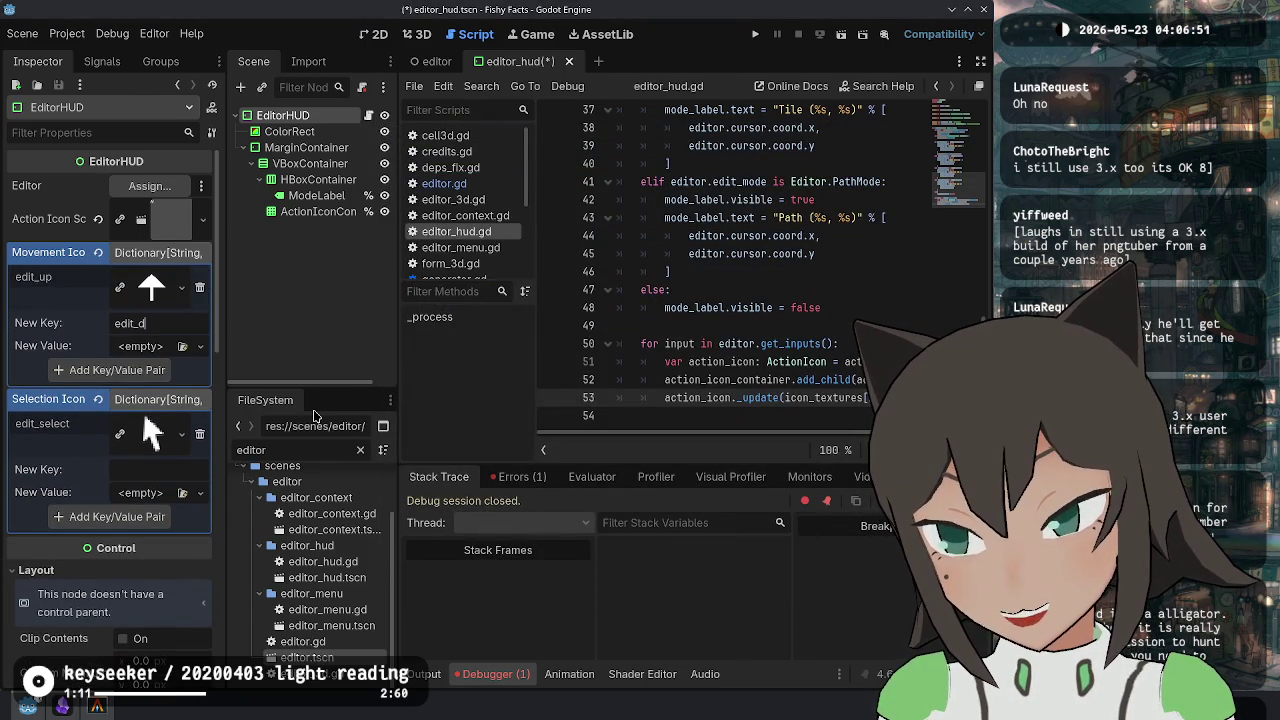
{"action": "left_click", "coordinate": [182, 347]}
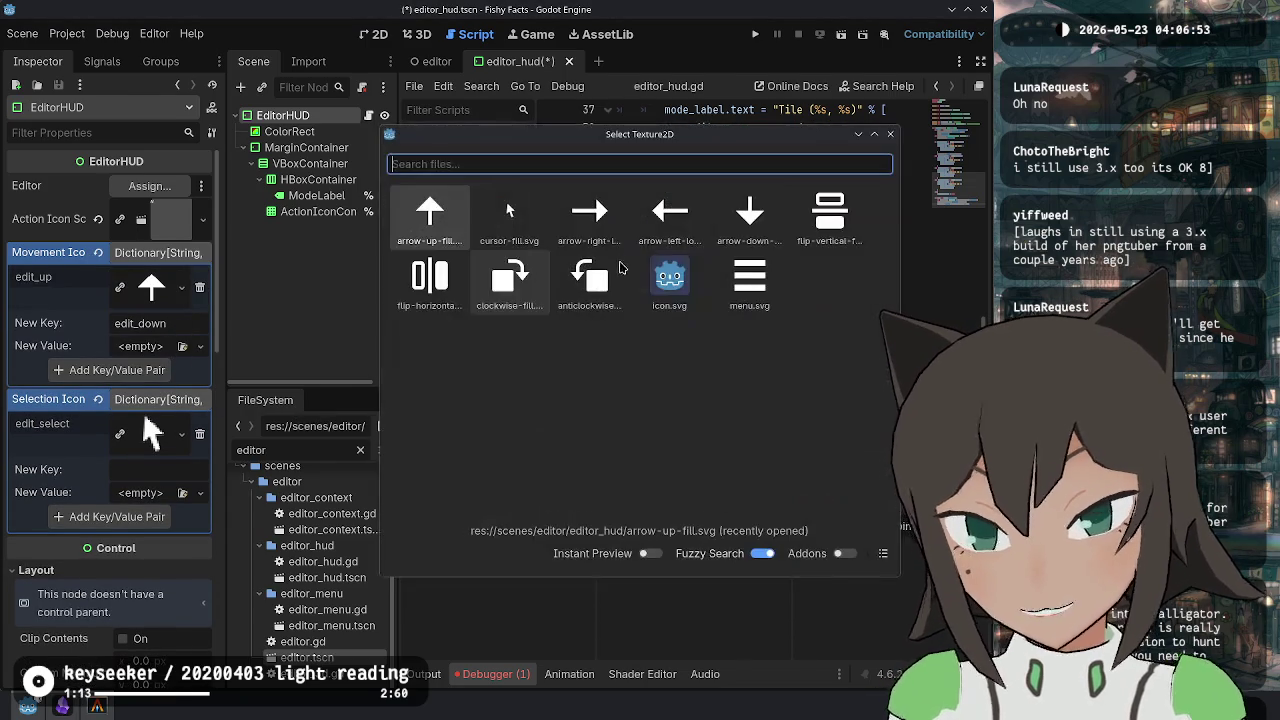
{"action": "double_click", "coordinate": [749, 210]}
Add edit_left and edit_right movement entries with the left- and right-arrow textures.
{"action": "left_click", "coordinate": [191, 366]}
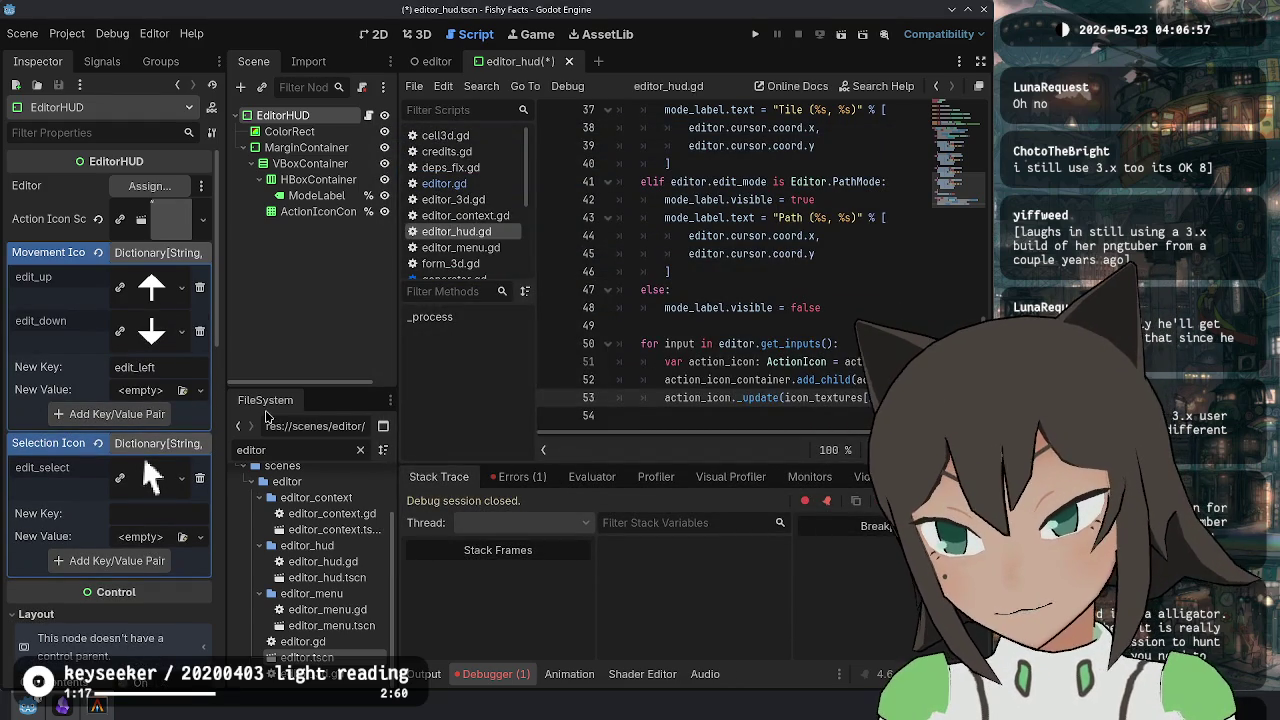
{"action": "left_click", "coordinate": [182, 390]}
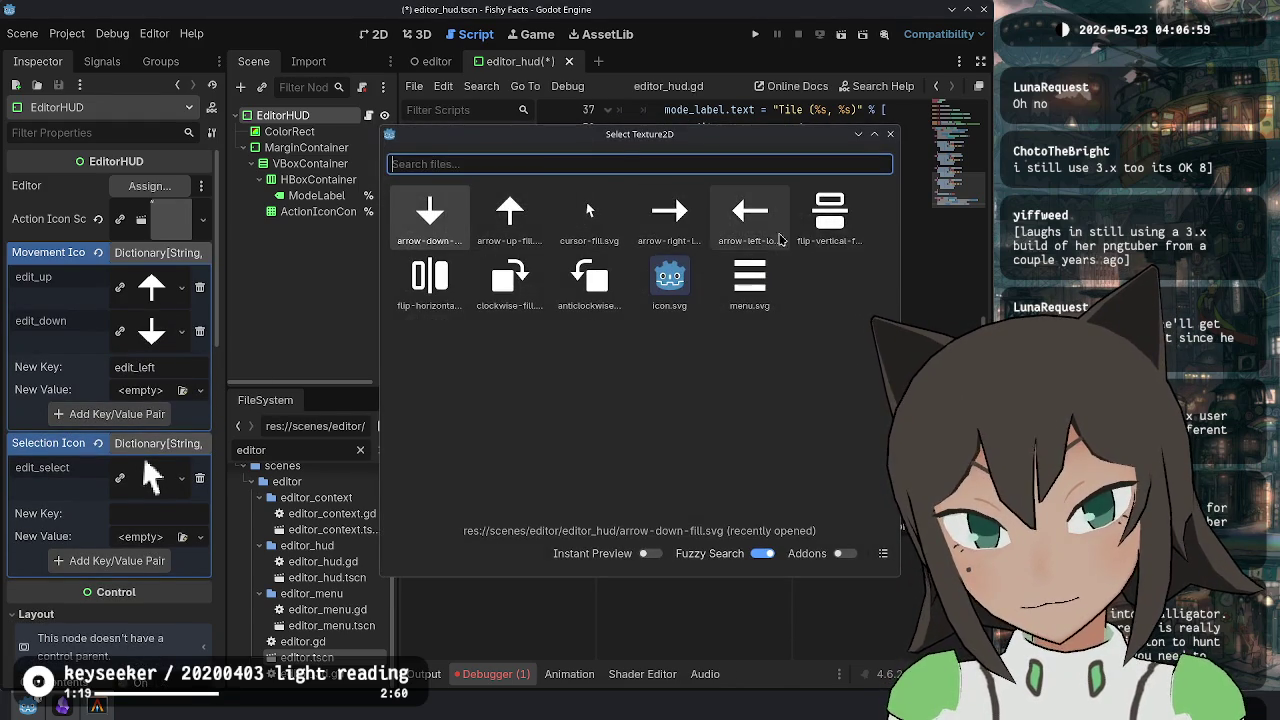
{"action": "double_click", "coordinate": [785, 238]}
{"action": "left_click", "coordinate": [165, 412]}
{"action": "type", "text": "edit_righ"}
{"action": "left_click", "coordinate": [182, 433]}
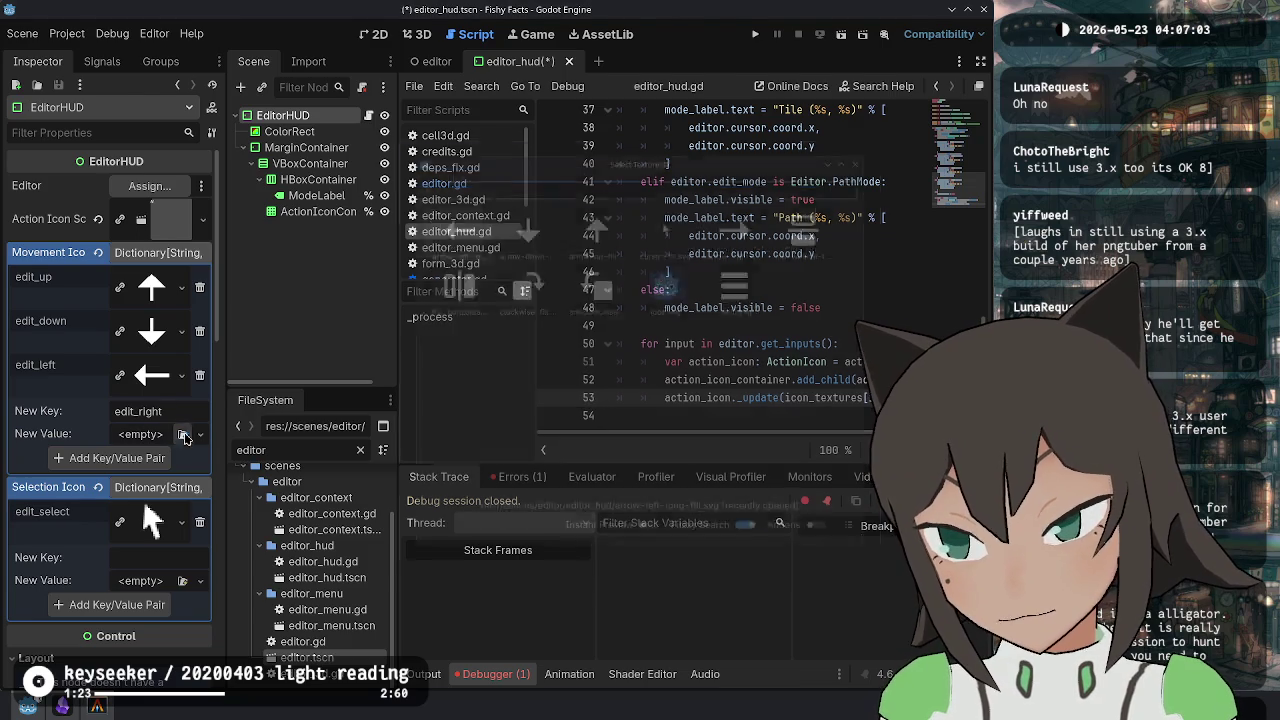
{"action": "double_click", "coordinate": [750, 218]}
{"action": "left_click", "coordinate": [163, 479]}
{"action": "left_click", "coordinate": [683, 290]}
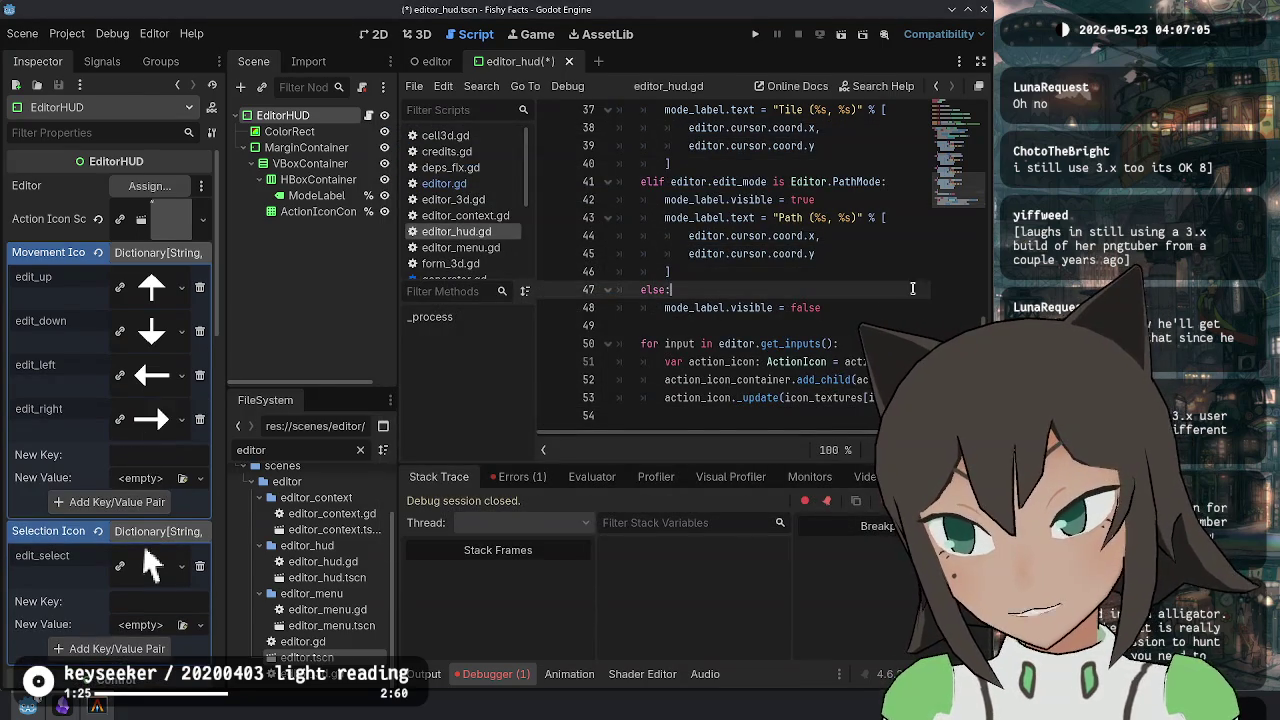
Run the game to check the HUD's Select label and edit arrow hints, then return to editor_hud.gd's top.
{"action": "key", "text": "F5"}
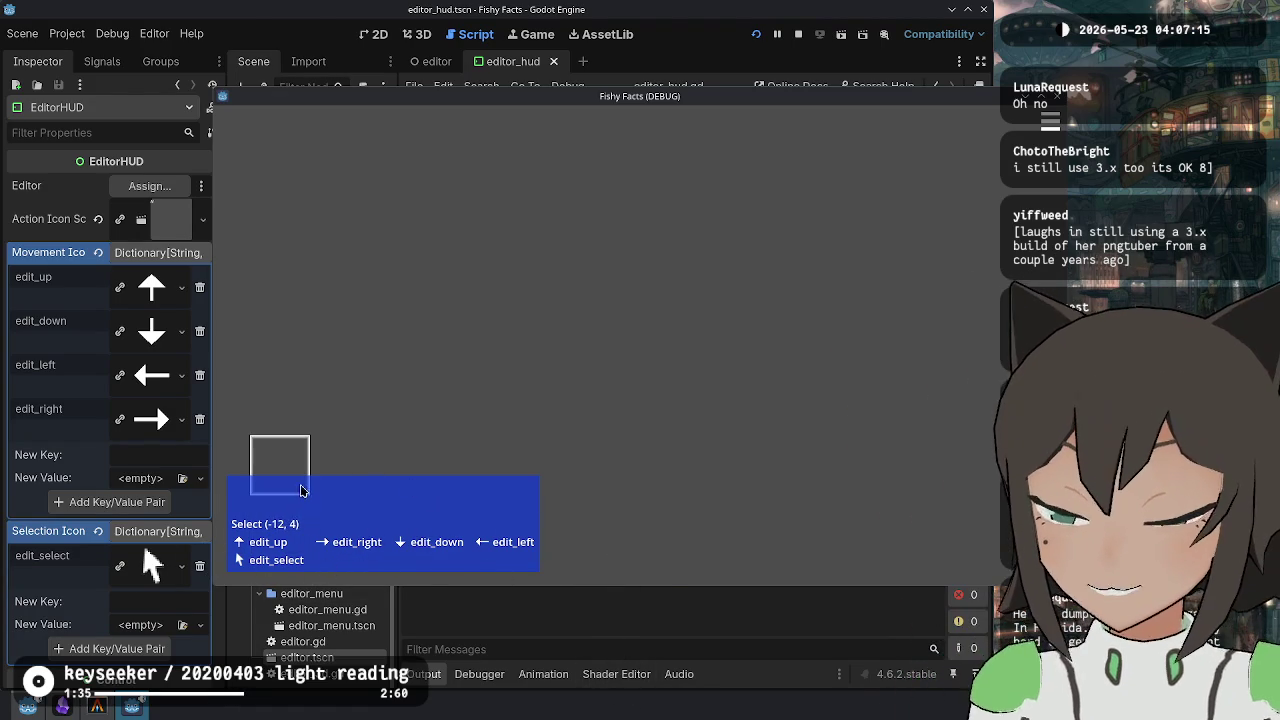
{"action": "key", "text": "alt+Tab"}
{"action": "scroll", "coordinate": [750, 291], "scroll_direction": "up", "scroll_amount": 9}
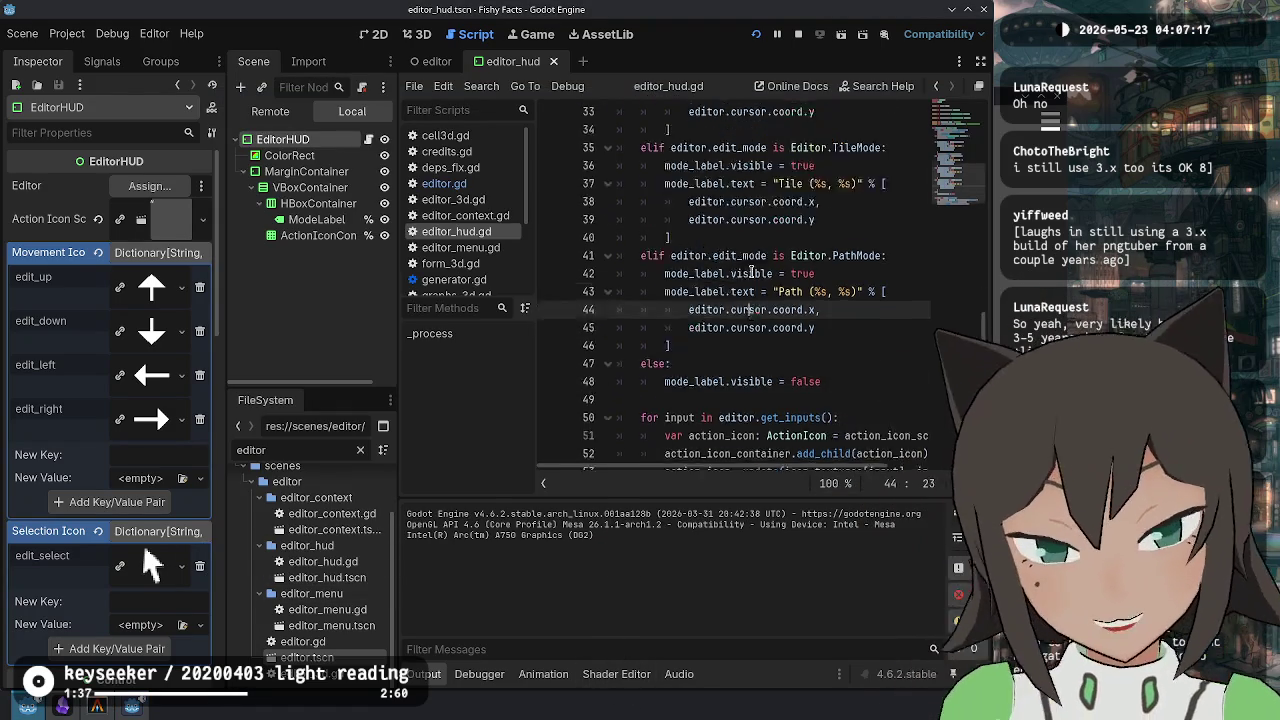
{"action": "scroll", "coordinate": [767, 316], "scroll_direction": "down", "scroll_amount": 10}
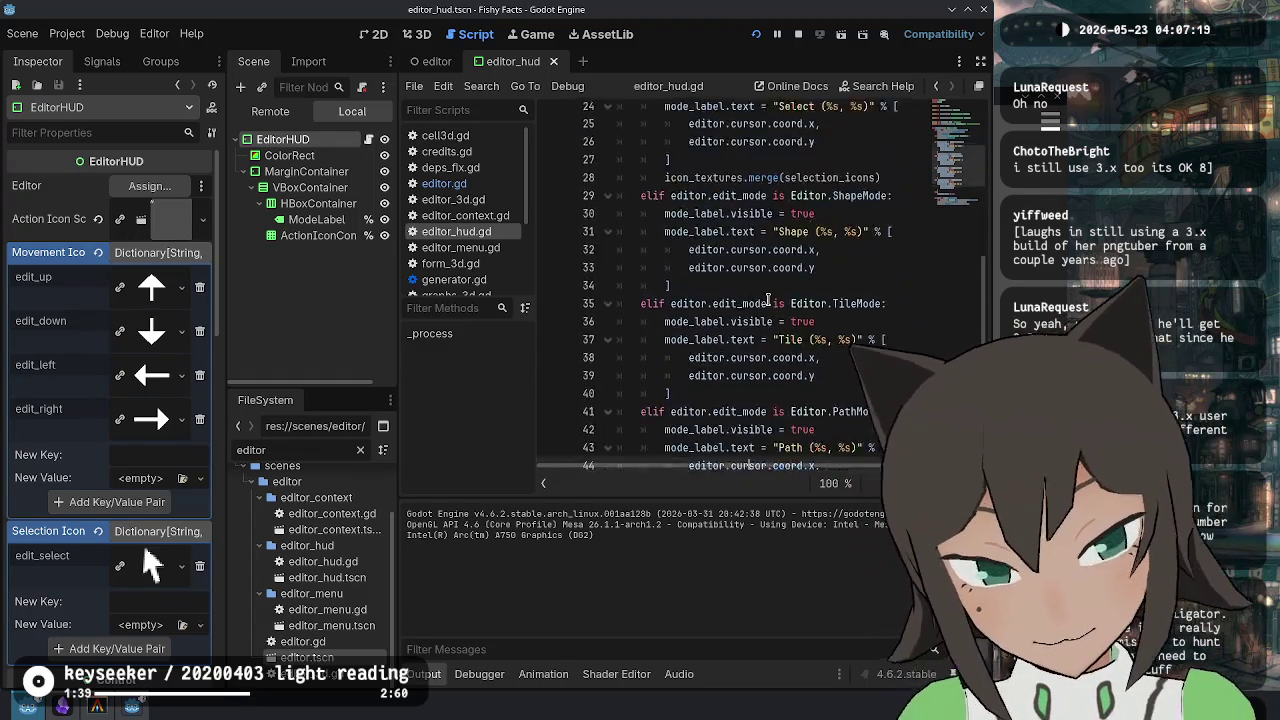
{"action": "scroll", "coordinate": [777, 274], "scroll_direction": "up", "scroll_amount": 12}
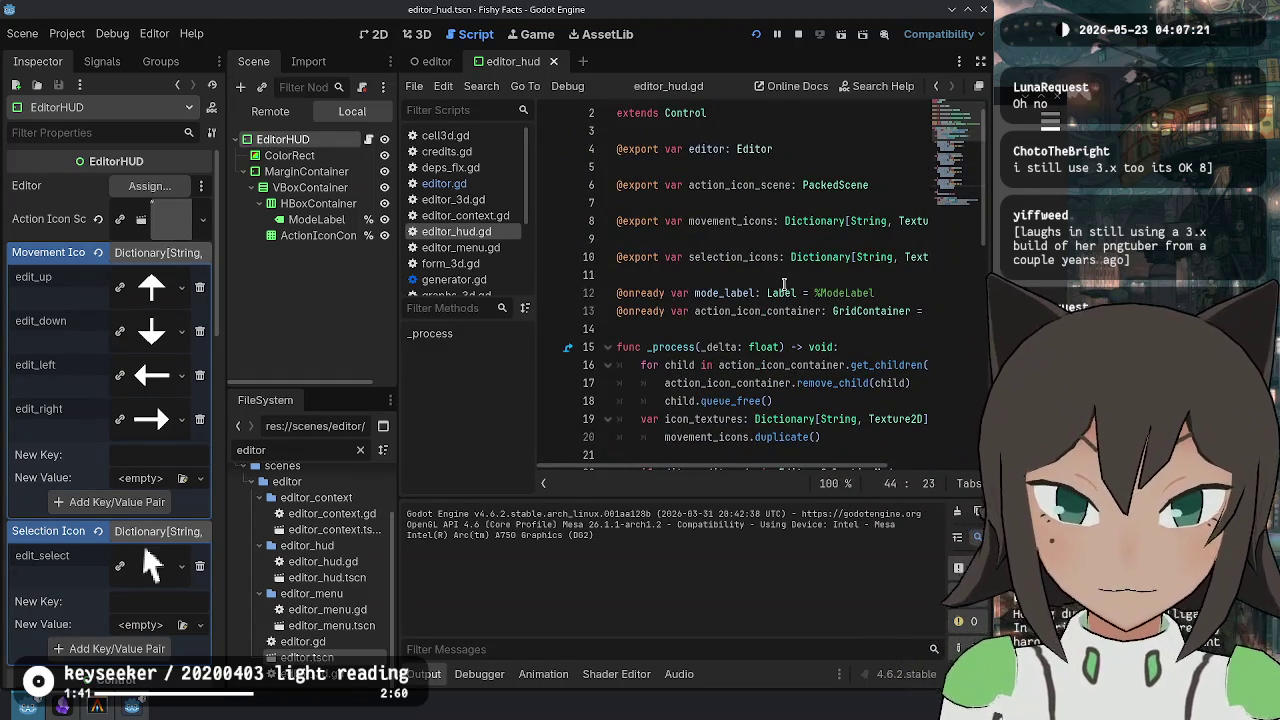
Comment out the child-removal loop on lines 16–18 of the HUD script.
{"action": "key", "text": "ctrl+j"}
{"action": "left_click", "coordinate": [668, 383]}
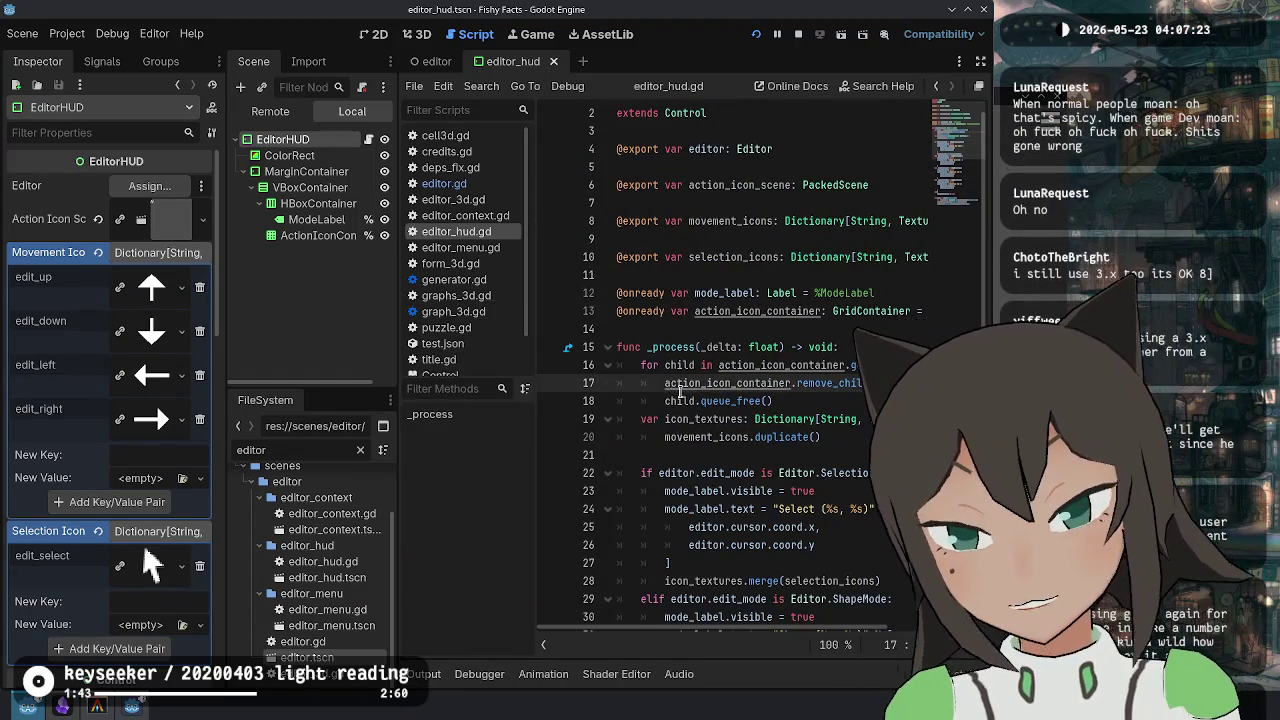
{"action": "key", "text": "ctrl+backslash"}
{"action": "left_click", "coordinate": [789, 399]}
{"action": "key", "text": "Up"}
{"action": "key", "text": "Up"}
{"action": "key", "text": "Down"}
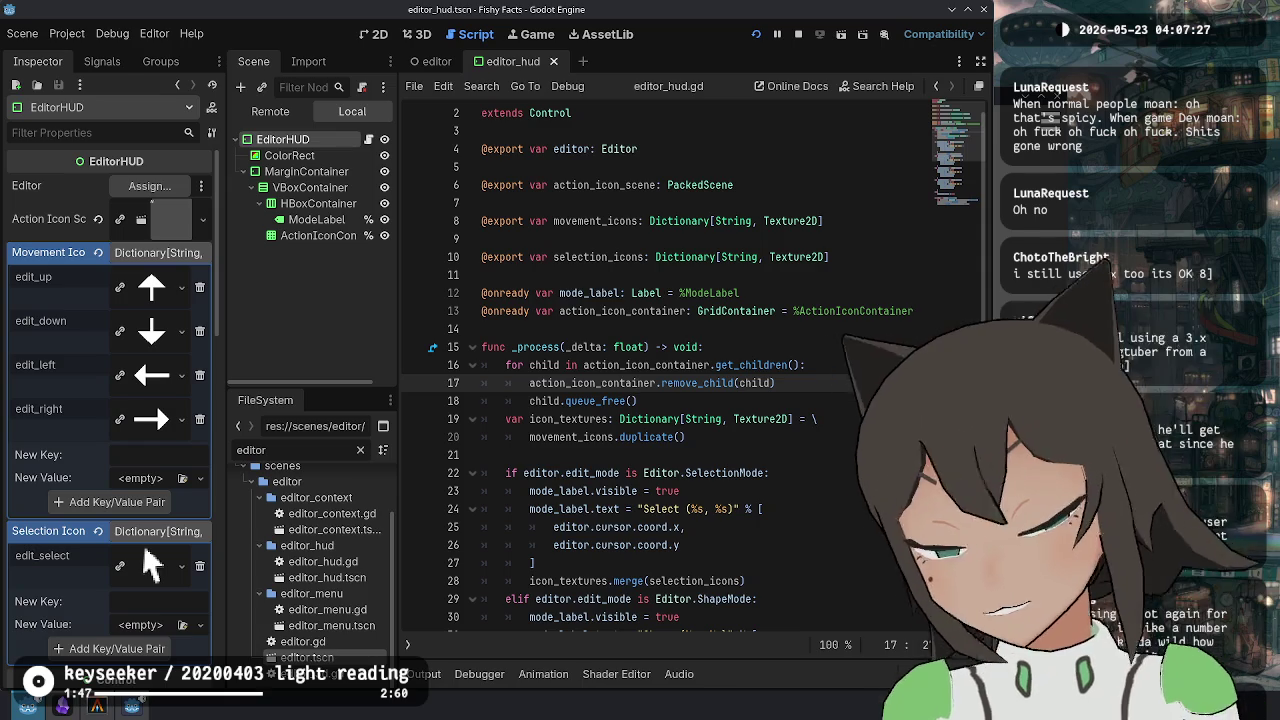
{"action": "key", "text": "Down"}
{"action": "key", "text": "Up"}
{"action": "key", "text": "Up"}
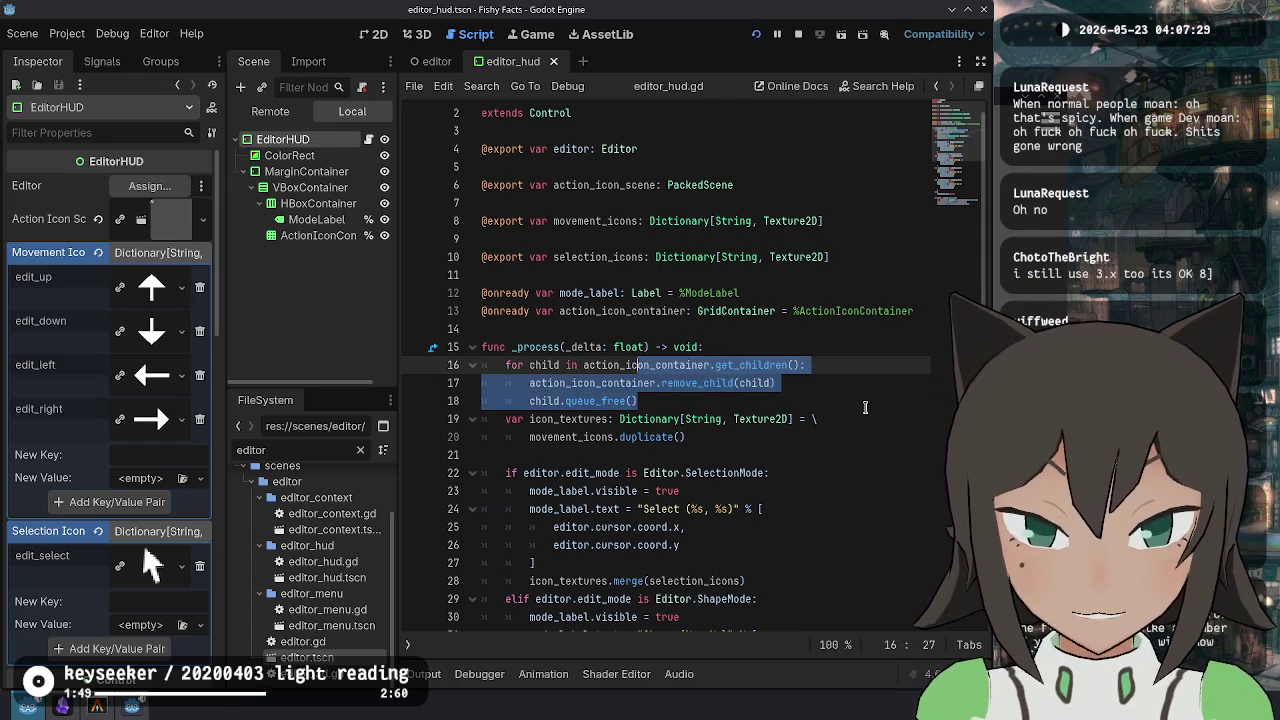
{"action": "key", "text": "Down"}
{"action": "key", "text": "Down"}
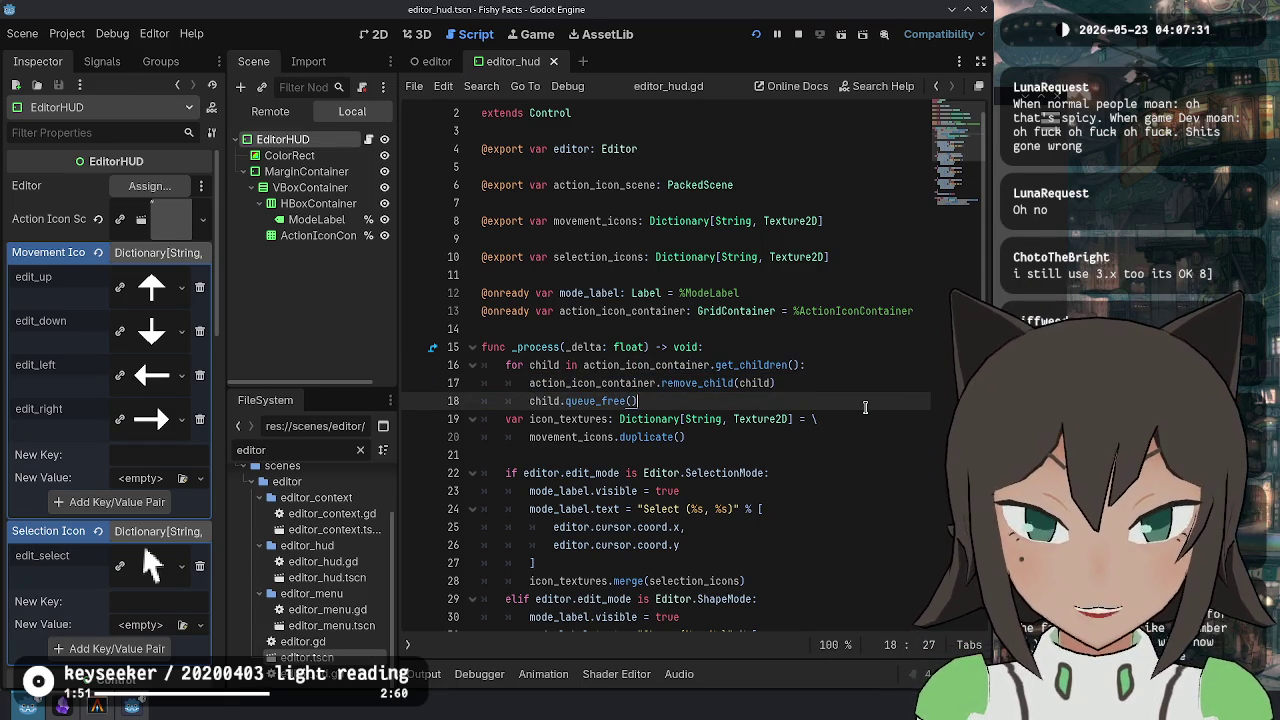
{"action": "key", "text": "shift+Up"}
{"action": "key", "text": "shift+Up"}
{"action": "key", "text": "ctrl+k"}
{"action": "key", "text": "Down"}
Wrap the input loop in 'if action_icon_container.get_child_count() == 0:' and indent it.
{"action": "key", "text": "ctrl+End"}
{"action": "key", "text": "Up"}
{"action": "key", "text": "Up"}
{"action": "key", "text": "Up"}
{"action": "key", "text": "Return"}
{"action": "type", "text": "if action_icon_c"}
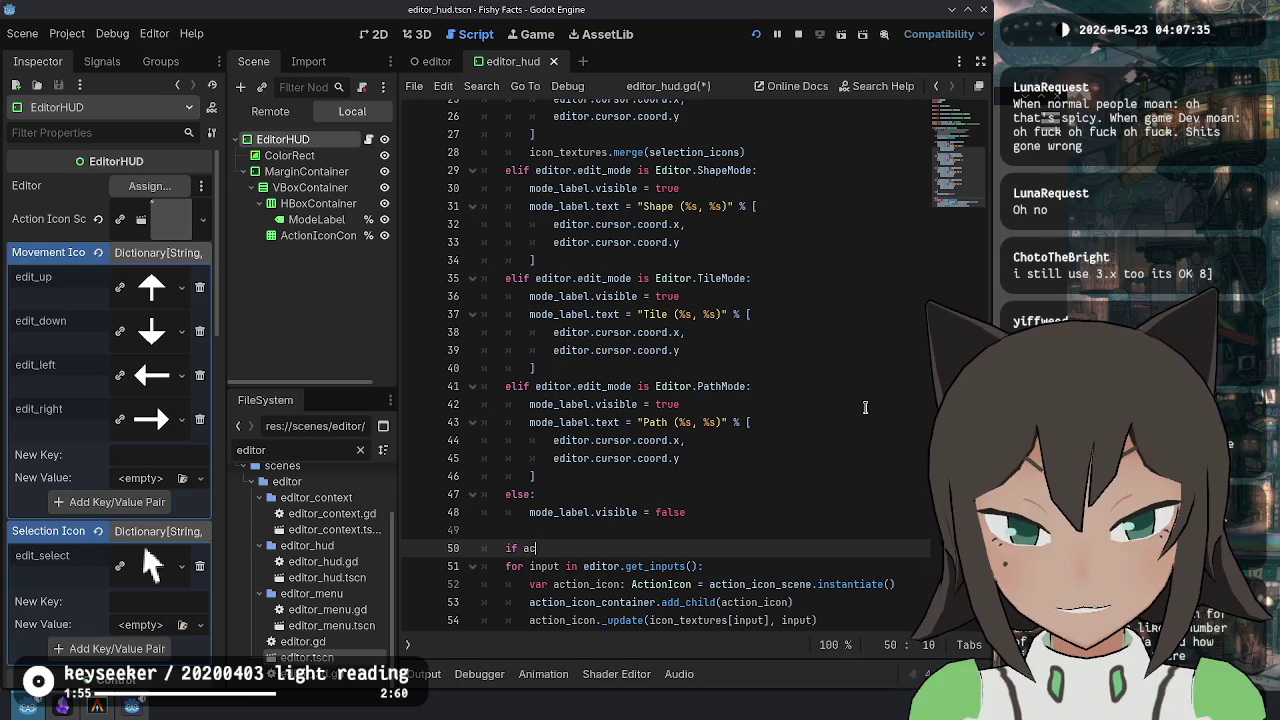
{"action": "key", "text": "Return"}
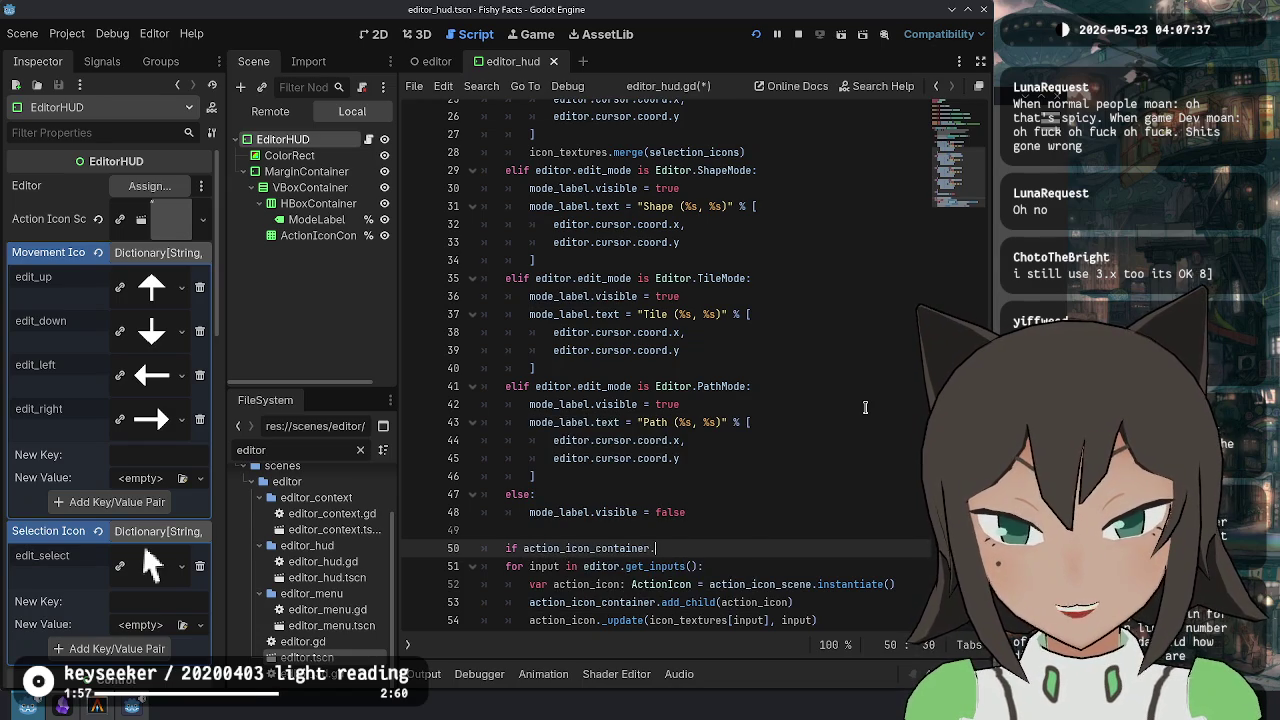
{"action": "type", "text": ".has"}
{"action": "key", "text": "BackSpace"}
{"action": "key", "text": "BackSpace"}
{"action": "key", "text": "BackSpace"}
{"action": "type", "text": "child"}
{"action": "key", "text": "Down"}
{"action": "key", "text": "Down"}
{"action": "key", "text": "Down"}
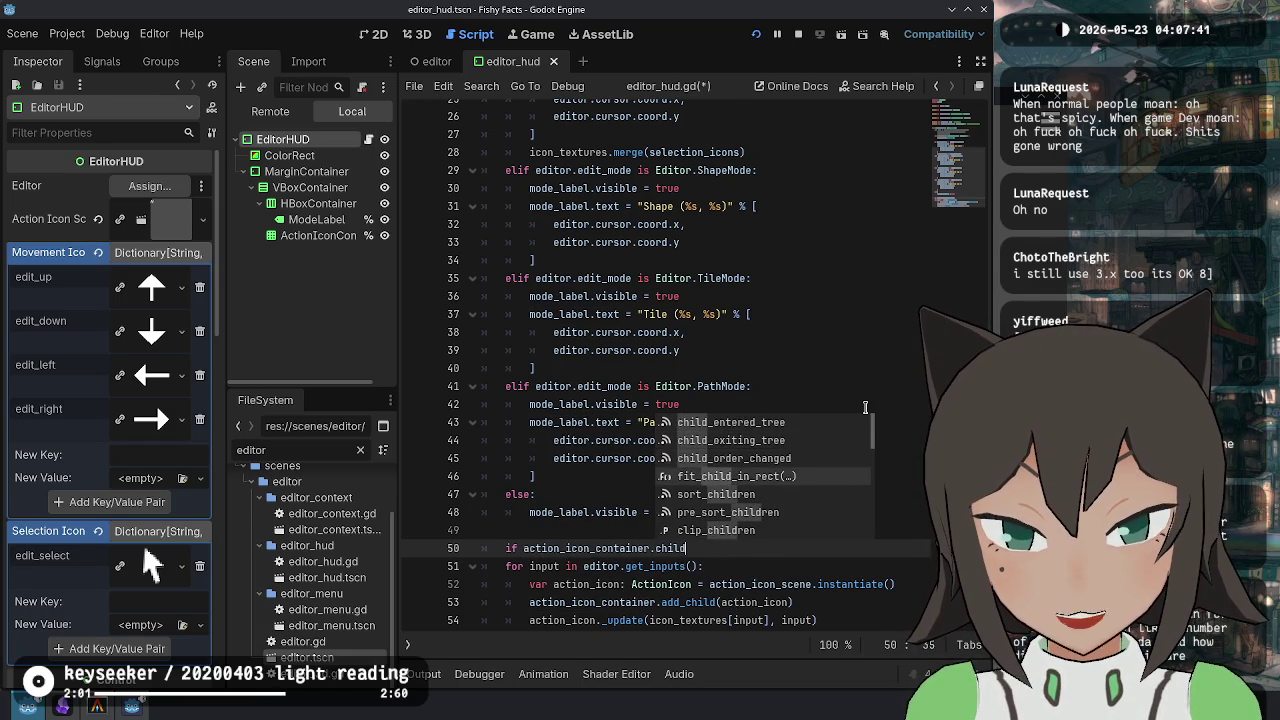
{"action": "key", "text": "Down"}
{"action": "key", "text": "Return"}
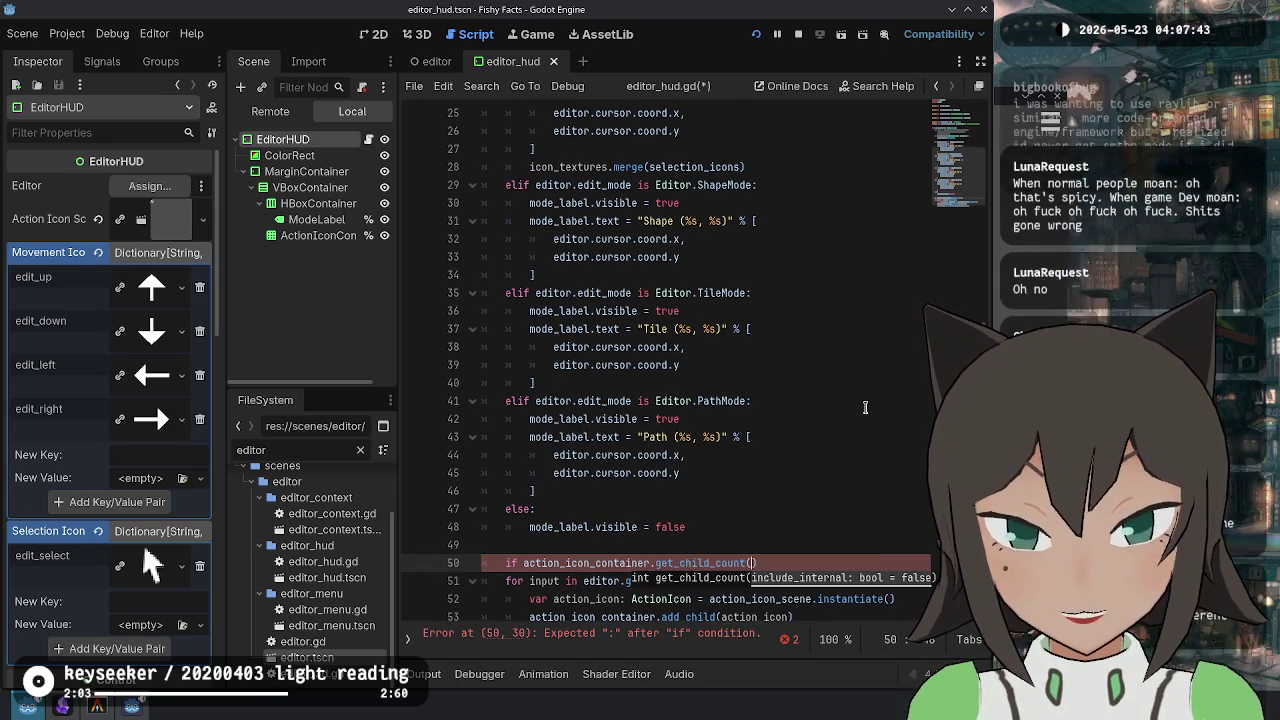
{"action": "type", "text": ") == 0:"}
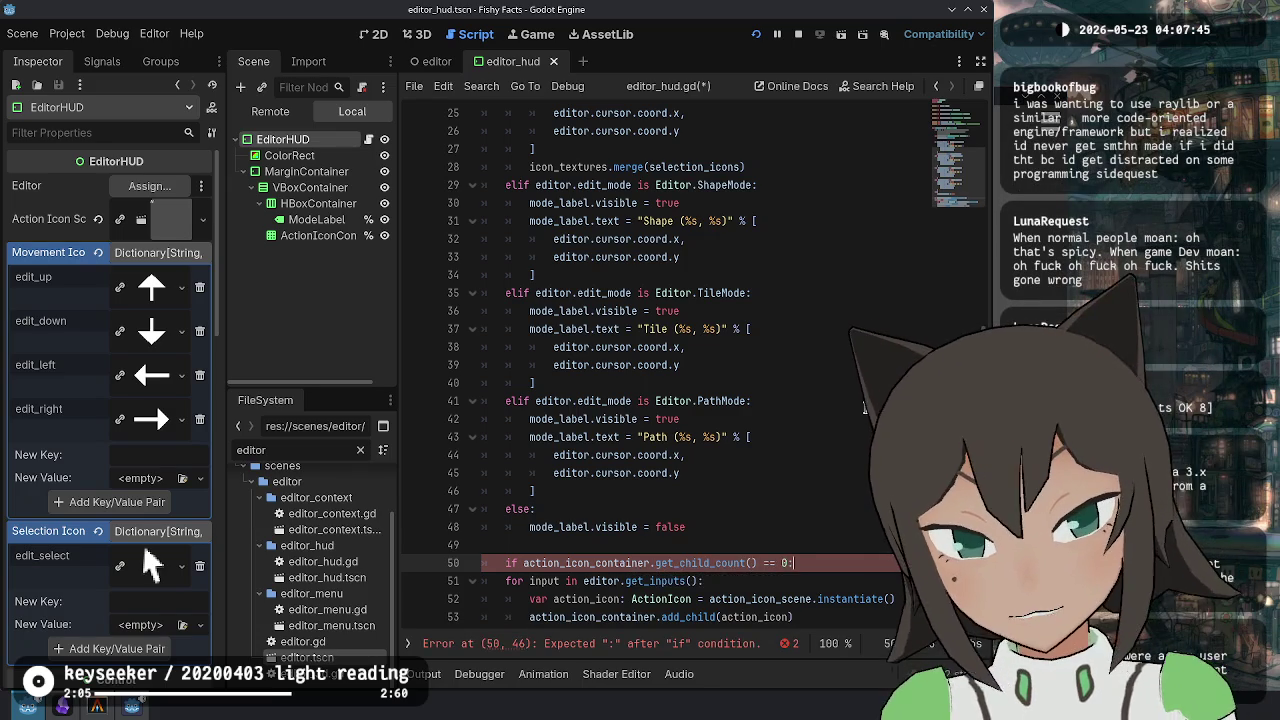
{"action": "key", "text": "shift+Down"}
{"action": "key", "text": "shift+Down"}
{"action": "key", "text": "shift+Down"}
{"action": "key", "text": "Tab"}
Save the HUD script and run the game into its level editor.
{"action": "key", "text": "shift+Up"}
{"action": "key", "text": "shift+Up"}
{"action": "key", "text": "shift+Up"}
{"action": "key", "text": "ctrl+s"}
{"action": "scroll", "coordinate": [798, 490], "scroll_direction": "up", "scroll_amount": 7}
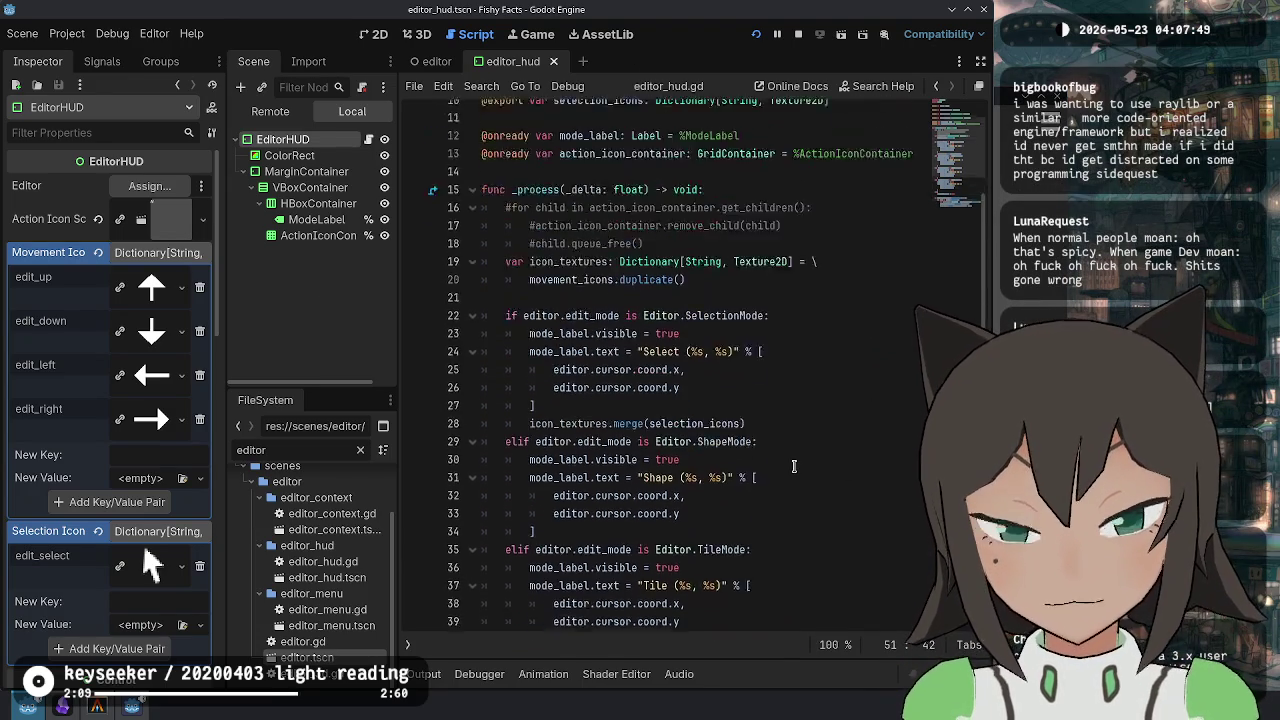
{"action": "left_click", "coordinate": [684, 302]}
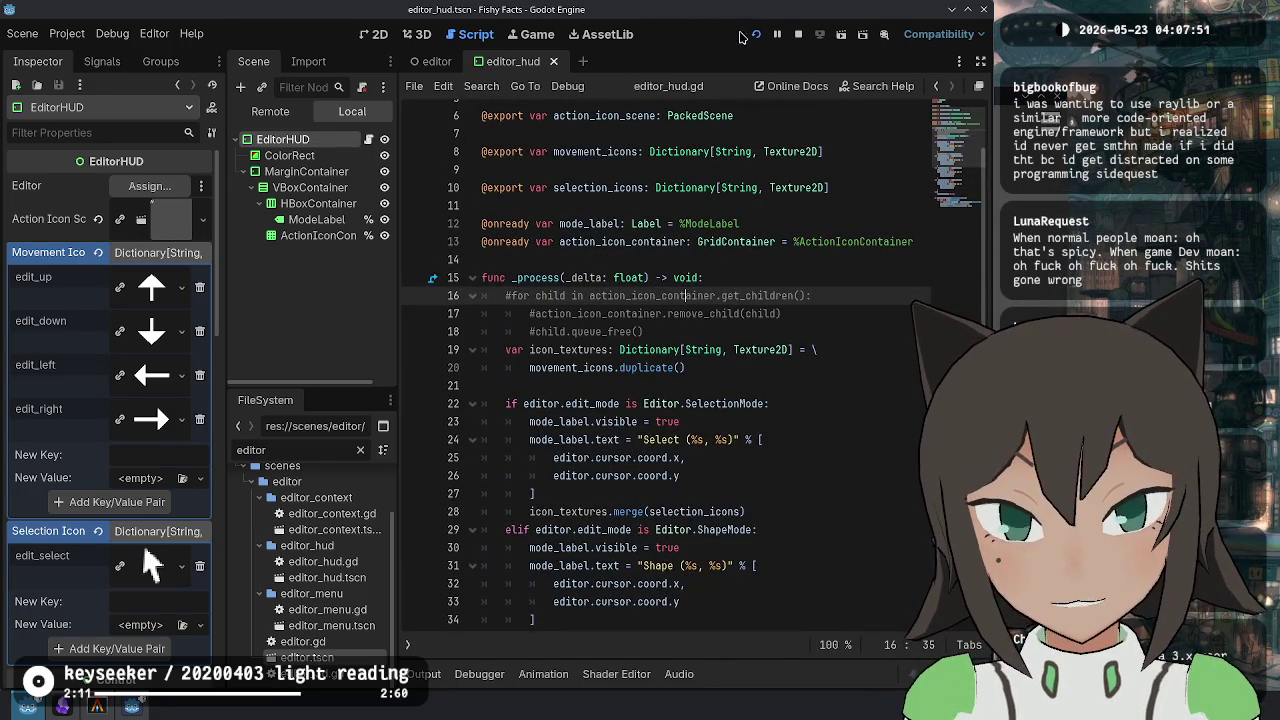
{"action": "key", "text": "F5"}
{"action": "key", "text": "Return"}
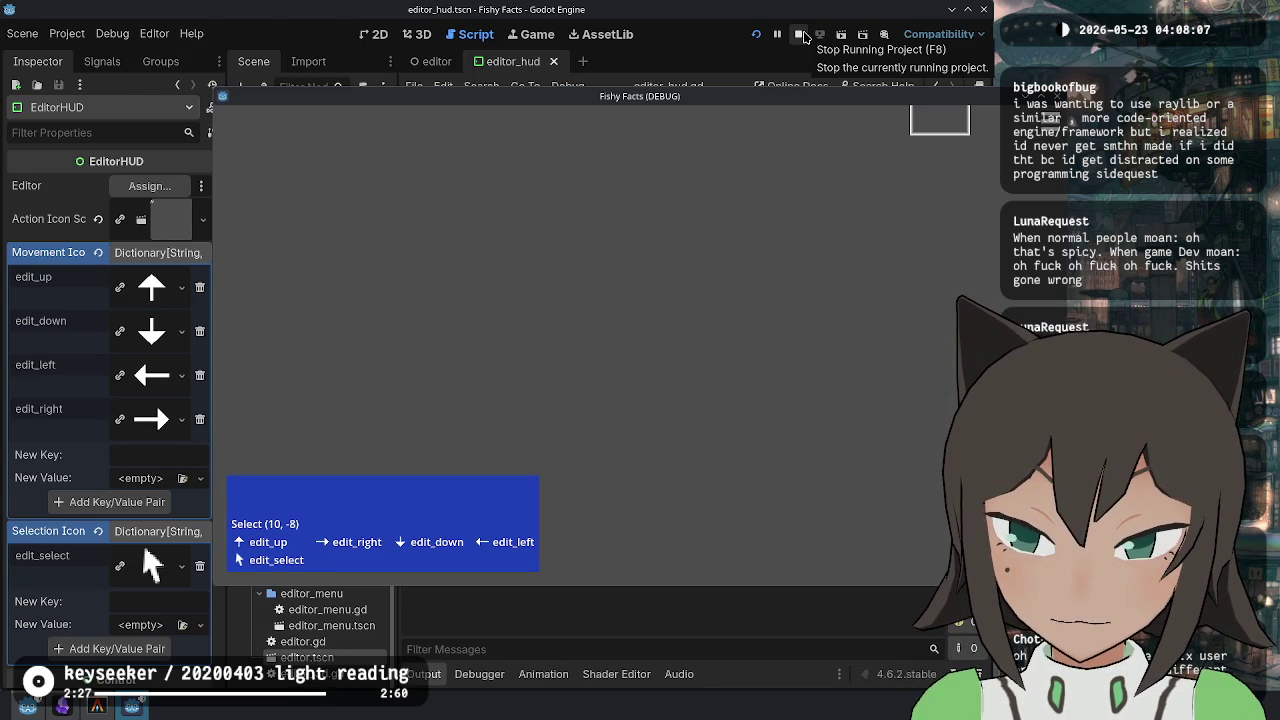
Comment out the action icon update call on line 54, rerun the game, then stop it.
{"action": "left_click", "coordinate": [804, 37]}
{"action": "scroll", "coordinate": [672, 364], "scroll_direction": "down", "scroll_amount": 10}
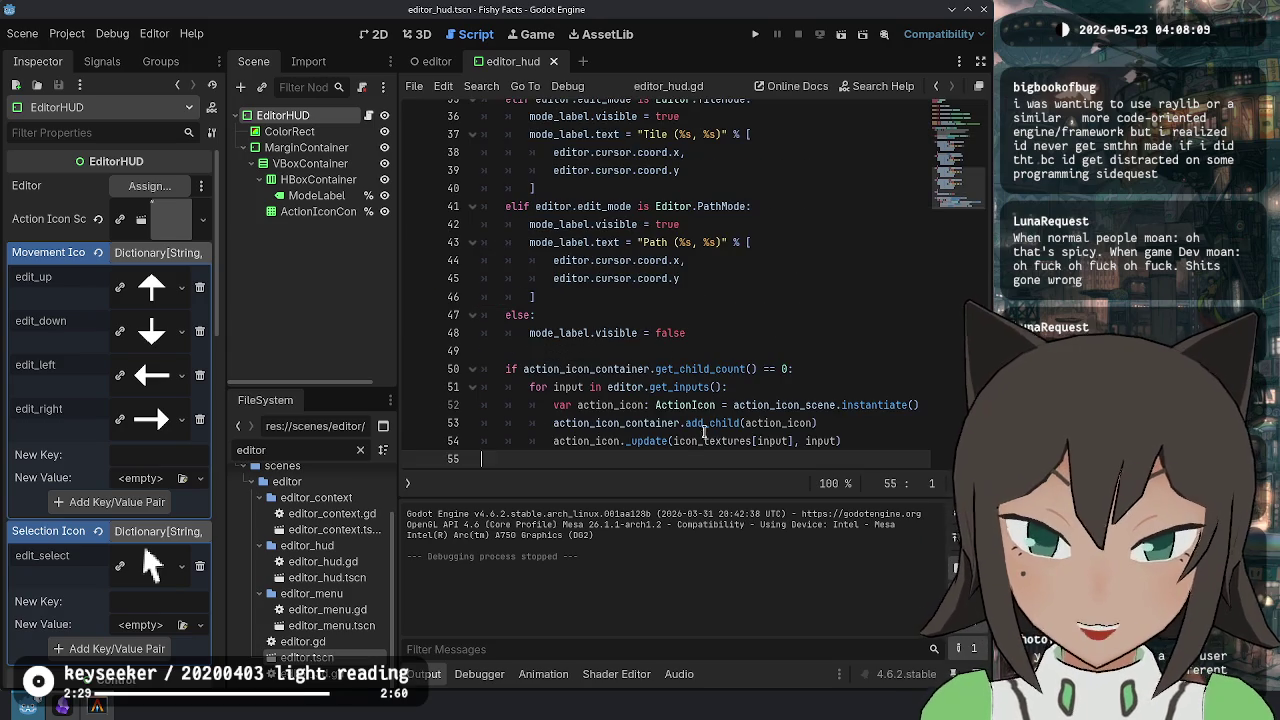
{"action": "left_click", "coordinate": [716, 441]}
{"action": "key", "text": "ctrl+k"}
{"action": "key", "text": "F5"}
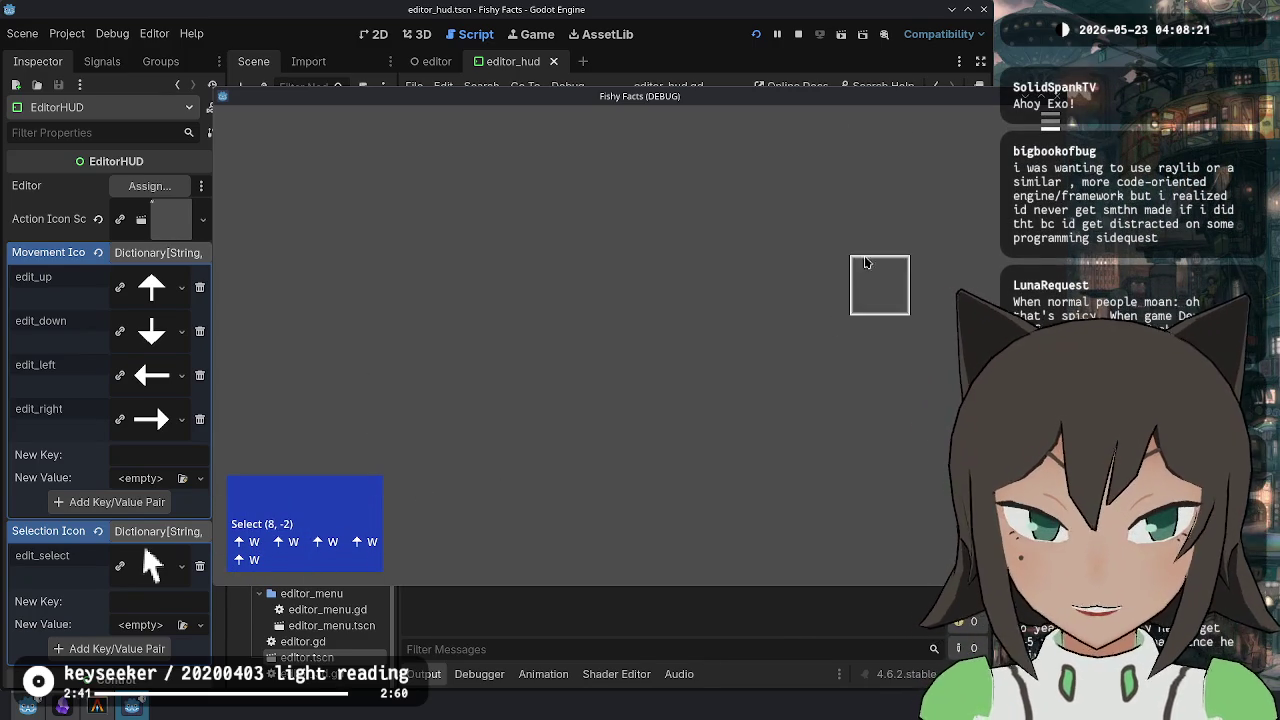
{"action": "left_click", "coordinate": [797, 36]}
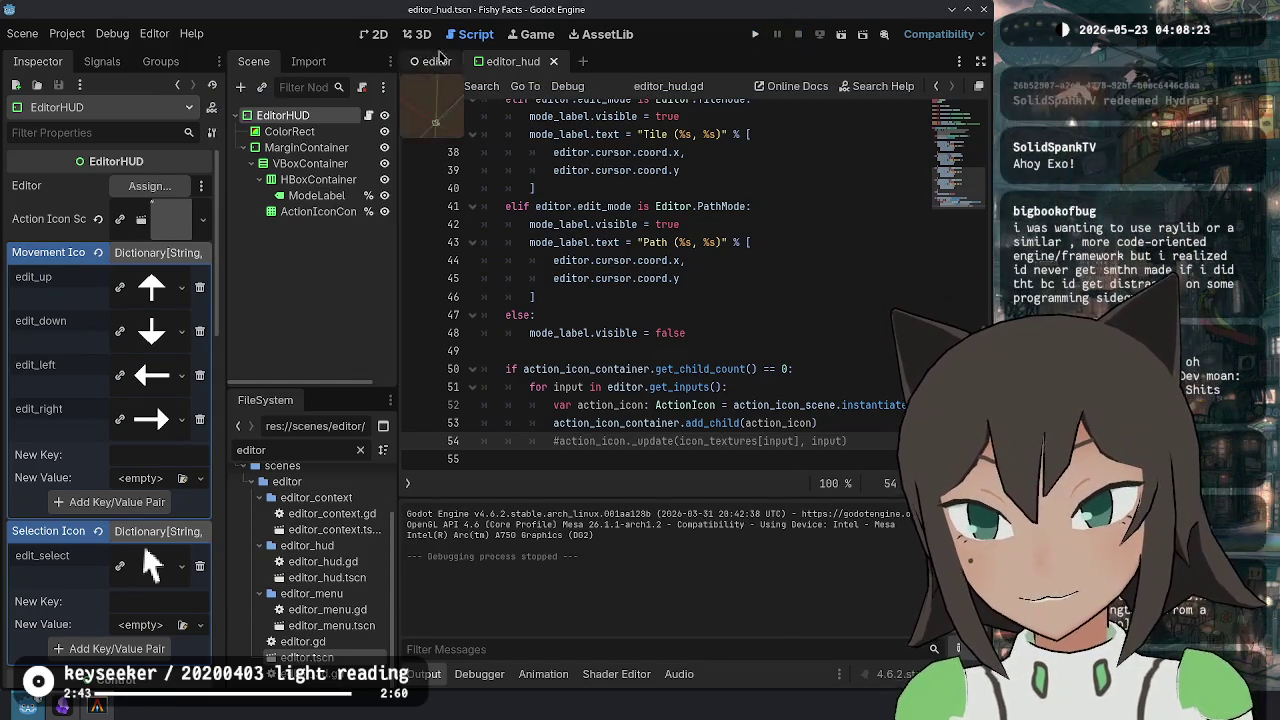
{"action": "left_click", "coordinate": [362, 31]}
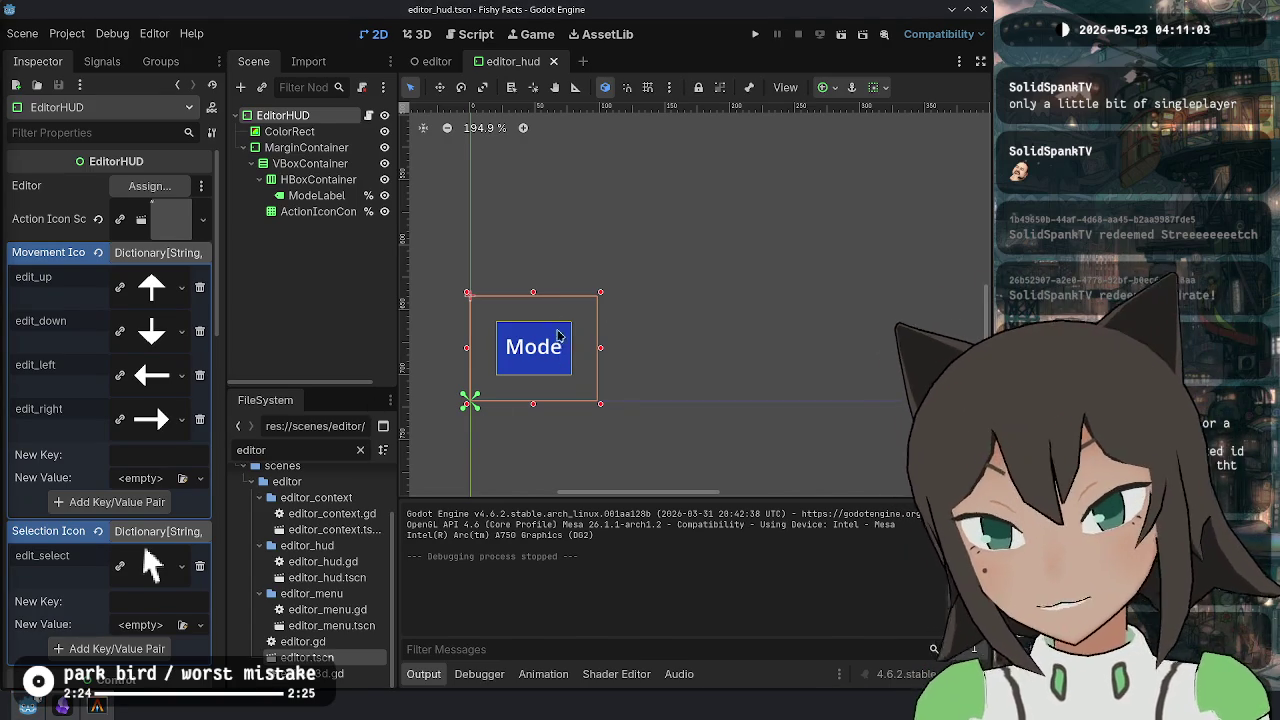
{"action": "scroll", "coordinate": [667, 190], "scroll_direction": "down", "scroll_amount": 6}
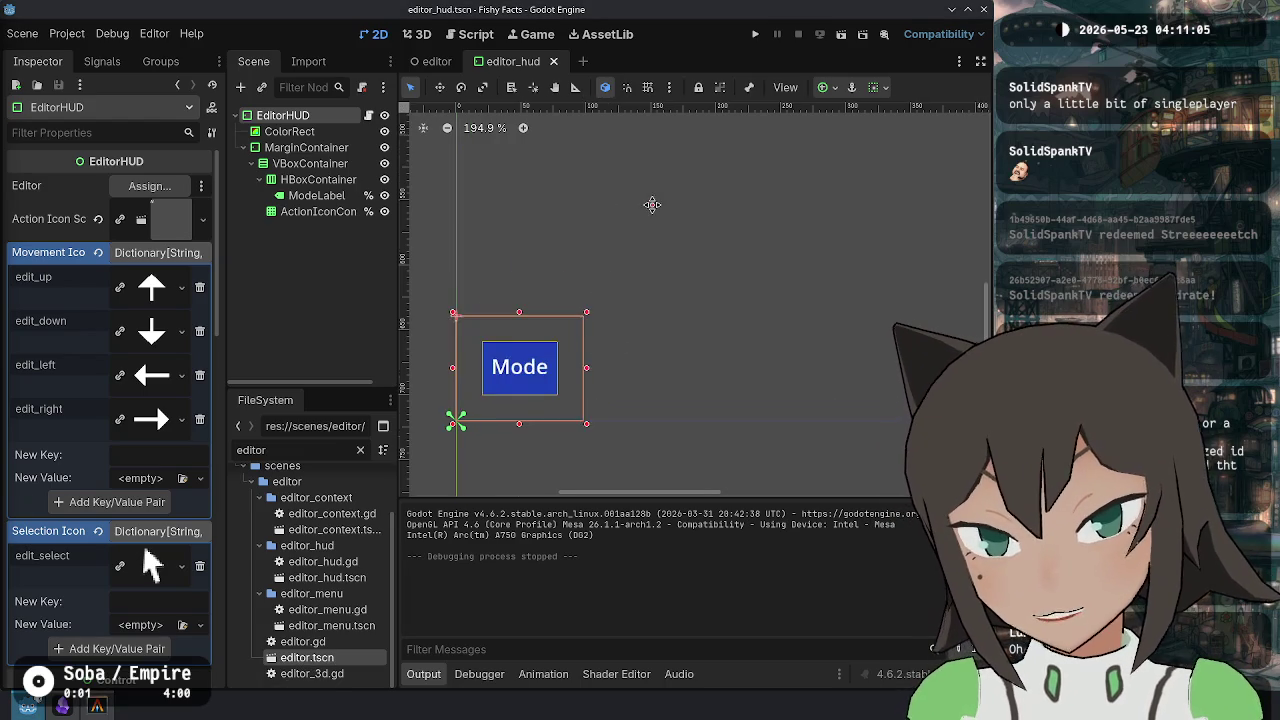
{"action": "mouse_move", "coordinate": [671, 200]}
{"action": "left_mouse_down"}
{"action": "mouse_move", "coordinate": [651, 357]}
{"action": "mouse_move", "coordinate": [586, 350]}
{"action": "mouse_move", "coordinate": [650, 299]}
{"action": "left_mouse_up"}
{"action": "scroll", "coordinate": [627, 307], "scroll_direction": "down", "scroll_amount": 1}
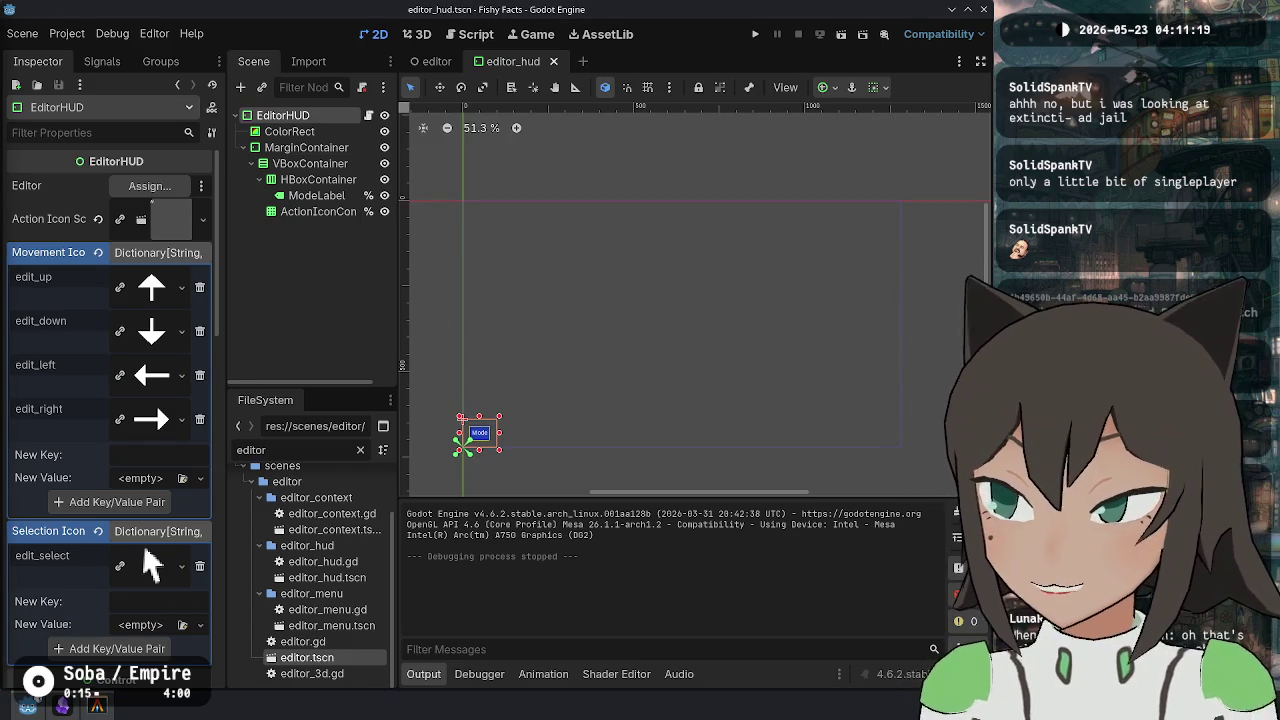
{"action": "scroll", "coordinate": [628, 299], "scroll_direction": "up", "scroll_amount": 1}
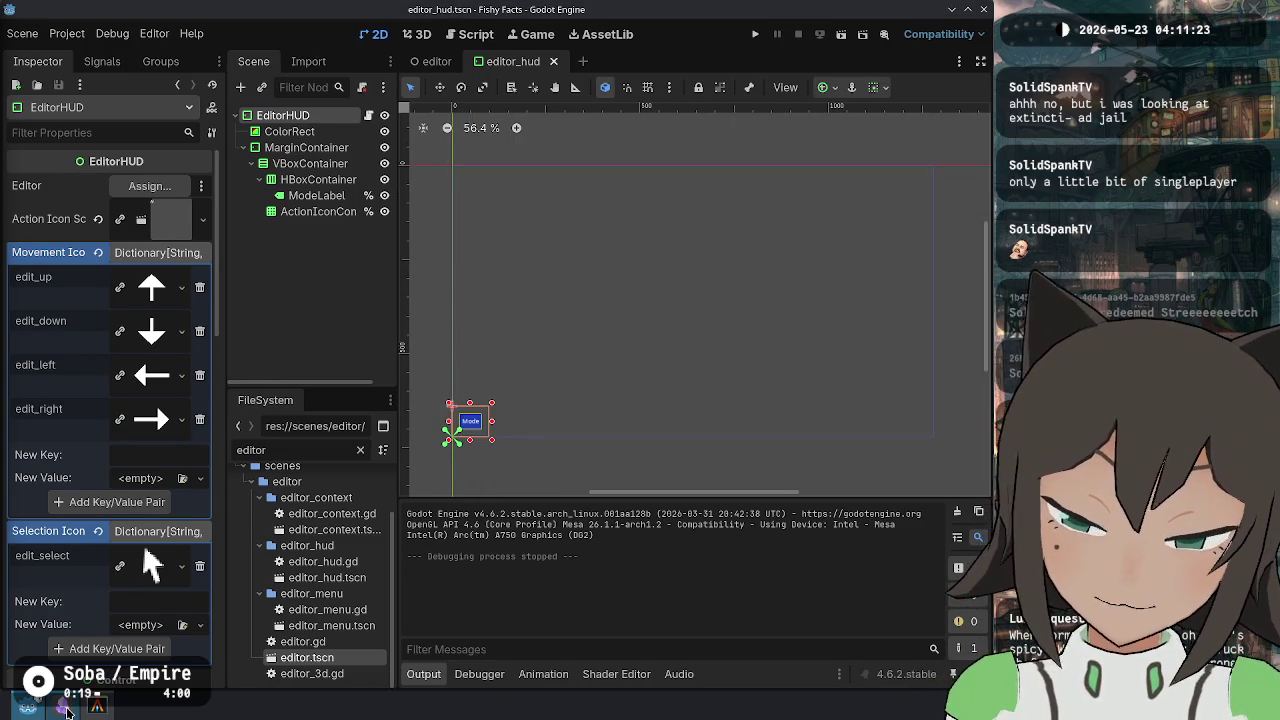
{"action": "key", "text": "alt+Tab"}
{"action": "key", "text": "alt+Tab"}
{"action": "key", "text": "alt+Tab"}
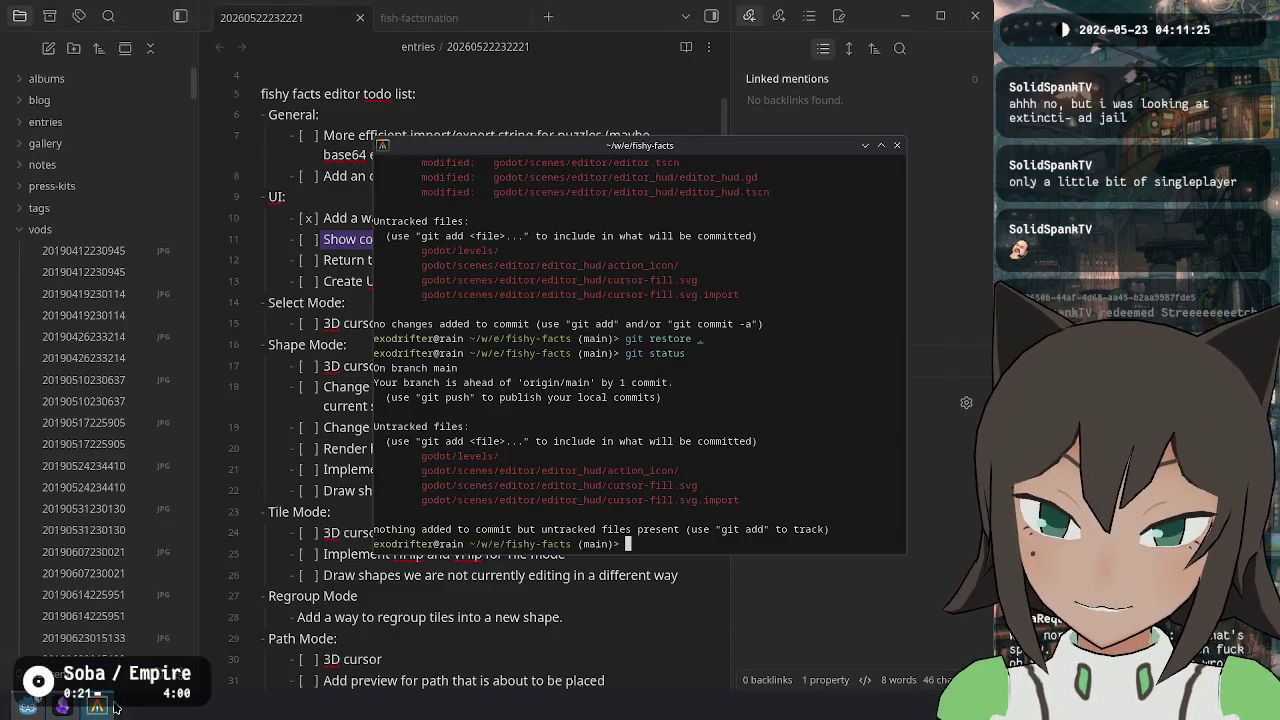
Check git status and stage every changed hunk with git add -p.
{"action": "type", "text": "git status"}
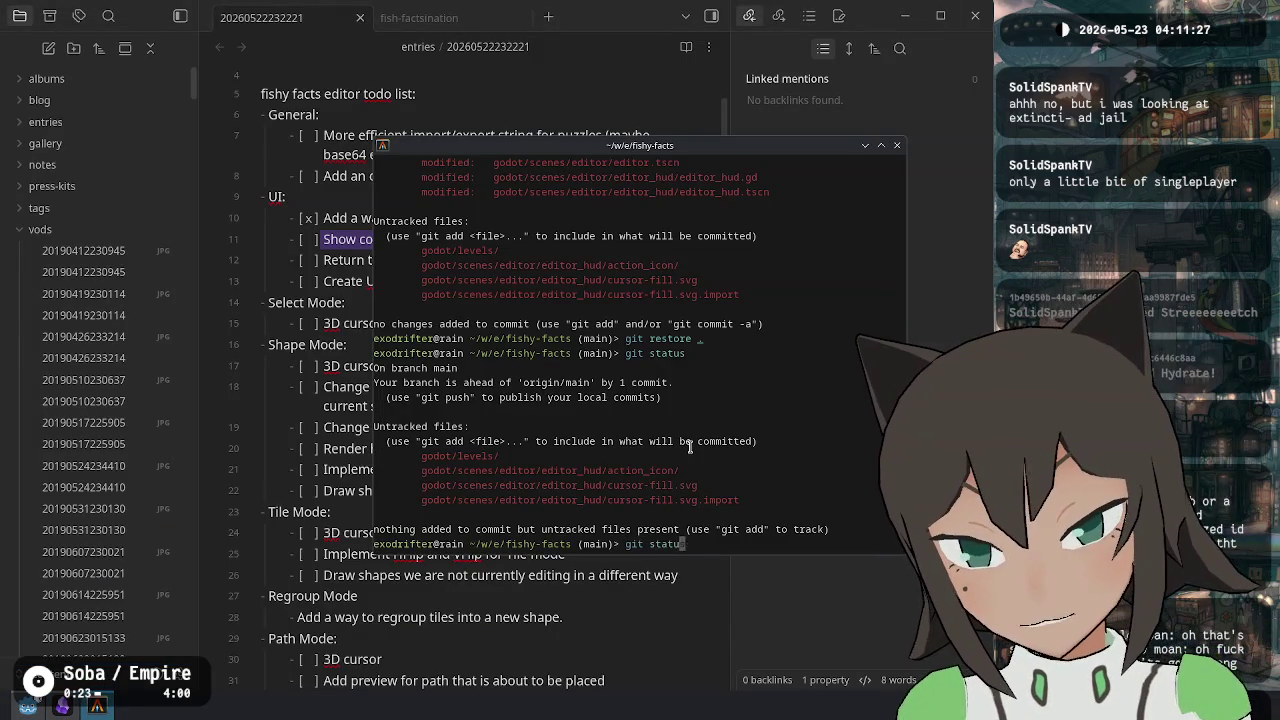
{"action": "key", "text": "Return"}
{"action": "type", "text": "git add -p"}
{"action": "key", "text": "Return"}
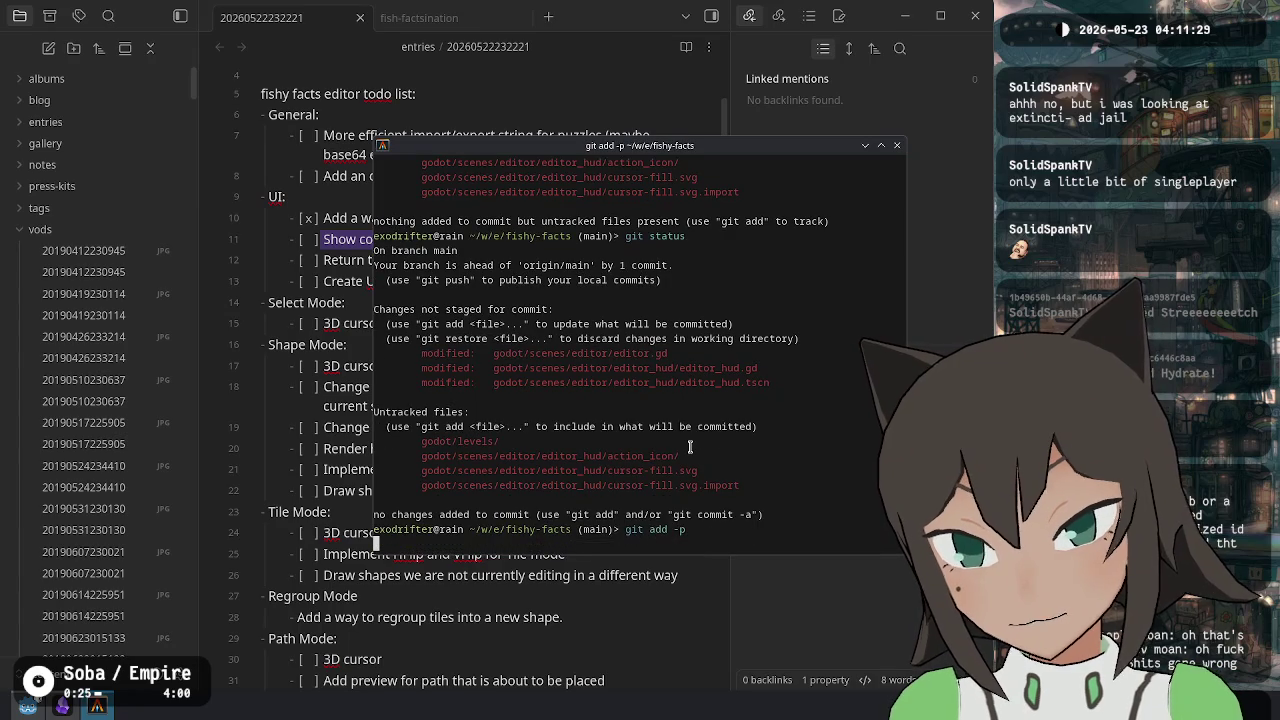
{"action": "type", "text": "y"}
{"action": "key", "text": "Return"}
{"action": "type", "text": "y"}
{"action": "key", "text": "Return"}
{"action": "type", "text": "y"}
{"action": "key", "text": "Return"}
{"action": "type", "text": "y"}
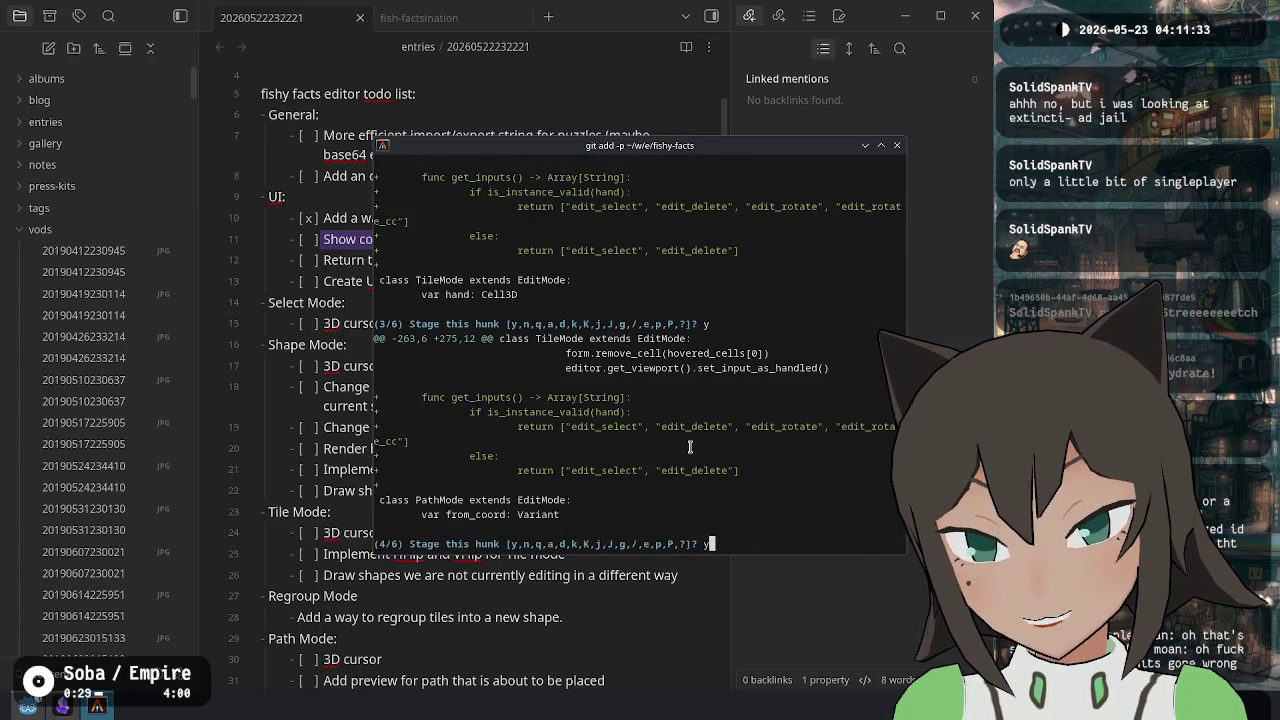
{"action": "key", "text": "Return"}
{"action": "type", "text": "y"}
{"action": "key", "text": "Return"}
{"action": "type", "text": "y"}
{"action": "key", "text": "Return"}
{"action": "type", "text": "y"}
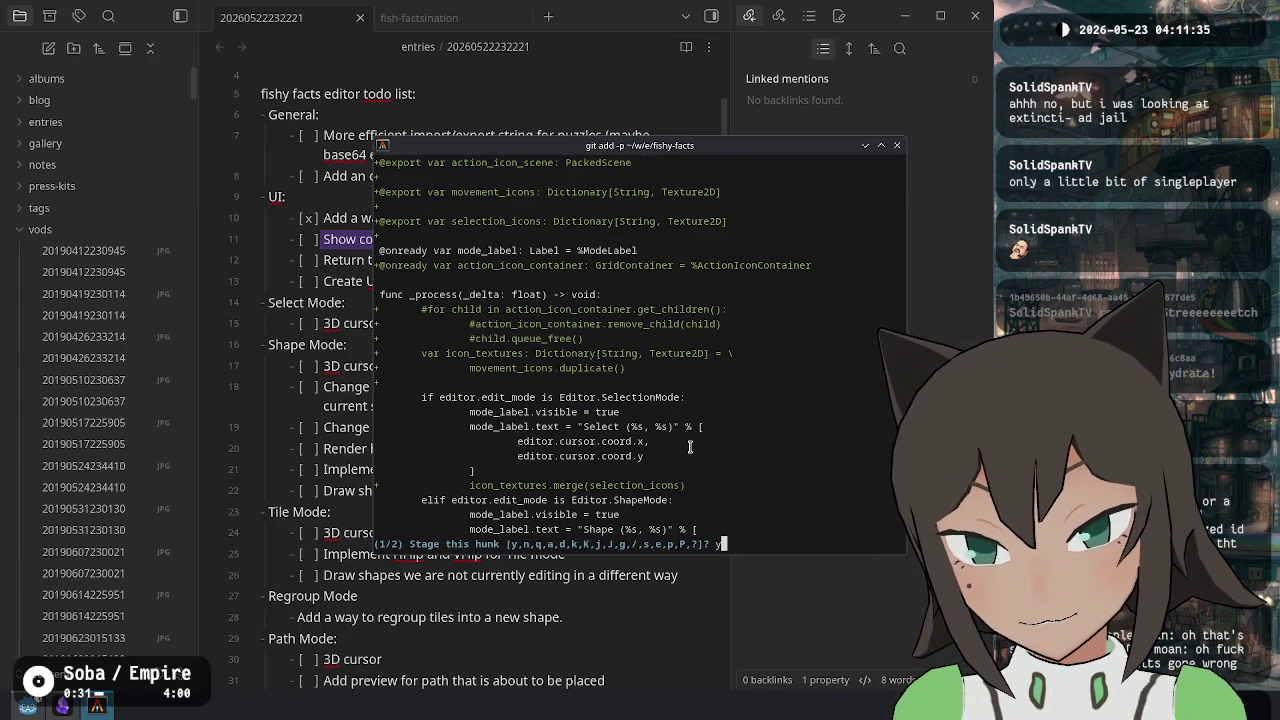
{"action": "key", "text": "Return"}
{"action": "type", "text": "y"}
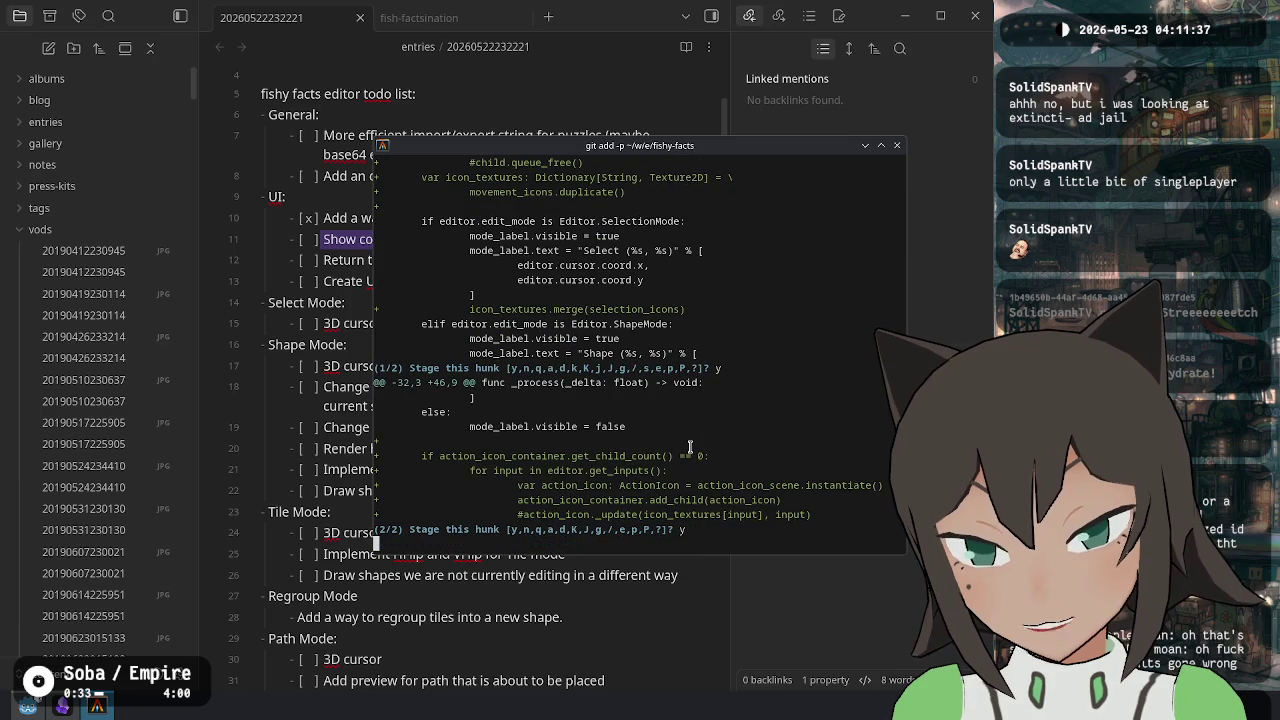
{"action": "key", "text": "Return"}
{"action": "type", "text": "y"}
{"action": "key", "text": "Return"}
{"action": "type", "text": "y"}
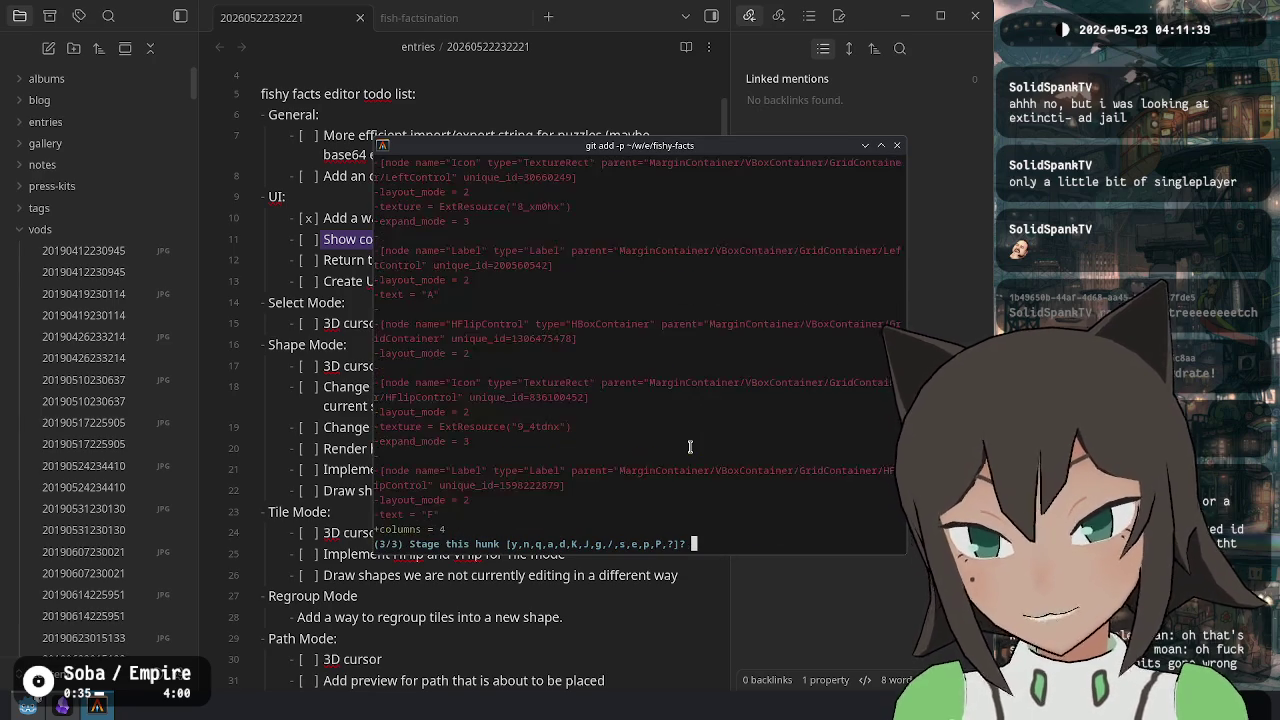
{"action": "key", "text": "Return"}
{"action": "type", "text": "y"}
{"action": "key", "text": "Return"}
Stage godot/scenes/editor/ and commit with the message 'Initial work implementing editor input'.
{"action": "type", "text": "it status"}
{"action": "key", "text": "Return"}
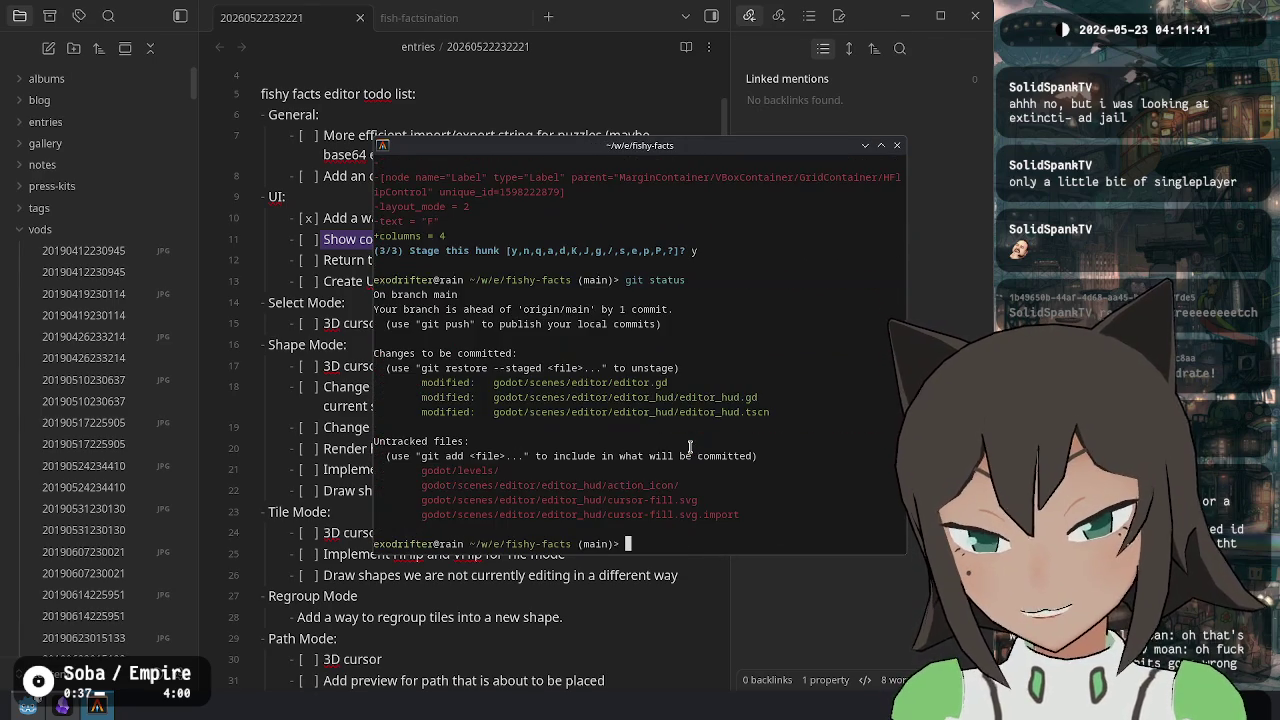
{"action": "type", "text": "git add godot"}
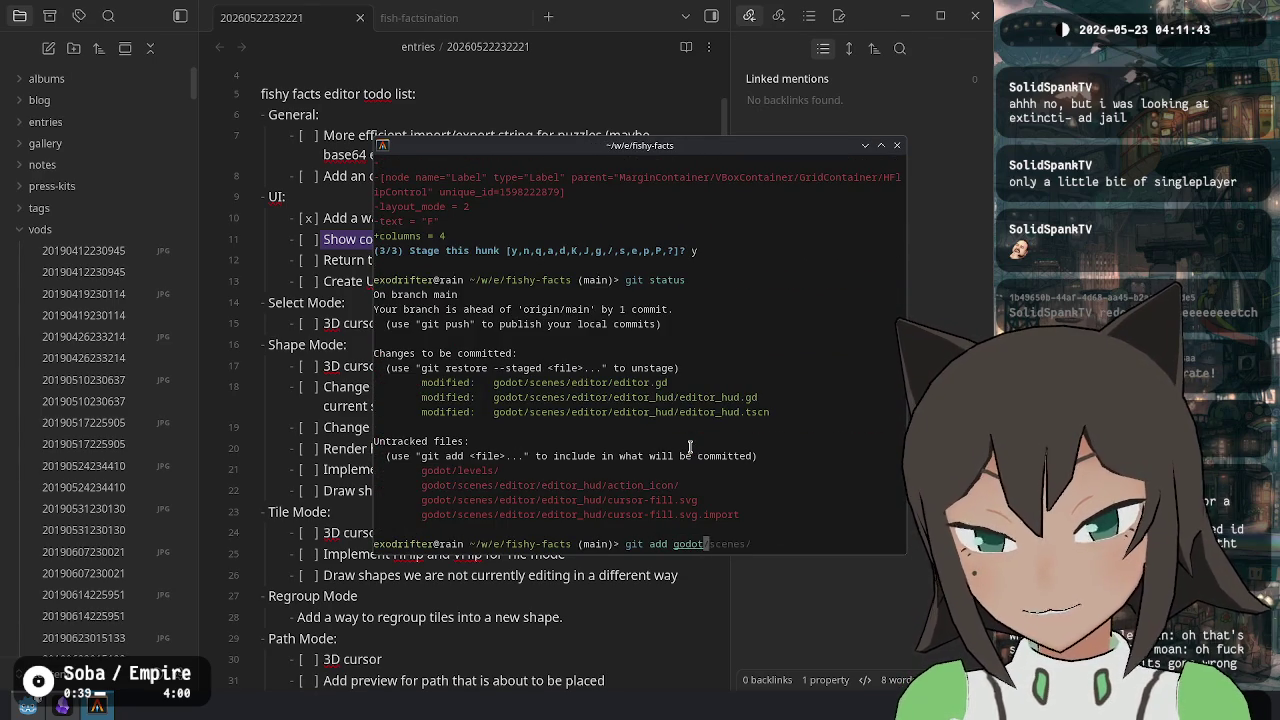
{"action": "type", "text": "/scenes/editor/"}
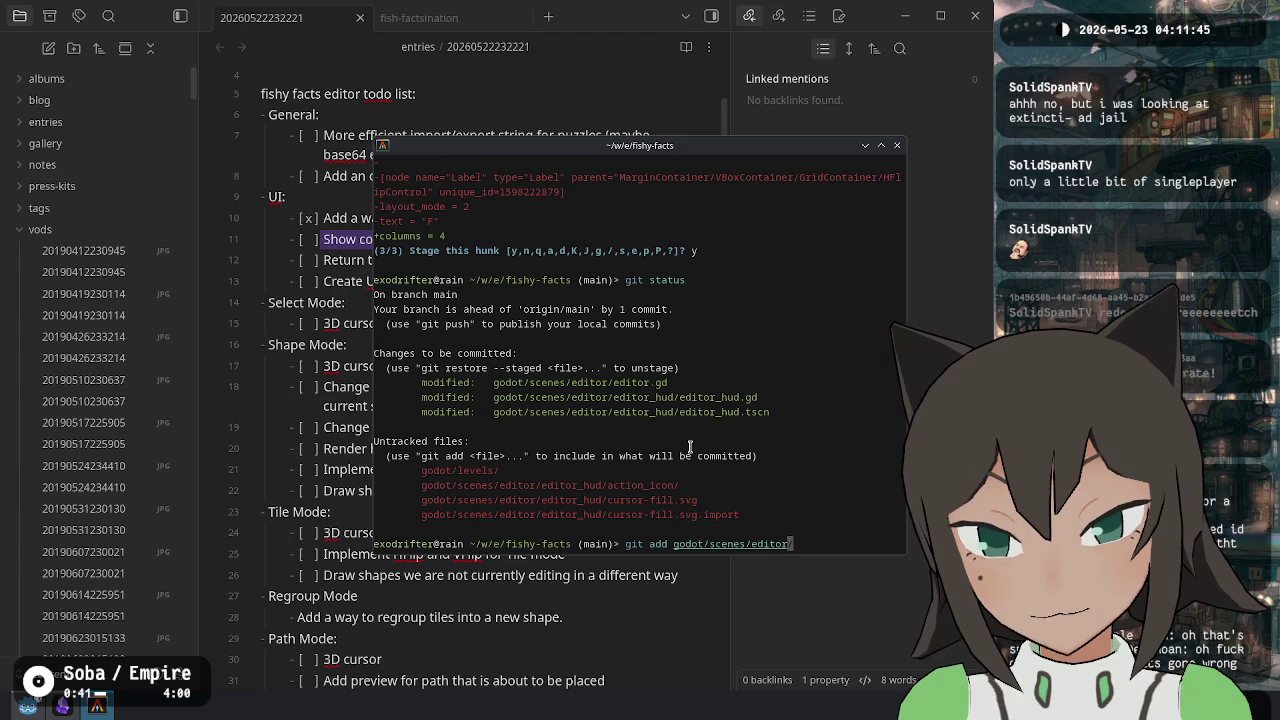
{"action": "key", "text": "Return"}
{"action": "type", "text": "git commit -"}
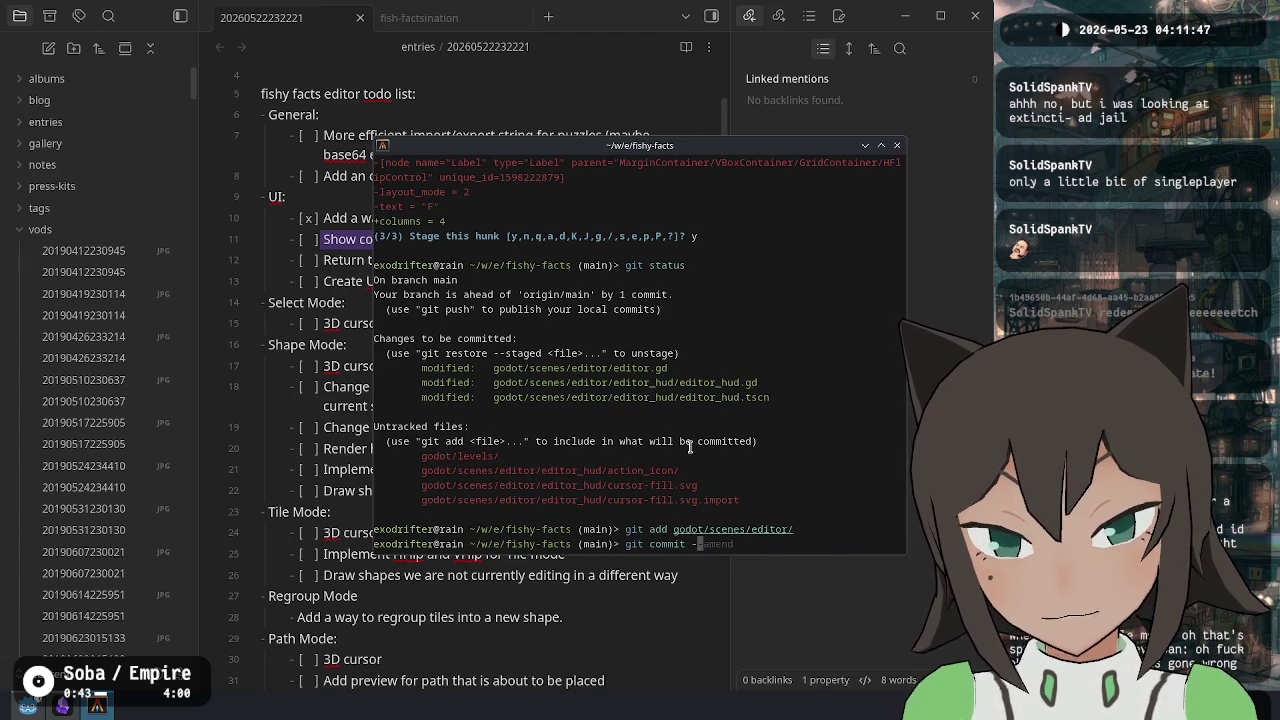
{"action": "type", "text": "m \"Initial work "}
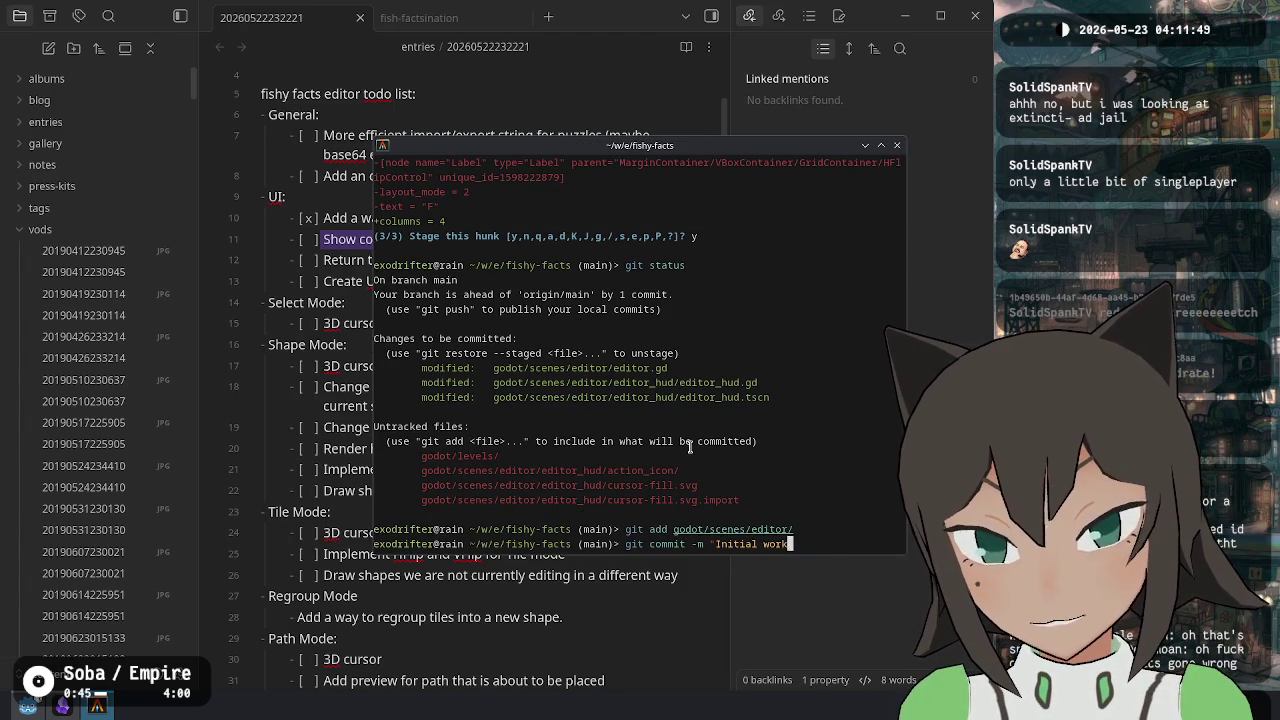
{"action": "type", "text": "imp"}
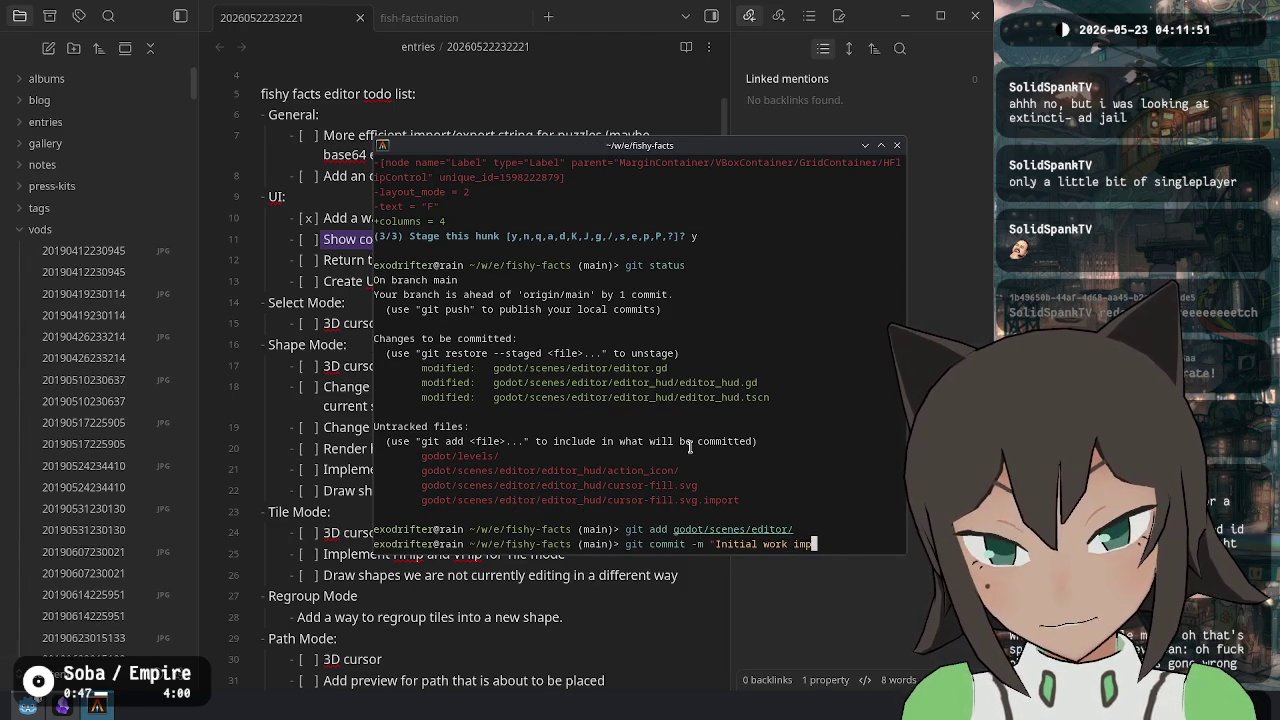
{"action": "type", "text": "lementing editor inputs"}
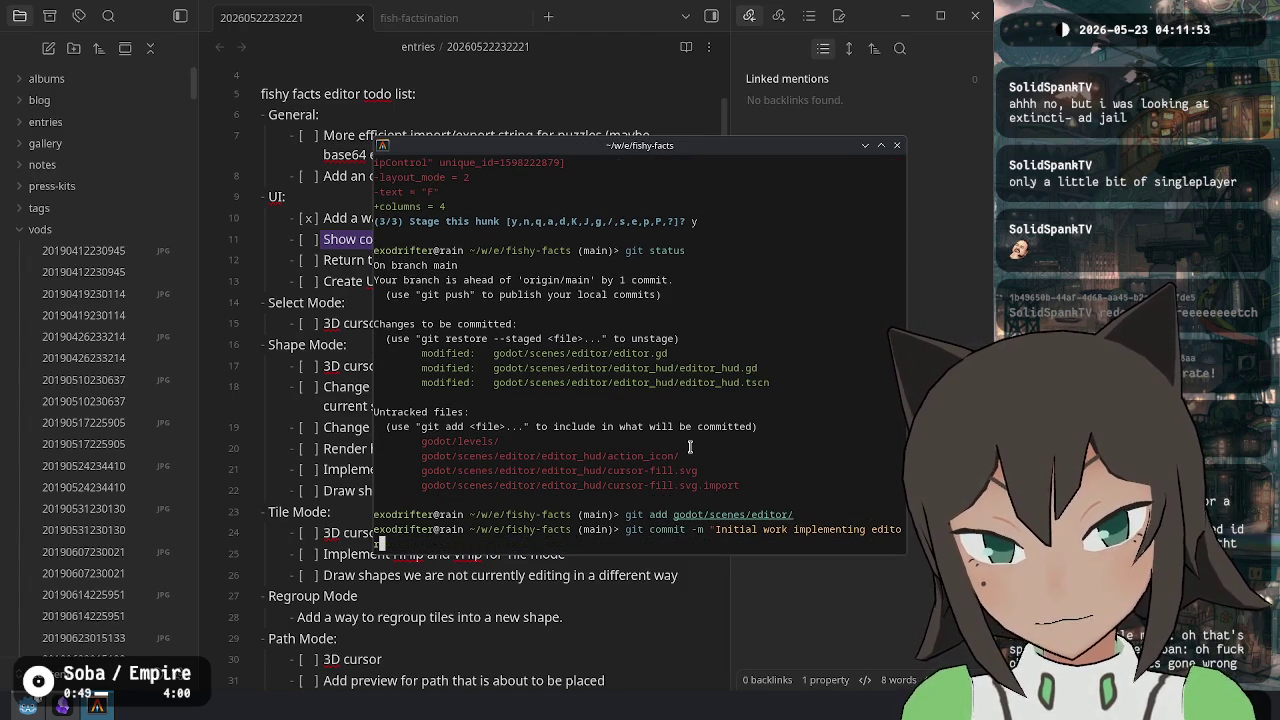
{"action": "key", "text": "BackSpace"}
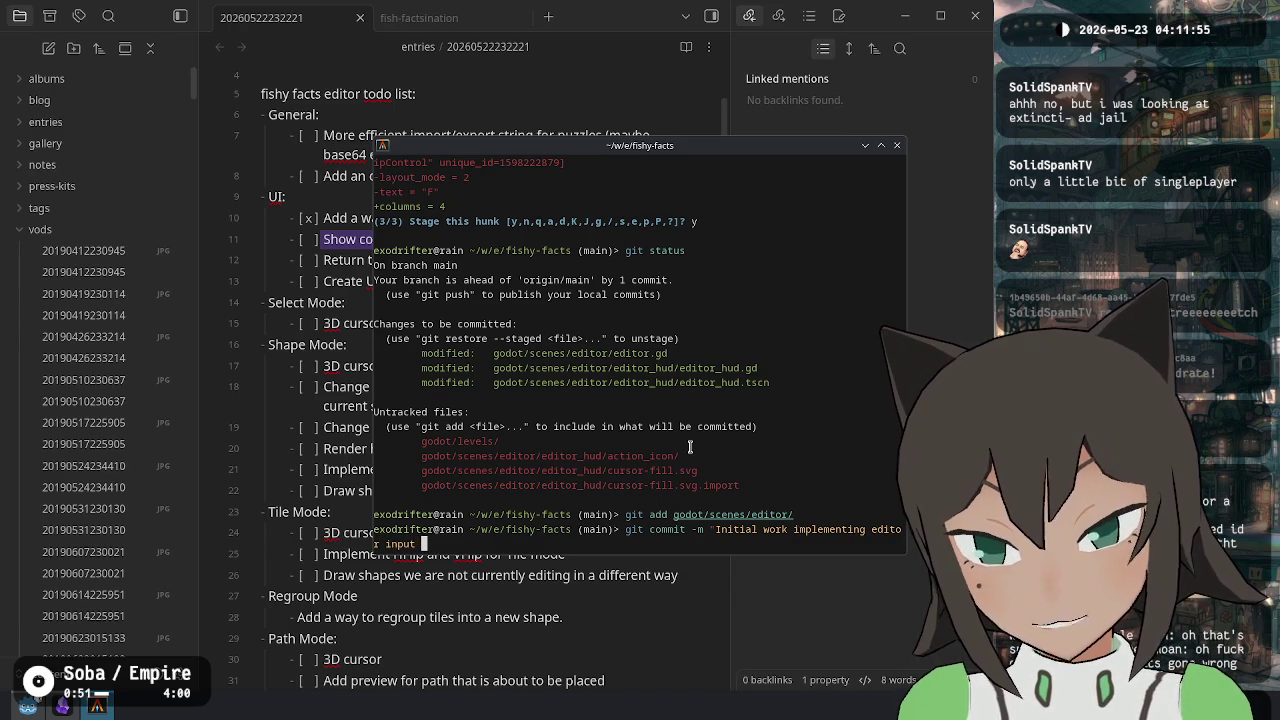
{"action": "type", "text": "\""}
{"action": "key", "text": "Return"}
{"action": "type", "text": "gi"}
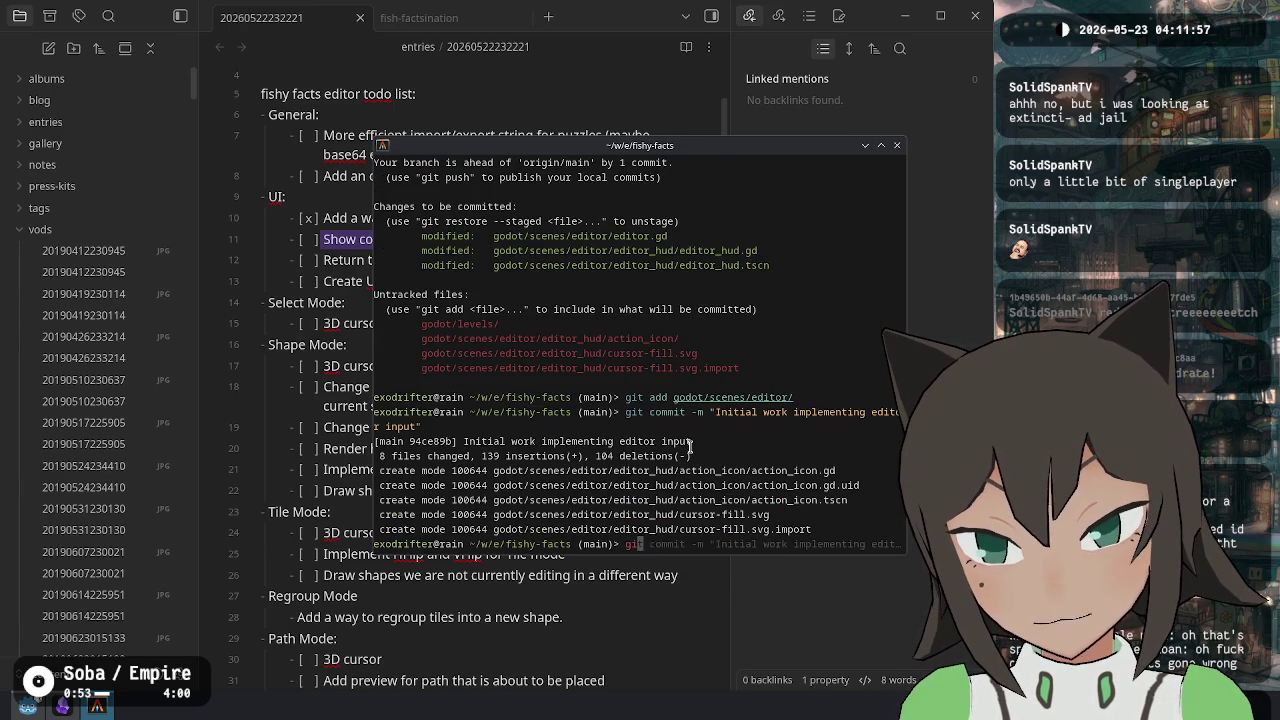
{"action": "type", "text": "t commit --amend"}
{"action": "key", "text": "Return"}
Reword the commit message in Vim to 'Initial editor input overlay' and save with :wq.
{"action": "key", "text": "2"}
{"action": "key", "text": "w"}
{"action": "key", "text": "i"}
{"action": "key", "text": "BackSpace"}
{"action": "key", "text": "BackSpace"}
{"action": "key", "text": "BackSpace"}
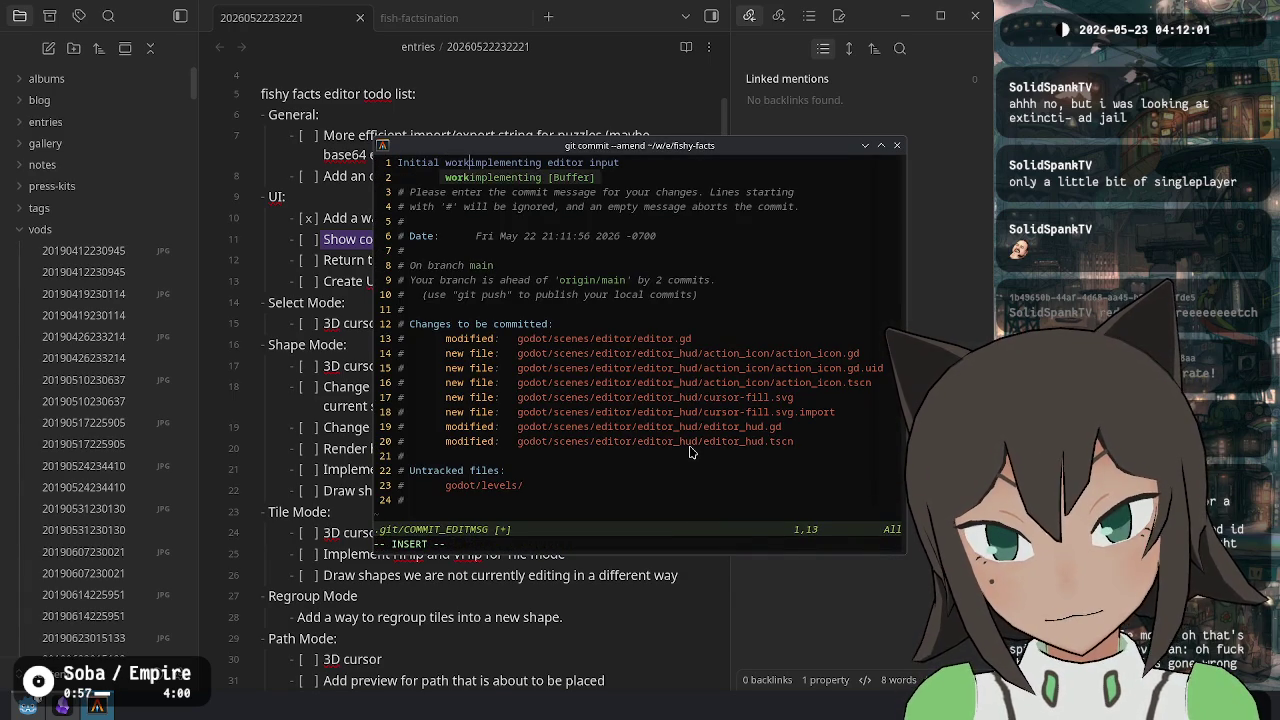
{"action": "key", "text": "Delete"}
{"action": "key", "text": "Delete"}
{"action": "key", "text": "Delete"}
{"action": "key", "text": "End"}
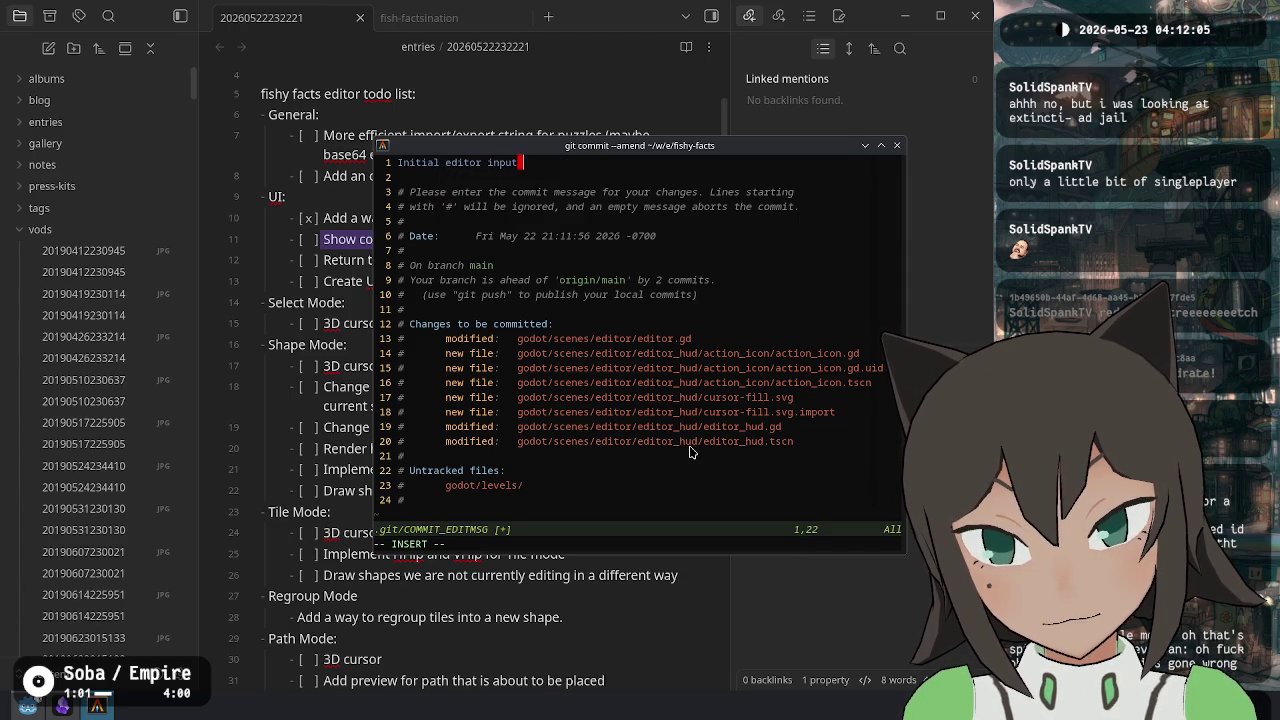
{"action": "type", "text": "i"}
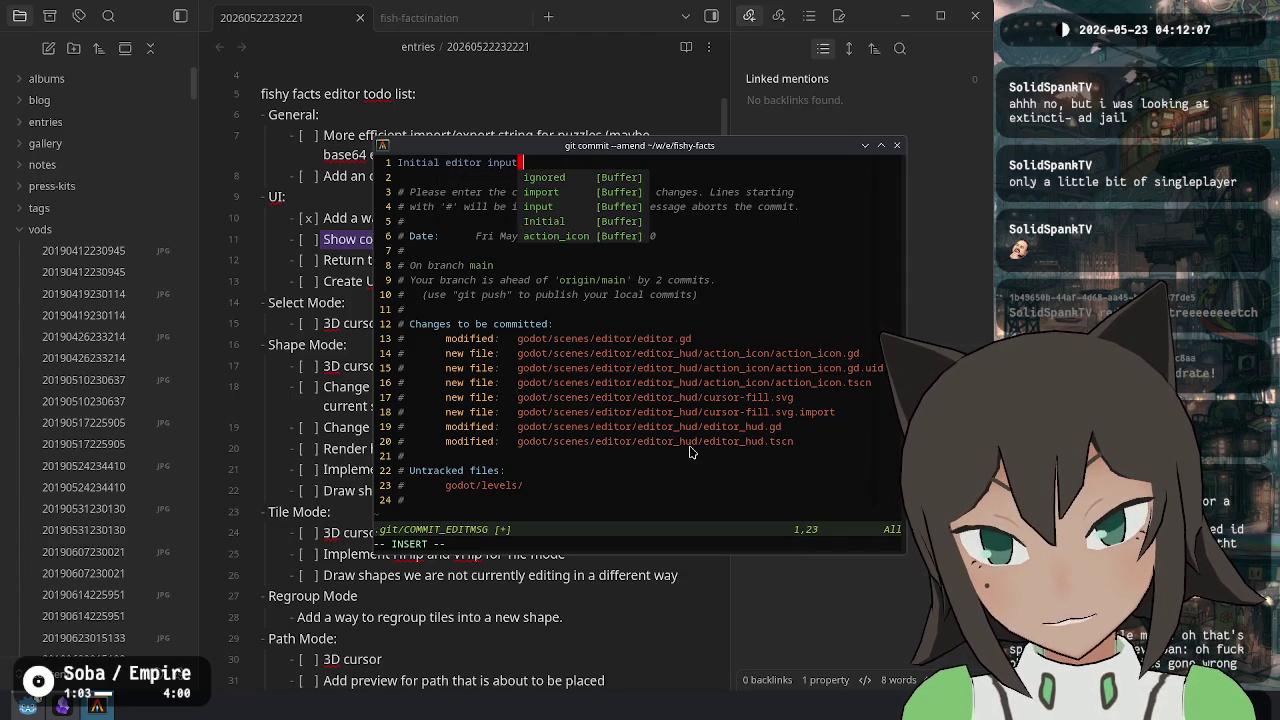
{"action": "type", "text": "m"}
{"action": "key", "text": "BackSpace"}
{"action": "key", "text": "BackSpace"}
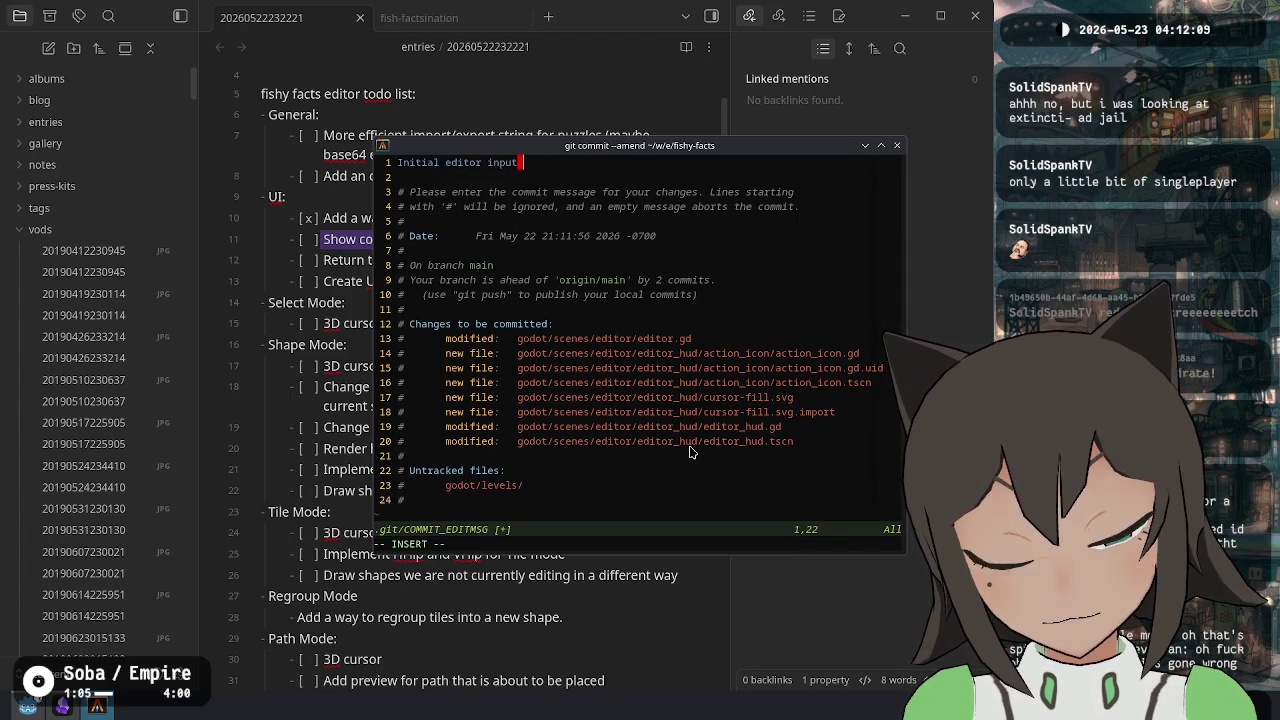
{"action": "type", "text": "overlay"}
{"action": "key", "text": "Escape"}
{"action": "type", "text": ":wq"}
{"action": "key", "text": "Return"}
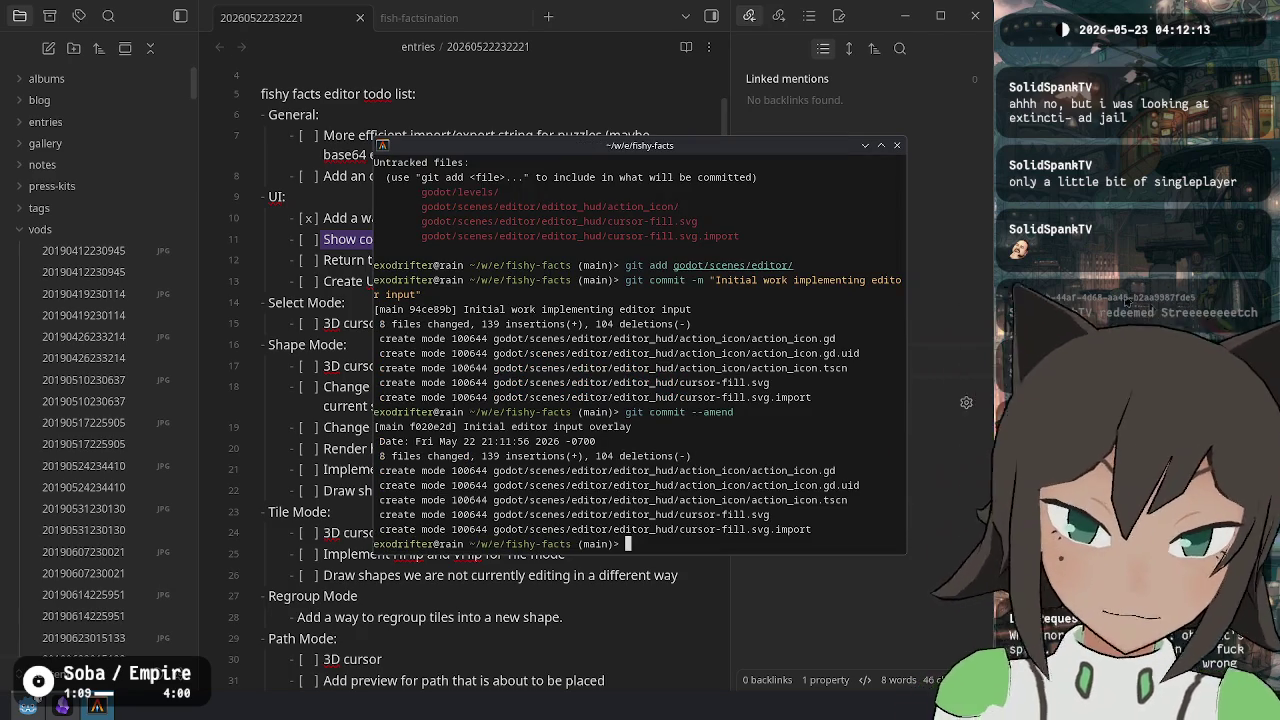
Check git status and push the amended commit to the remote.
{"action": "type", "text": "git status"}
{"action": "key", "text": "Return"}
{"action": "type", "text": "git push"}
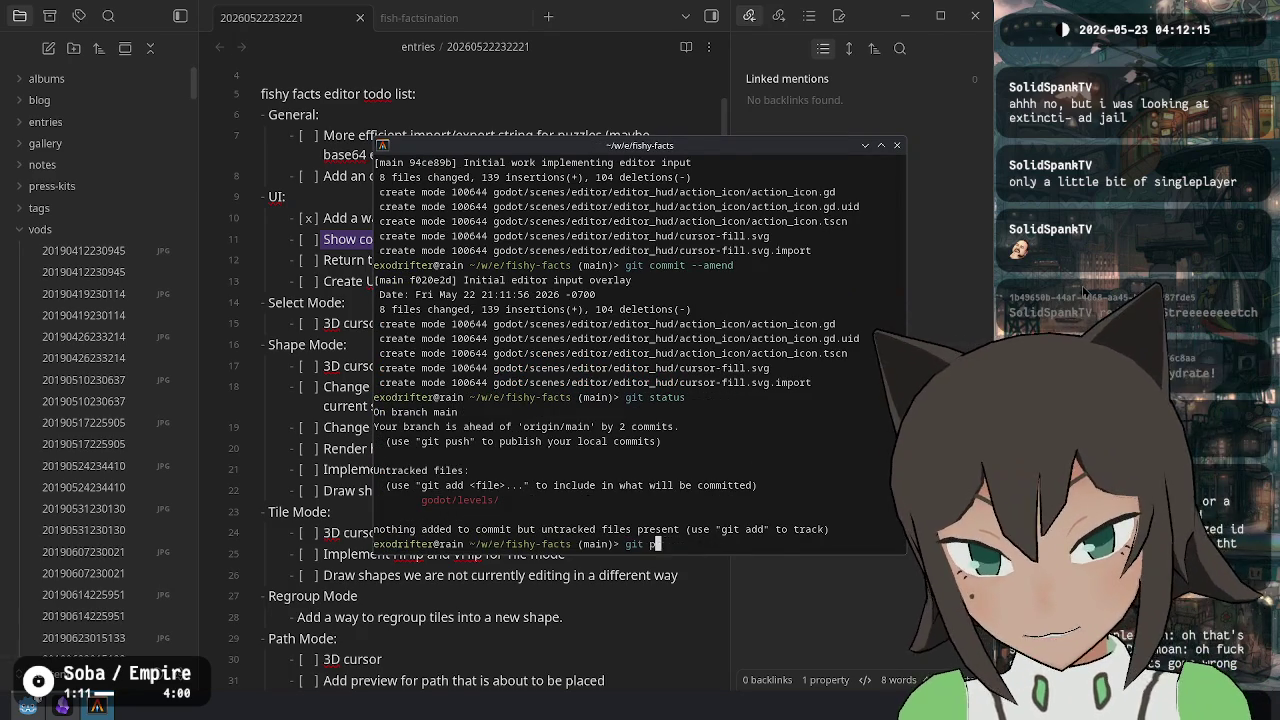
{"action": "key", "text": "Return"}
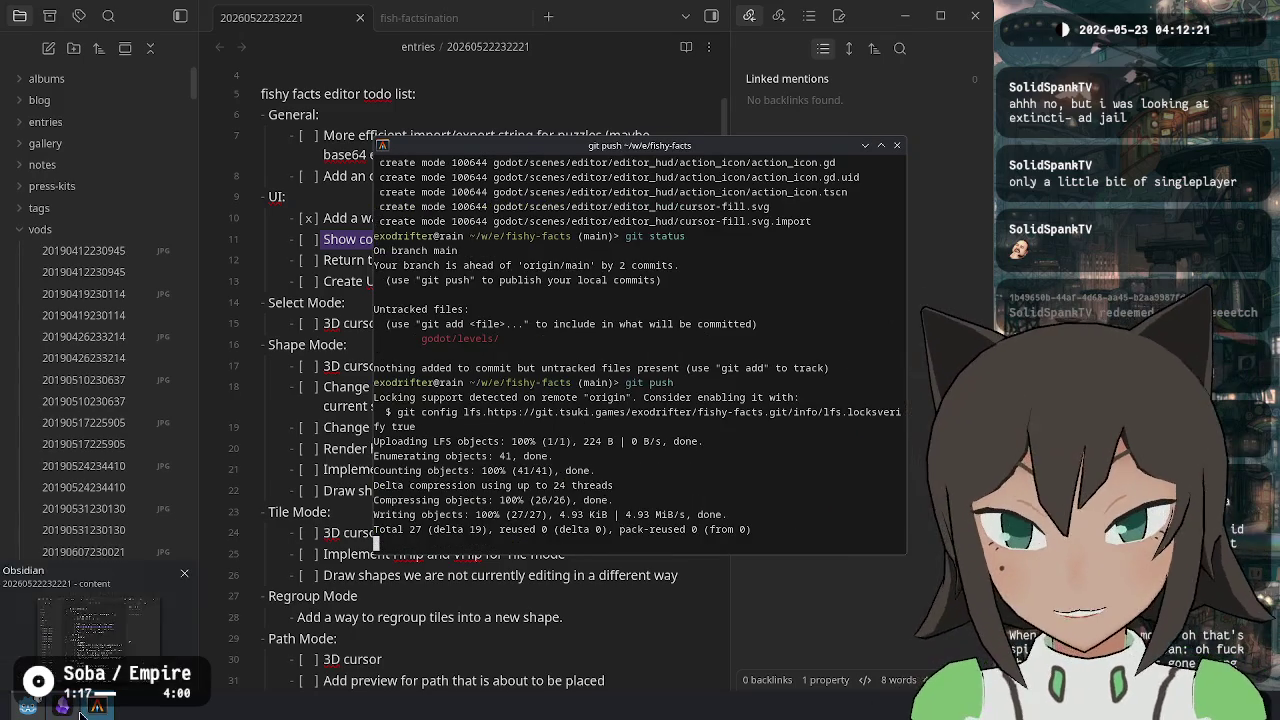
Review the main -> main push result and move the terminal window to the left.
{"action": "left_click_drag", "start_coordinate": [692, 530], "coordinate": [722, 457]}
{"action": "left_click", "coordinate": [722, 457]}
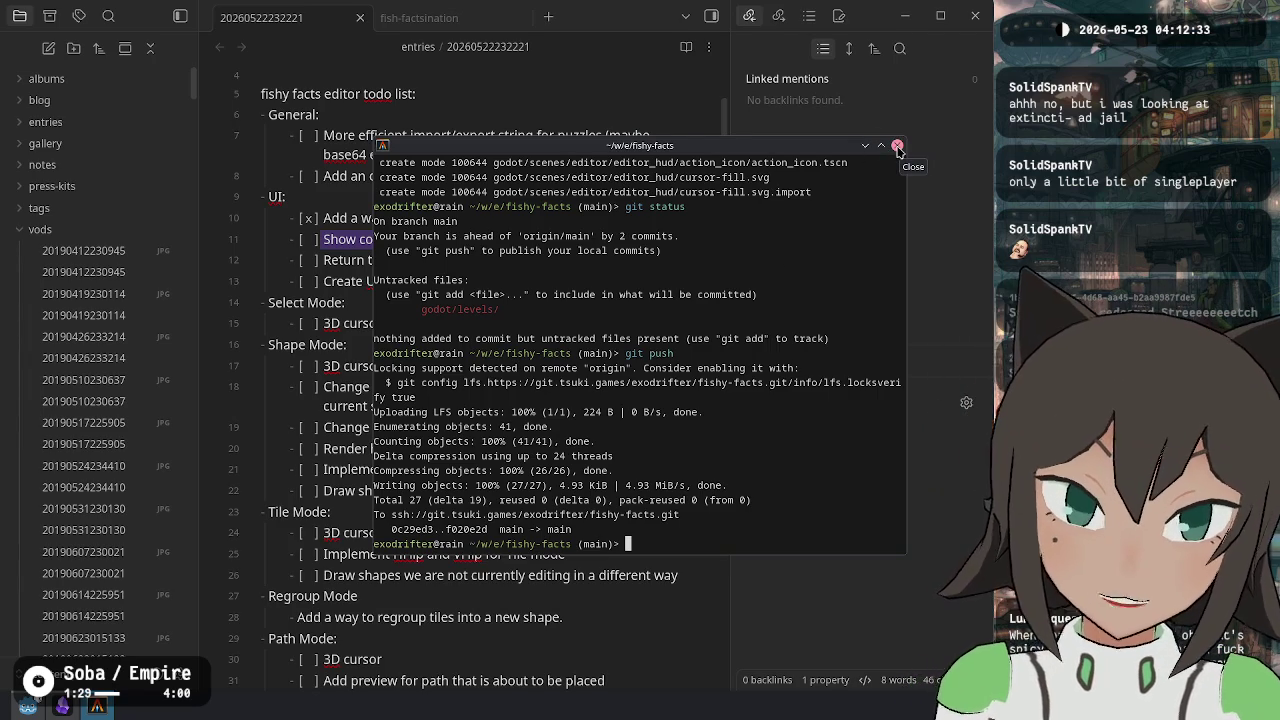
{"action": "mouse_move", "coordinate": [670, 146]}
{"action": "left_mouse_down"}
{"action": "mouse_move", "coordinate": [586, 152]}
{"action": "mouse_move", "coordinate": [494, 40]}
{"action": "left_mouse_up"}
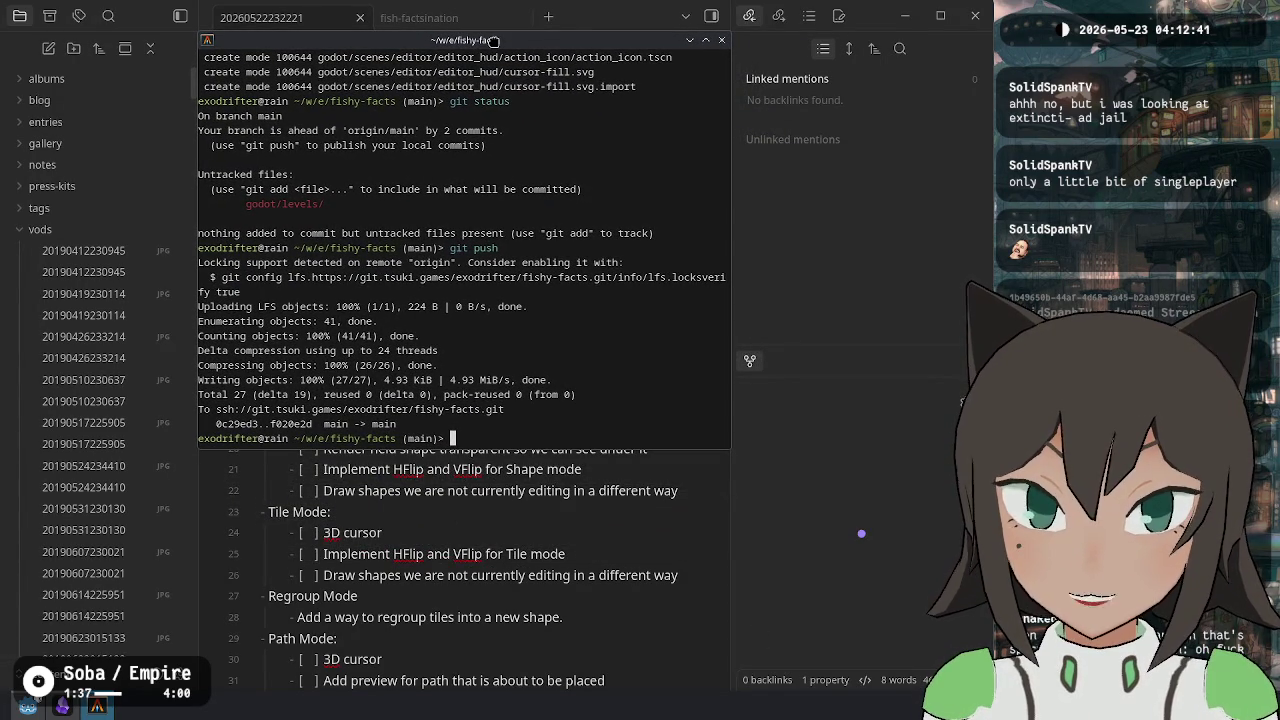
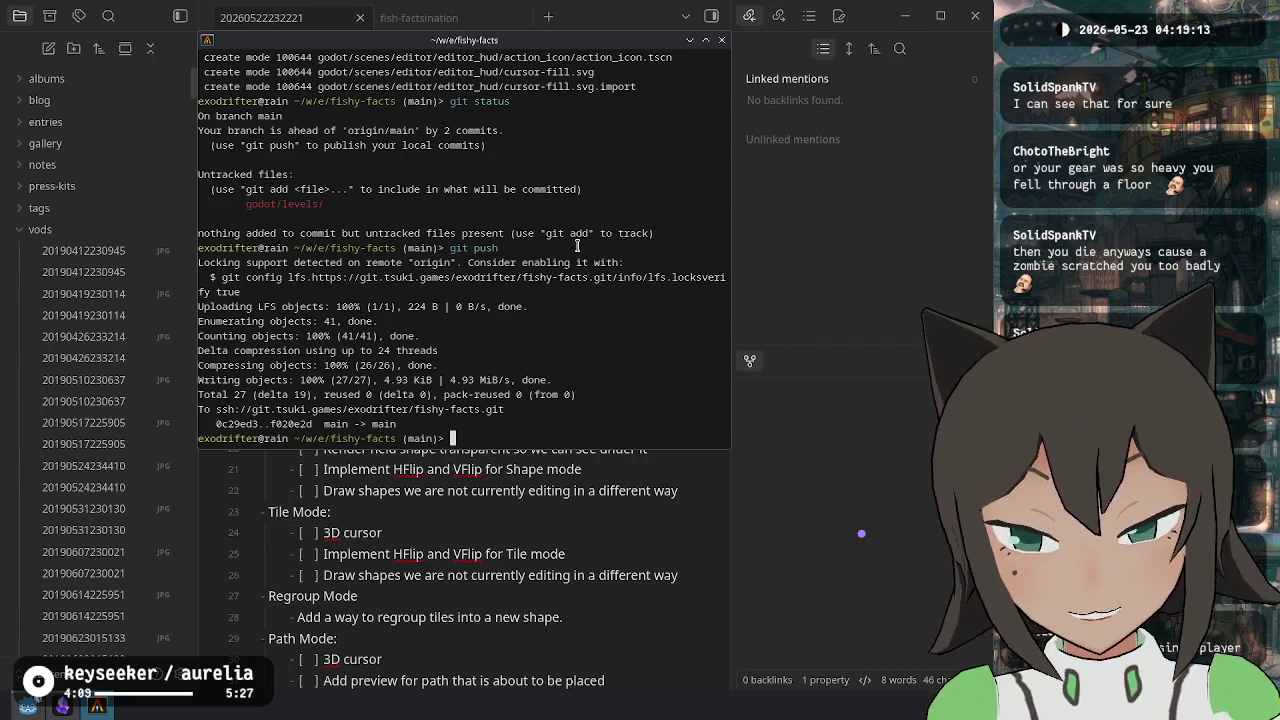
Review the LFS upload lines in the git push output and reposition the terminal window.
{"action": "left_click_drag", "start_coordinate": [314, 278], "coordinate": [540, 310]}
{"action": "left_click", "coordinate": [561, 318]}
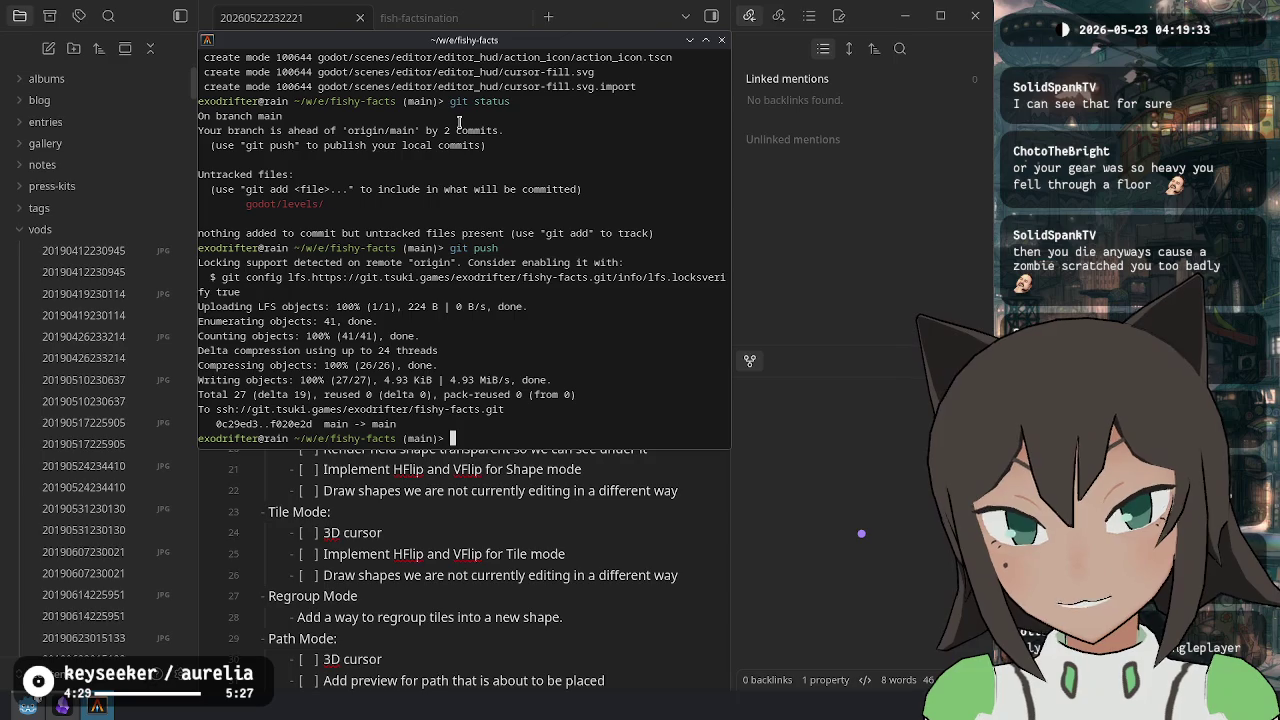
{"action": "left_click_drag", "start_coordinate": [433, 44], "coordinate": [433, 43]}
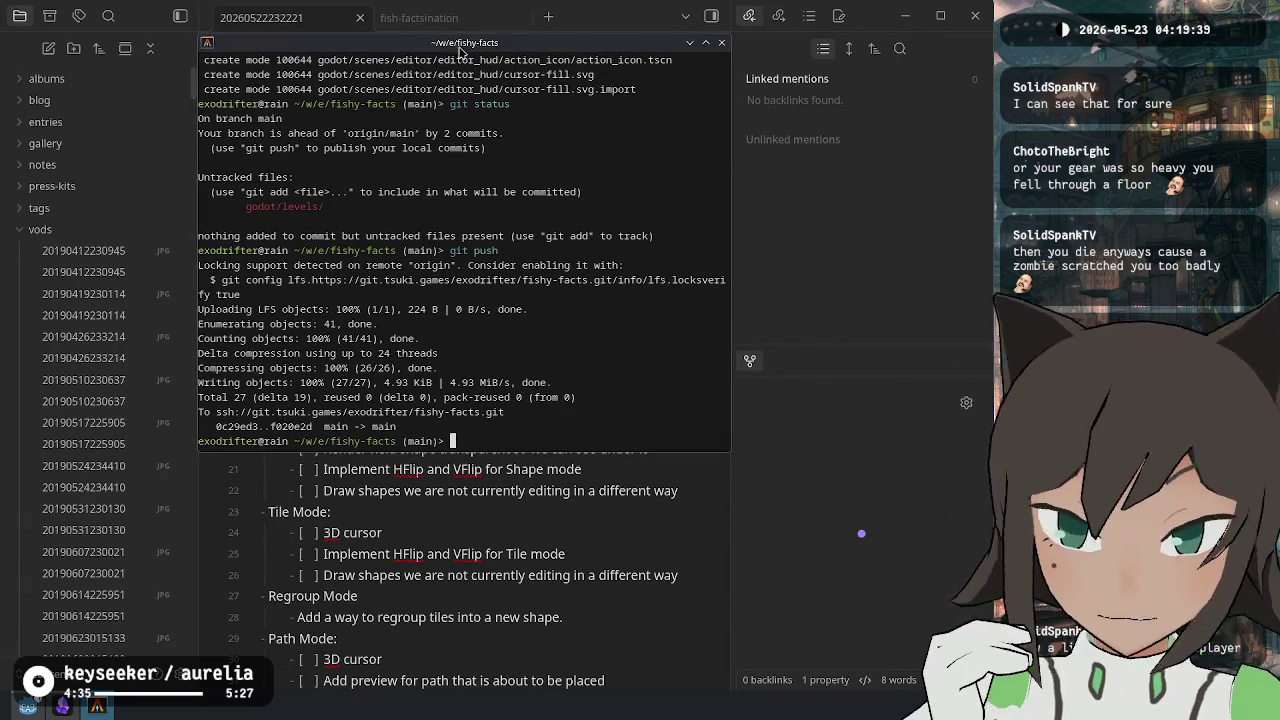
{"action": "left_click_drag", "start_coordinate": [462, 45], "coordinate": [460, 41]}
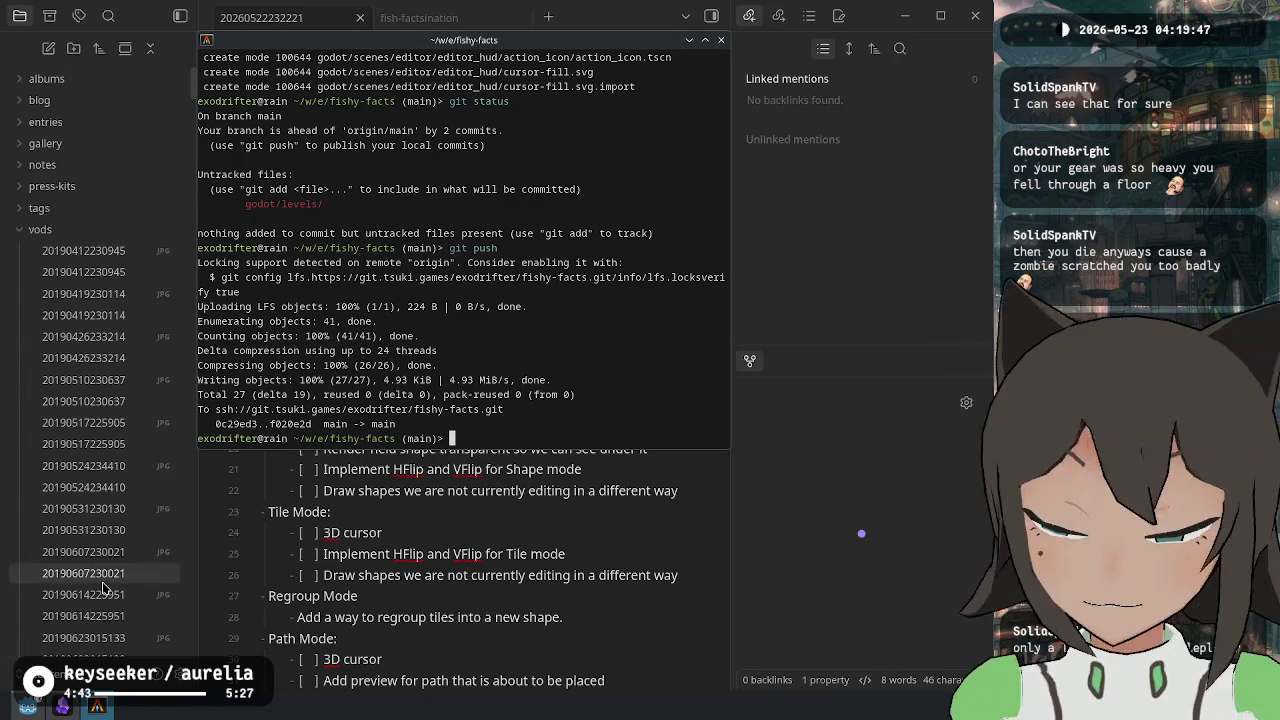
Close the Godot editor, the terminal and the notes editor, then switch to the browser.
{"action": "mouse_move", "coordinate": [28, 705]}
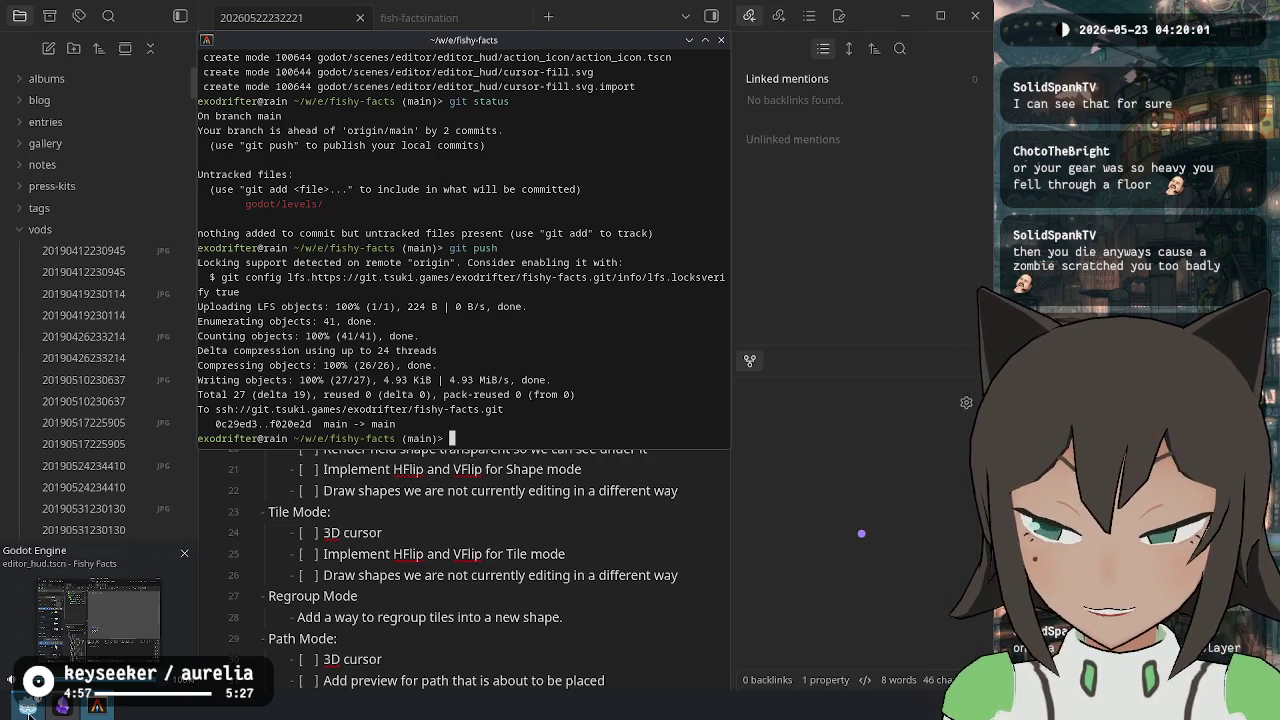
{"action": "left_click", "coordinate": [143, 544]}
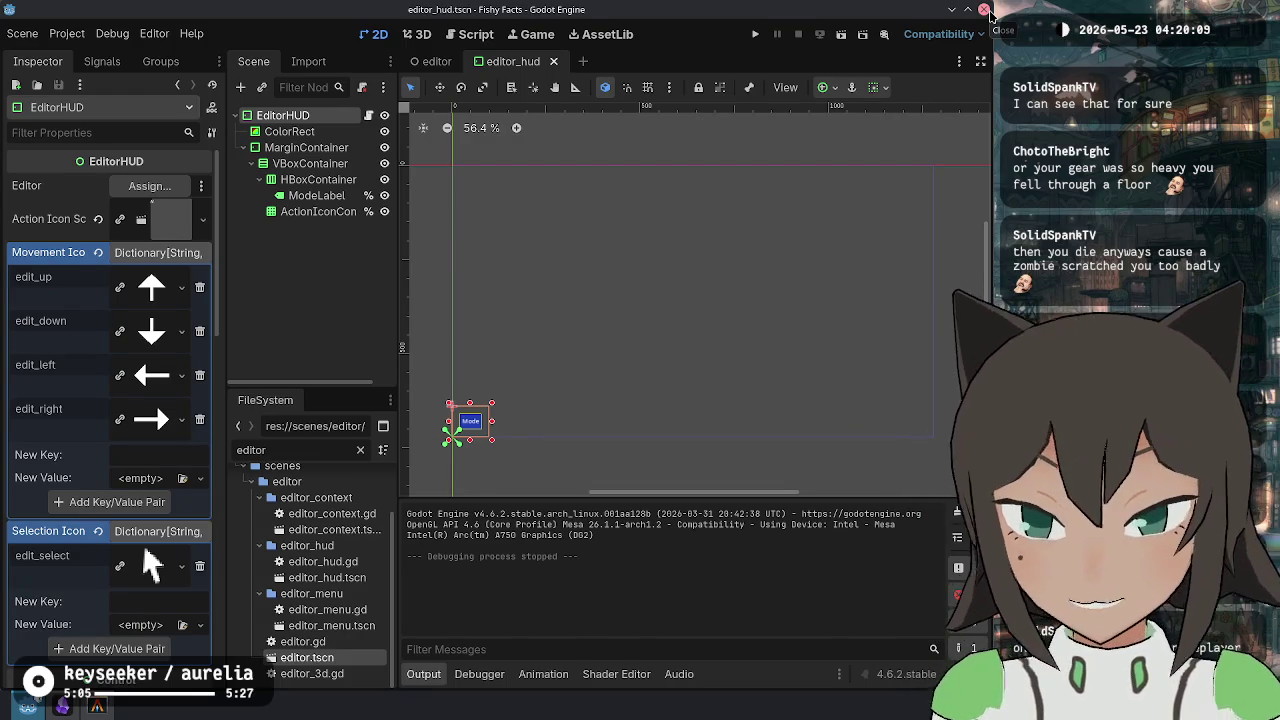
{"action": "left_click", "coordinate": [985, 10]}
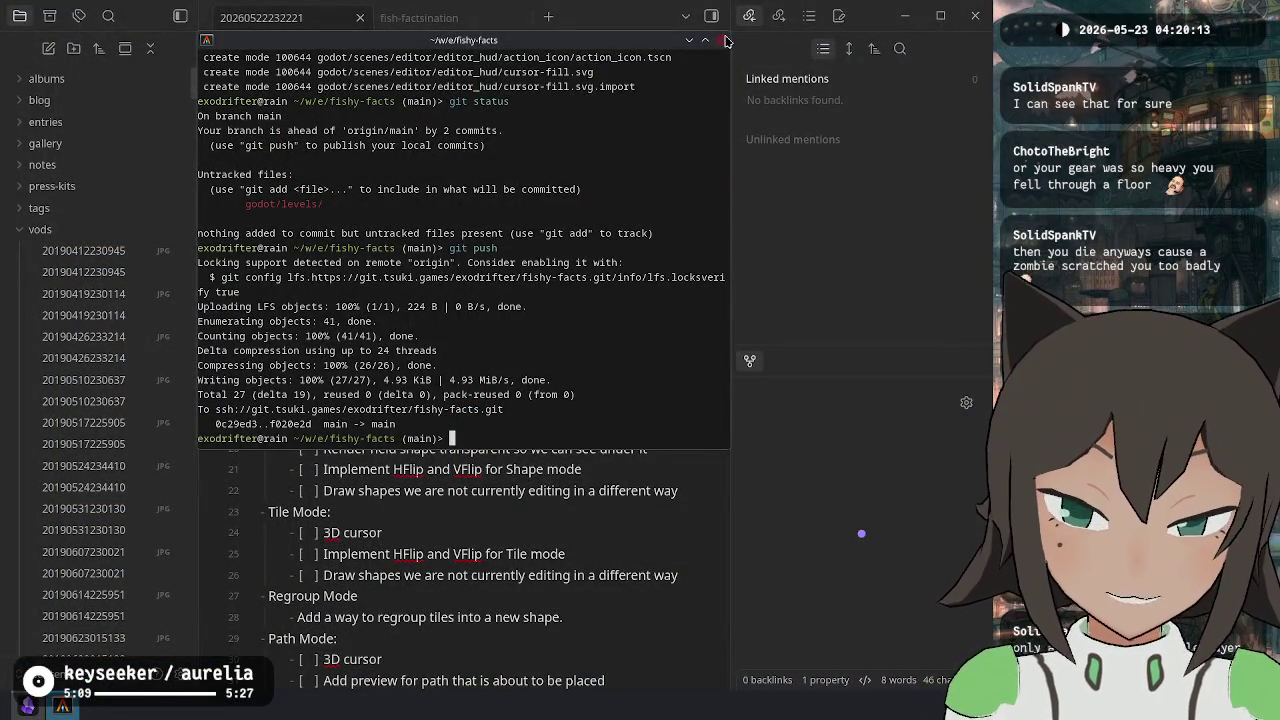
{"action": "left_click", "coordinate": [725, 40]}
{"action": "left_click", "coordinate": [985, 20]}
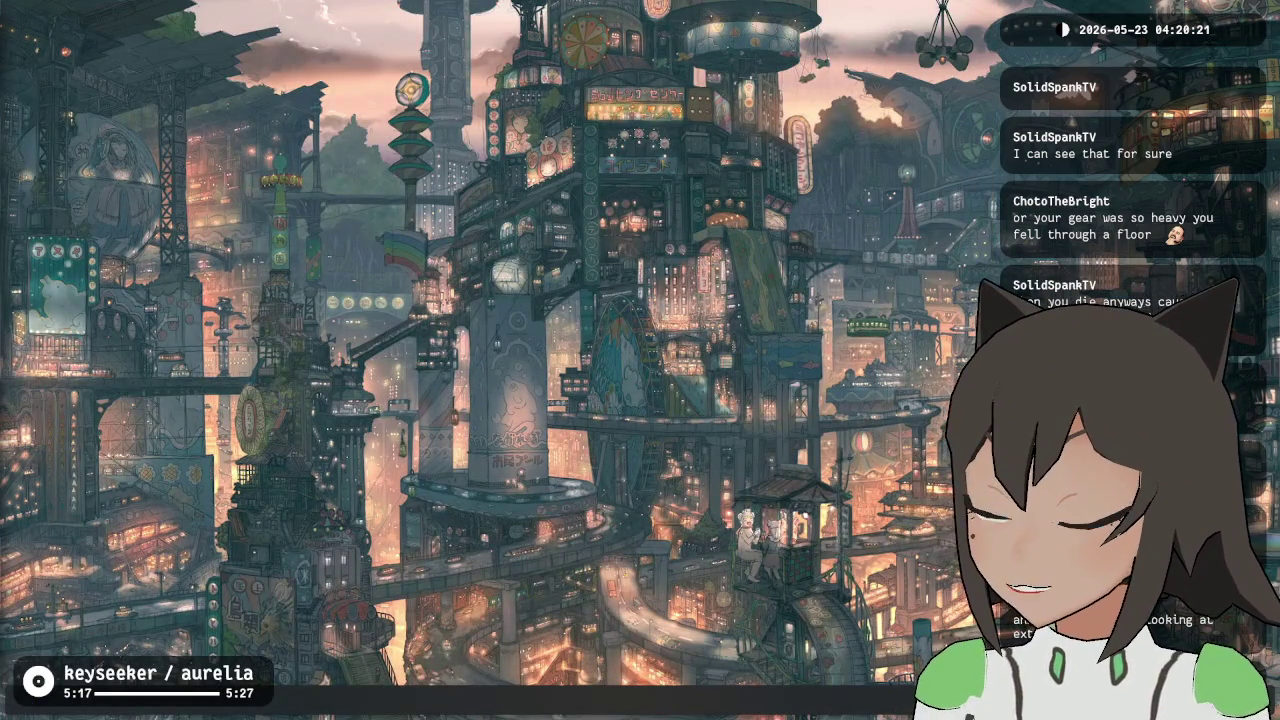
{"action": "key", "text": "alt+Tab"}
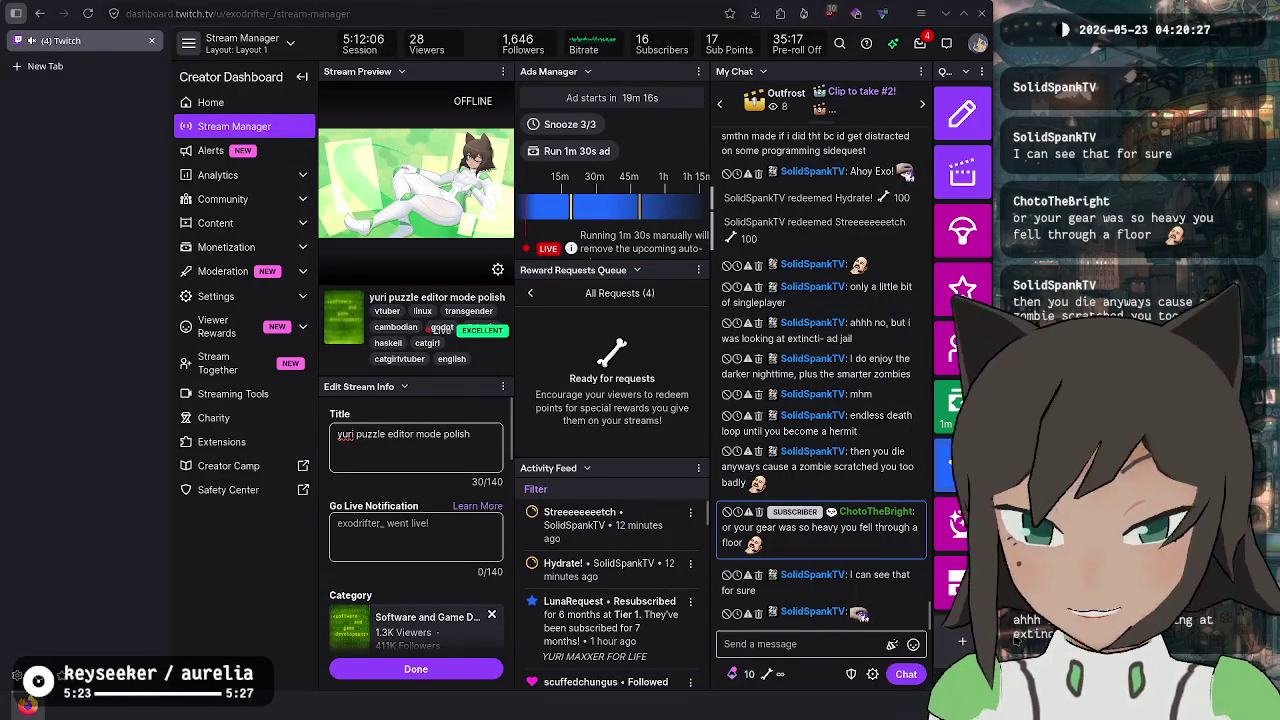
Add the 'Stop Raids for 1 hour' quick action from the quick actions catalogue.
{"action": "left_click", "coordinate": [962, 113]}
{"action": "scroll", "coordinate": [445, 530], "scroll_direction": "down", "scroll_amount": 3}
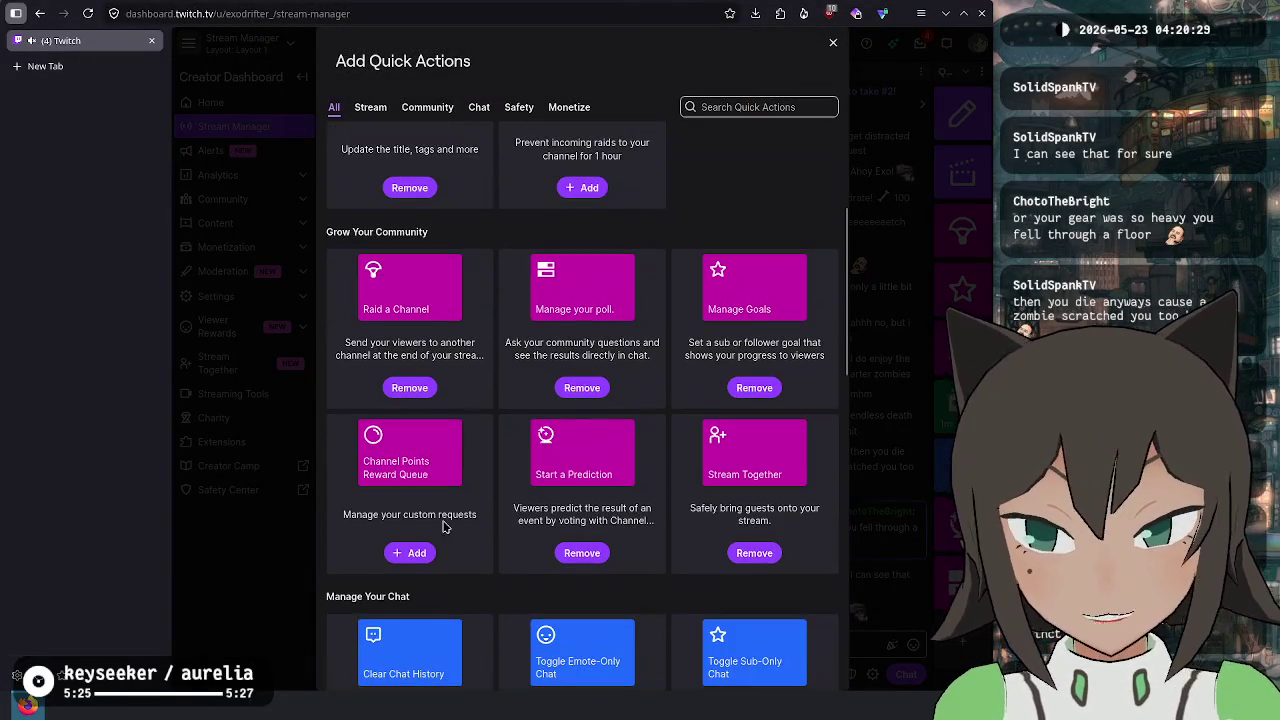
{"action": "scroll", "coordinate": [445, 530], "scroll_direction": "down", "scroll_amount": 8}
{"action": "scroll", "coordinate": [483, 551], "scroll_direction": "down", "scroll_amount": 2}
{"action": "scroll", "coordinate": [521, 570], "scroll_direction": "up", "scroll_amount": 5}
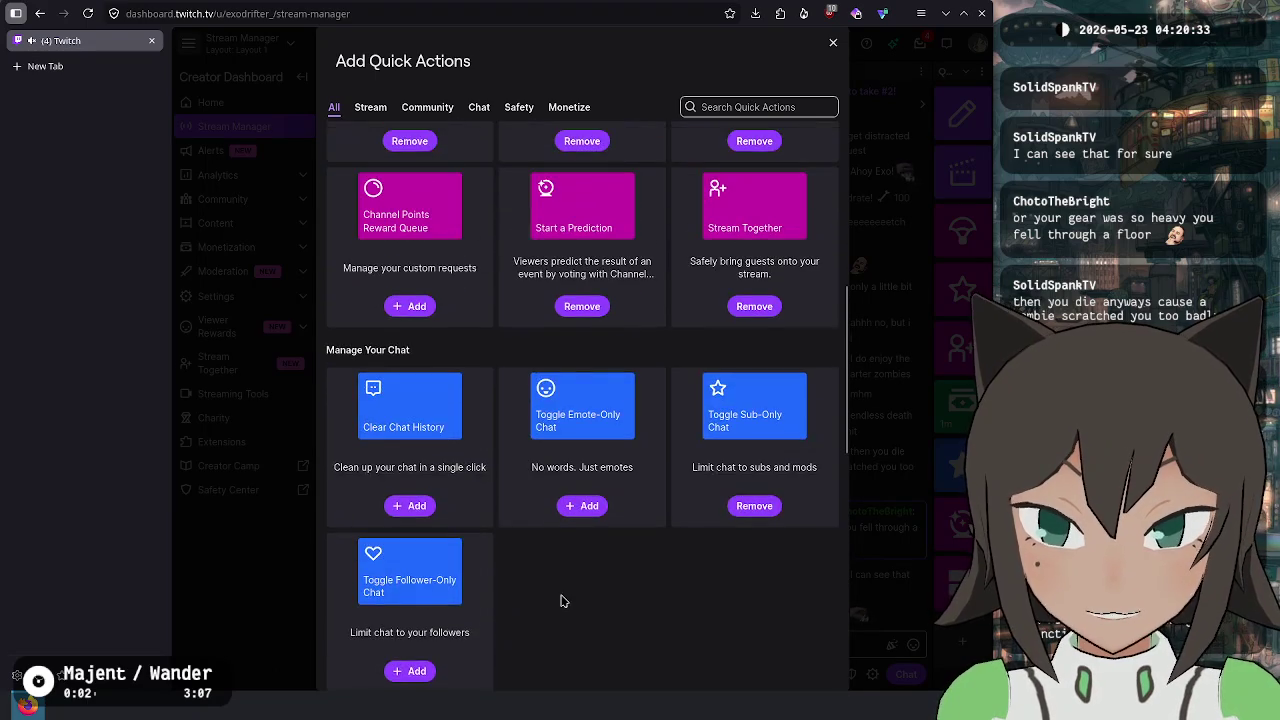
{"action": "scroll", "coordinate": [561, 601], "scroll_direction": "up", "scroll_amount": 5}
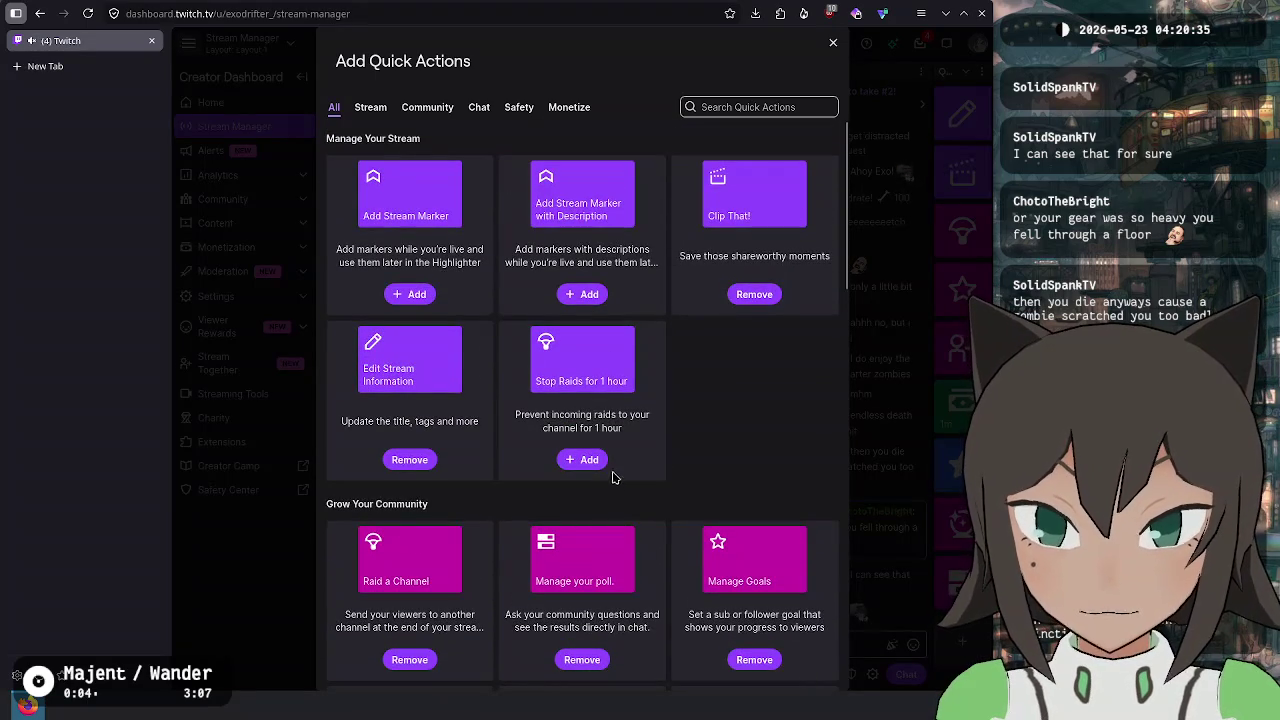
{"action": "left_click", "coordinate": [598, 463]}
{"action": "left_click", "coordinate": [833, 42]}
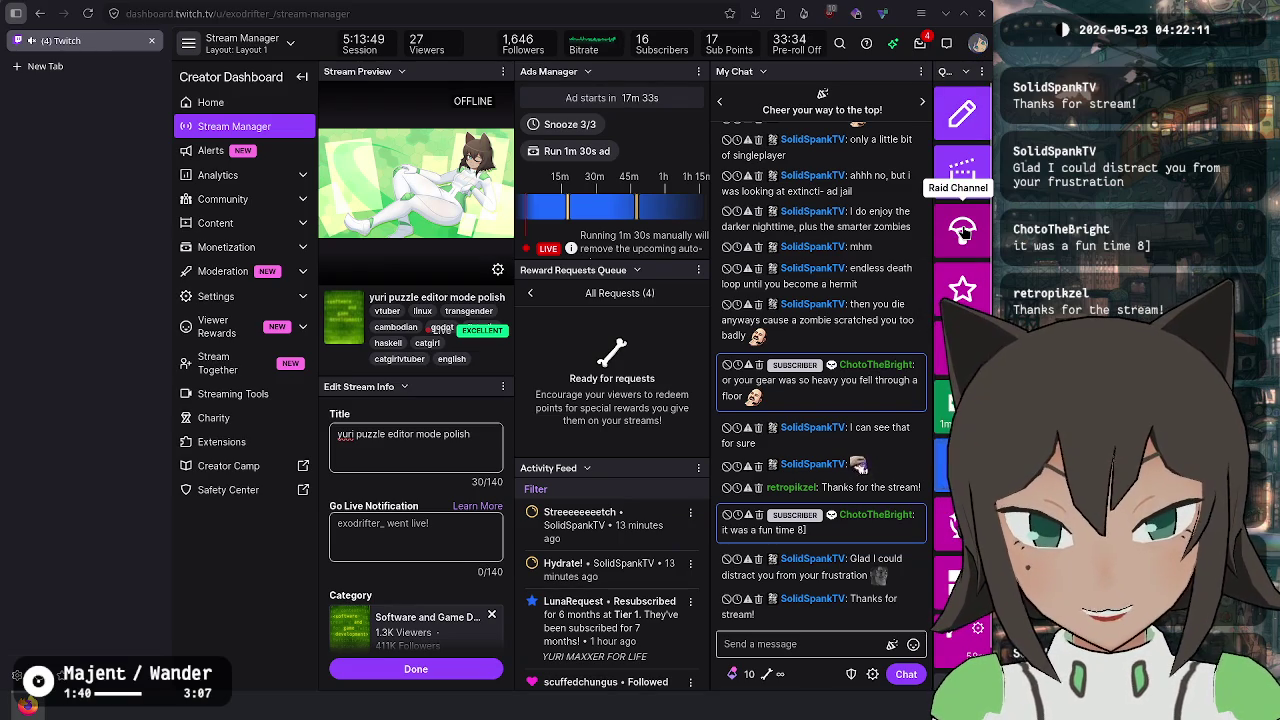
Open the Raid Channel list with the Following filter and scroll through the live followed channels.
{"action": "left_click", "coordinate": [962, 230]}
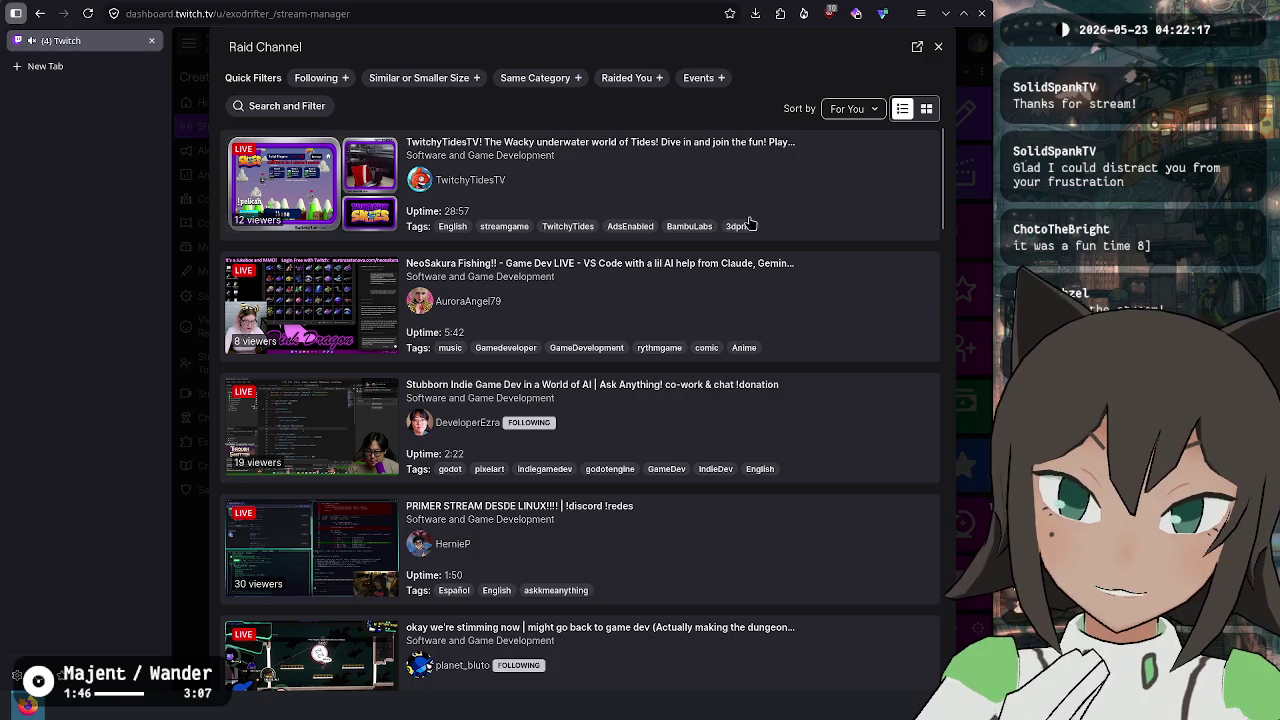
{"action": "left_click", "coordinate": [350, 78]}
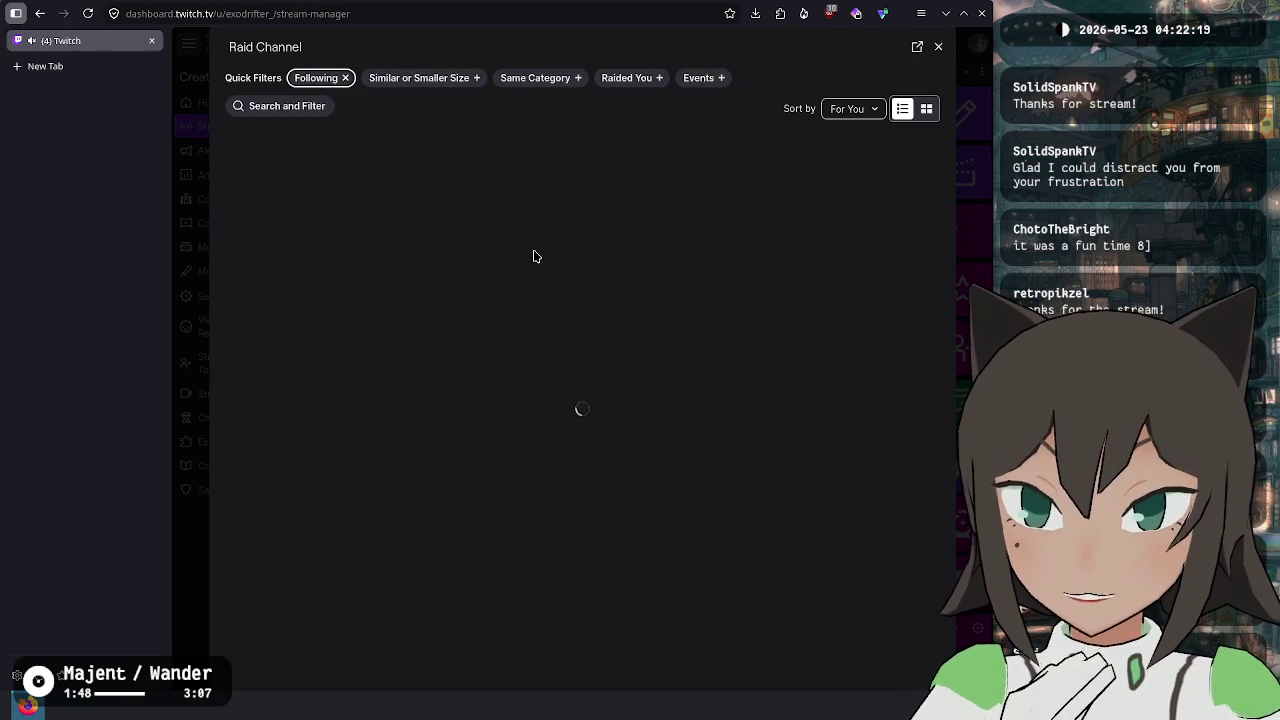
{"action": "scroll", "coordinate": [534, 246], "scroll_direction": "down", "scroll_amount": 3}
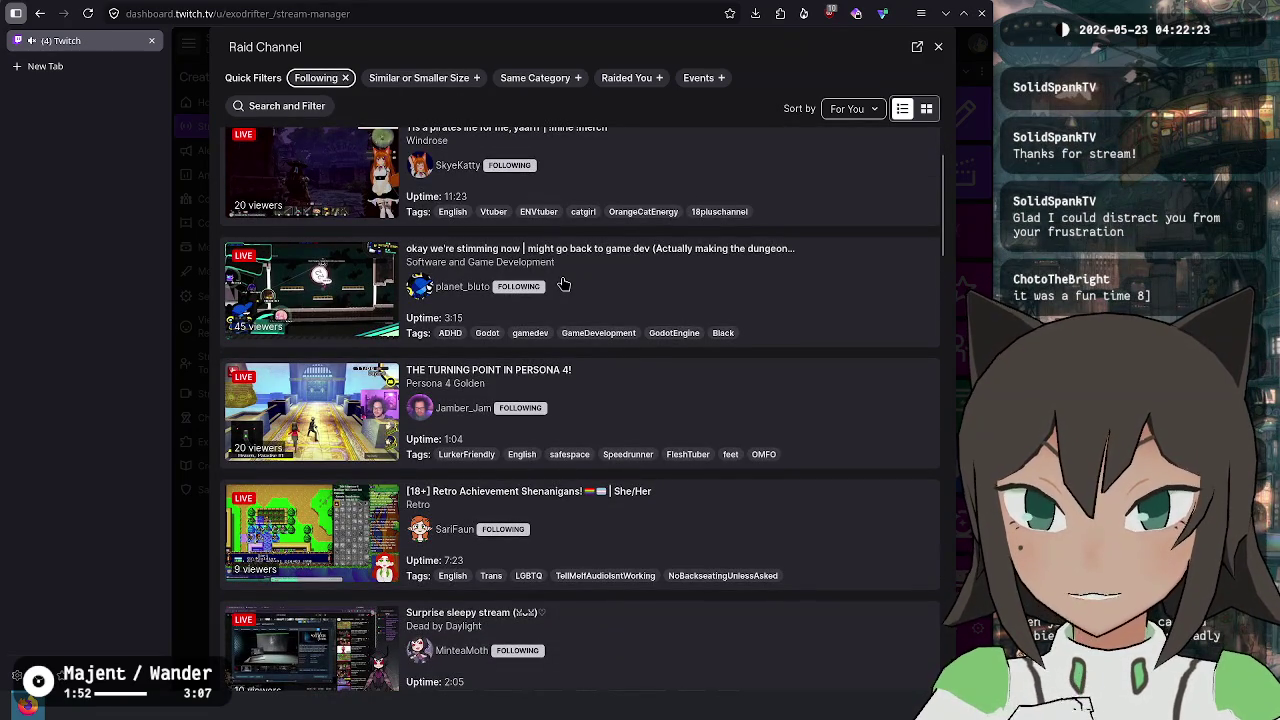
{"action": "scroll", "coordinate": [563, 284], "scroll_direction": "down", "scroll_amount": 2}
{"action": "scroll", "coordinate": [563, 284], "scroll_direction": "down", "scroll_amount": 6}
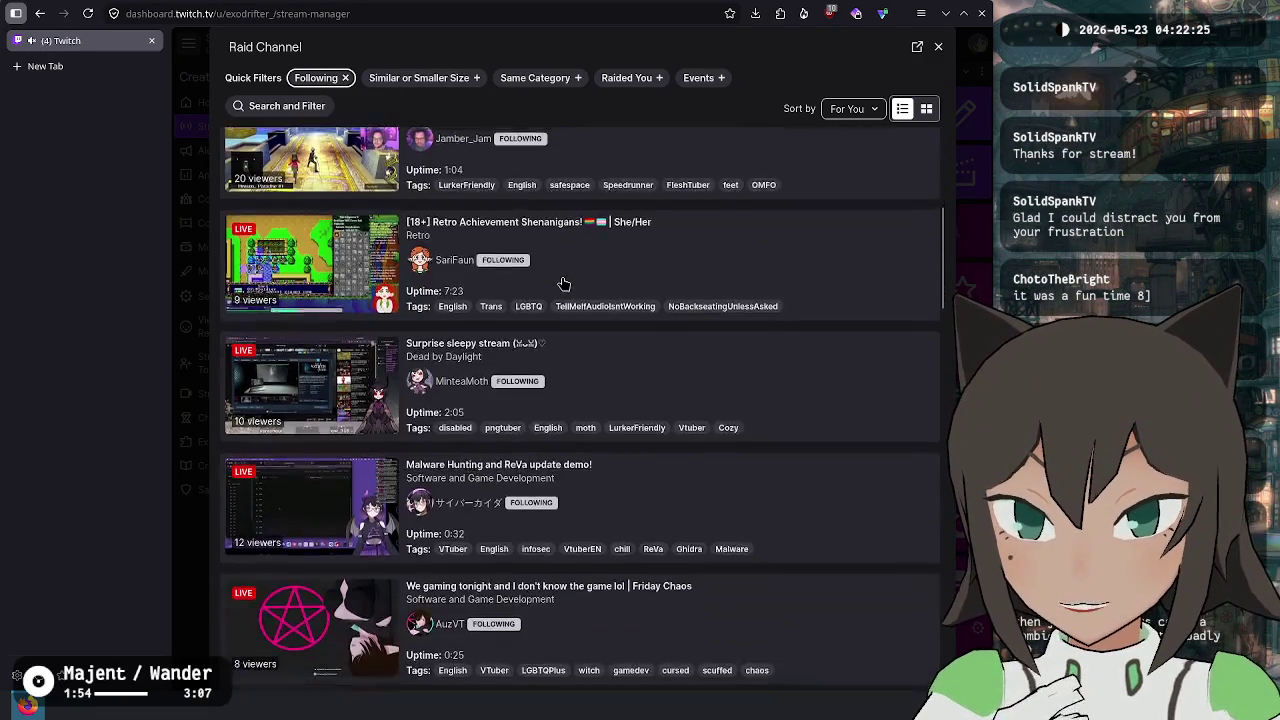
{"action": "scroll", "coordinate": [563, 284], "scroll_direction": "down", "scroll_amount": 10}
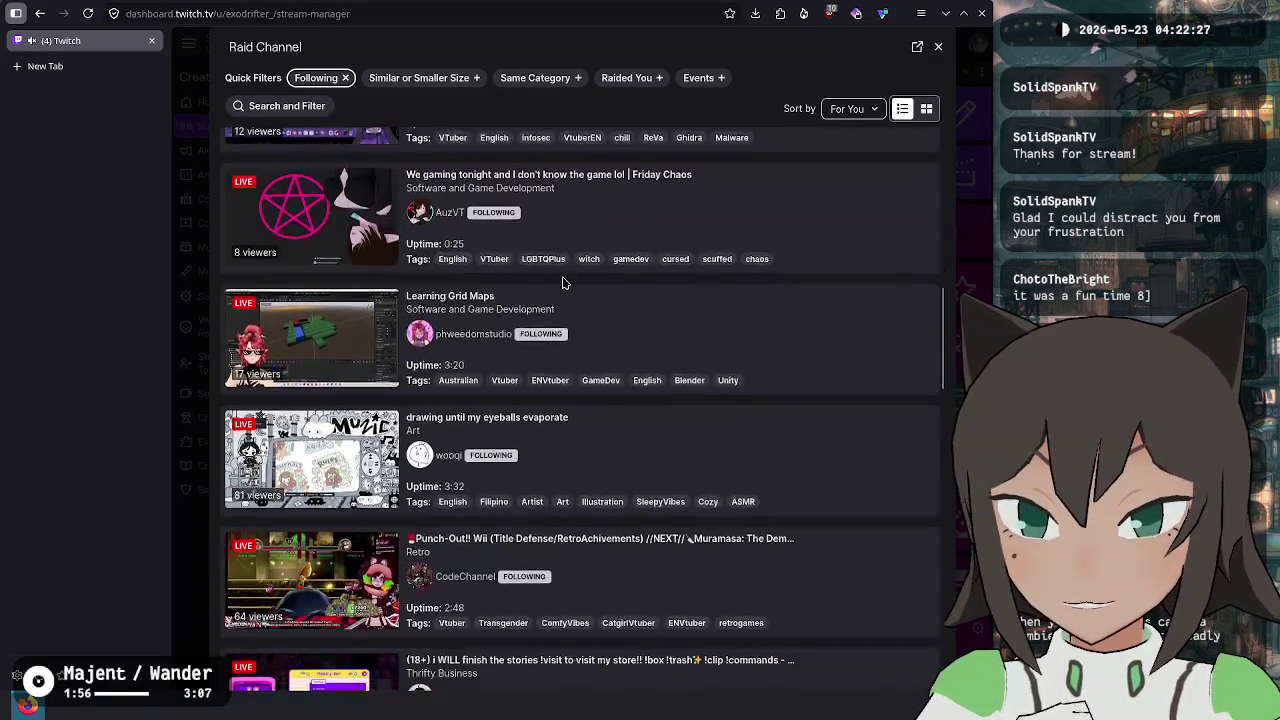
{"action": "scroll", "coordinate": [563, 284], "scroll_direction": "down", "scroll_amount": 9}
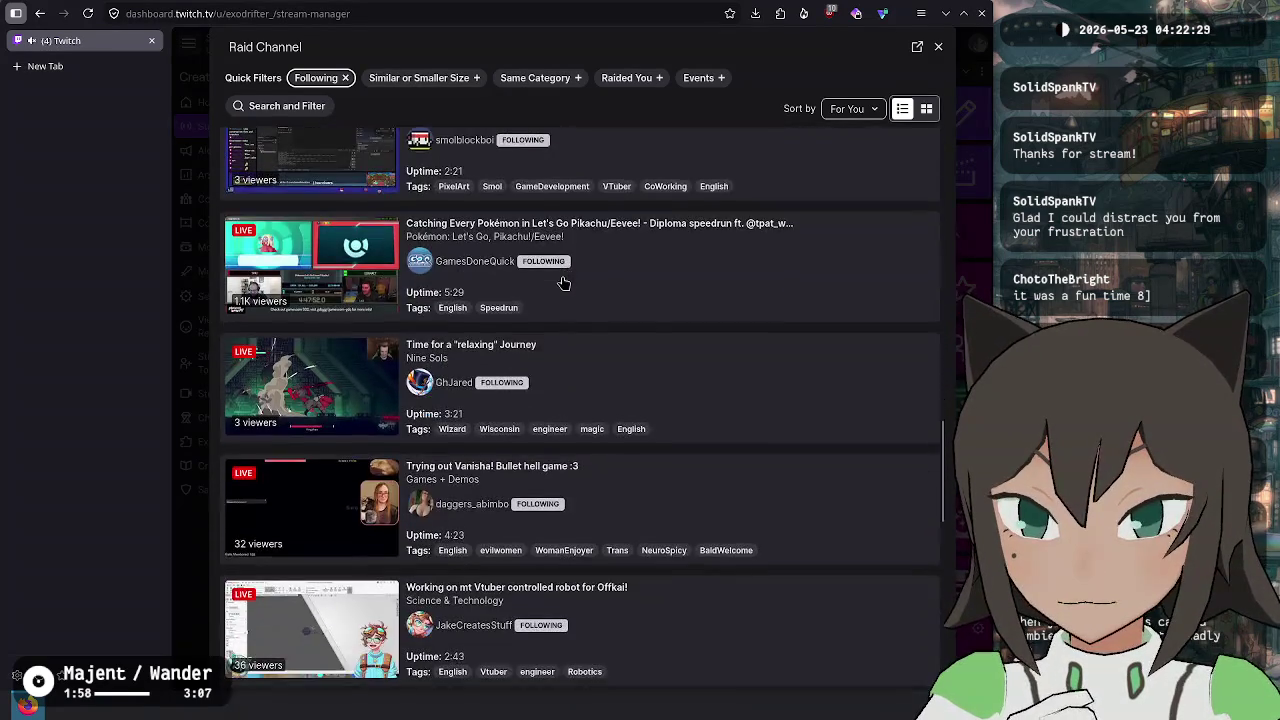
{"action": "scroll", "coordinate": [563, 284], "scroll_direction": "down", "scroll_amount": 9}
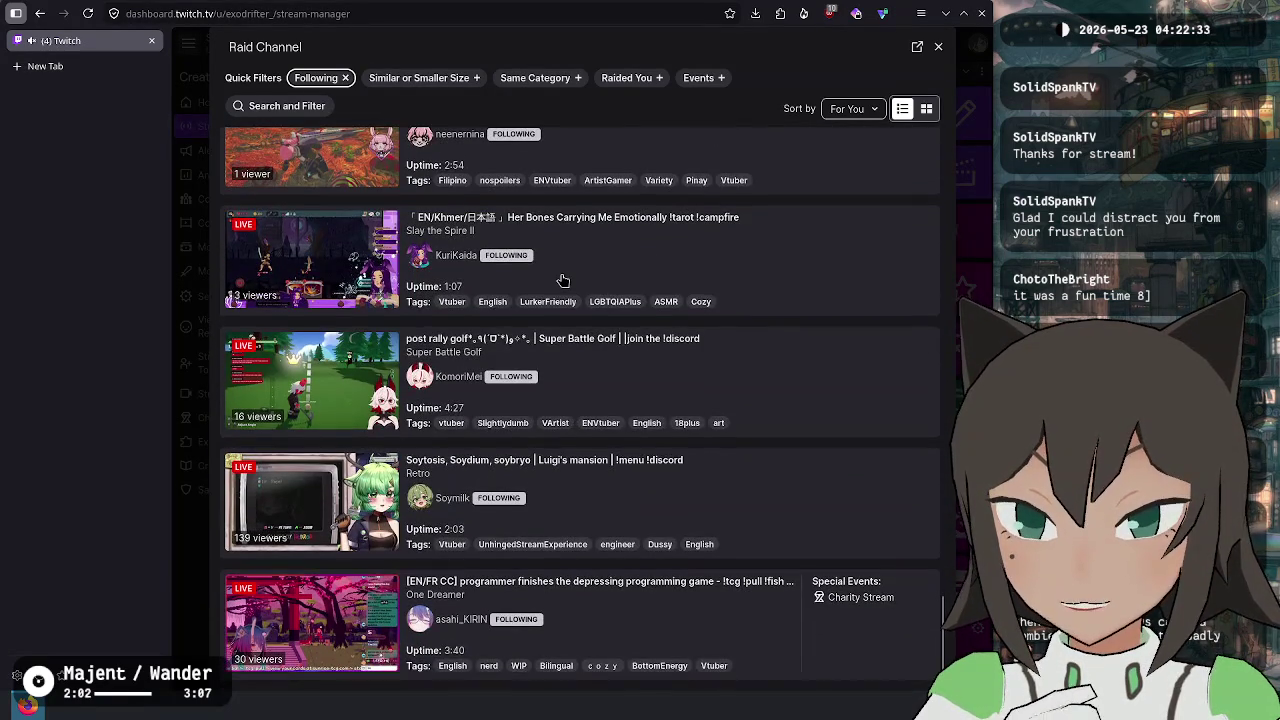
{"action": "scroll", "coordinate": [560, 278], "scroll_direction": "up", "scroll_amount": 8}
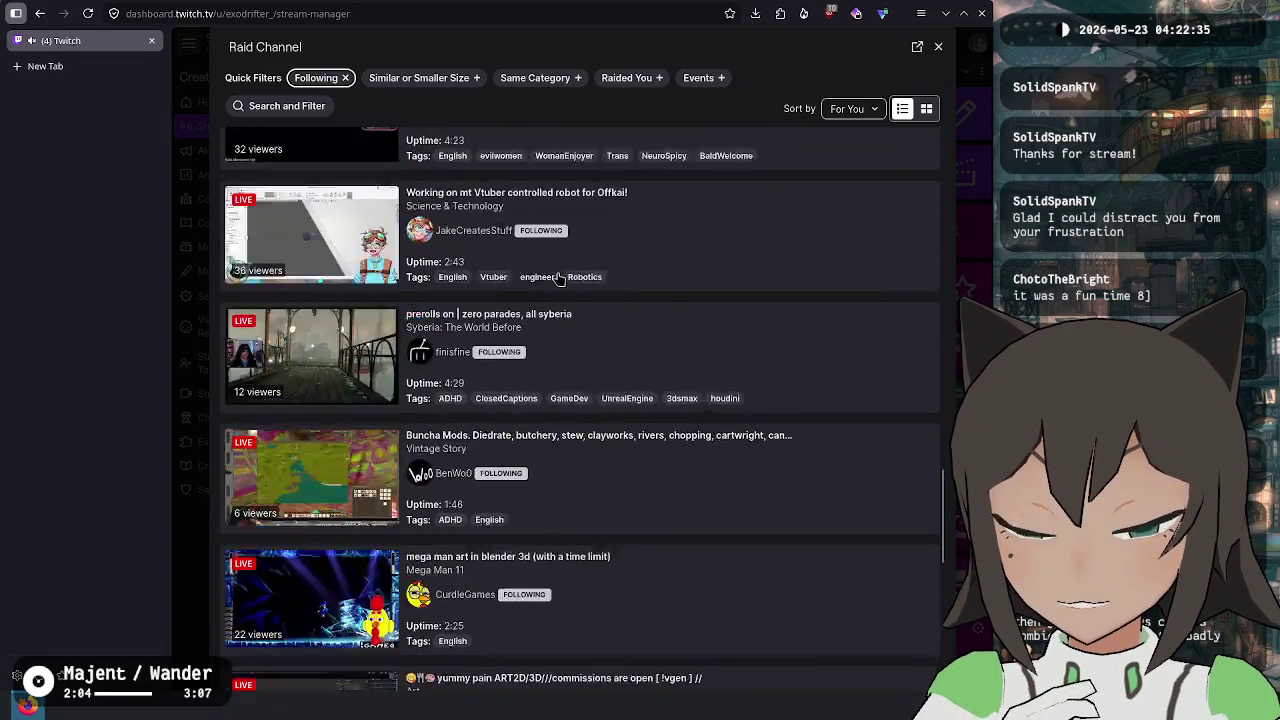
{"action": "scroll", "coordinate": [550, 255], "scroll_direction": "down", "scroll_amount": 8}
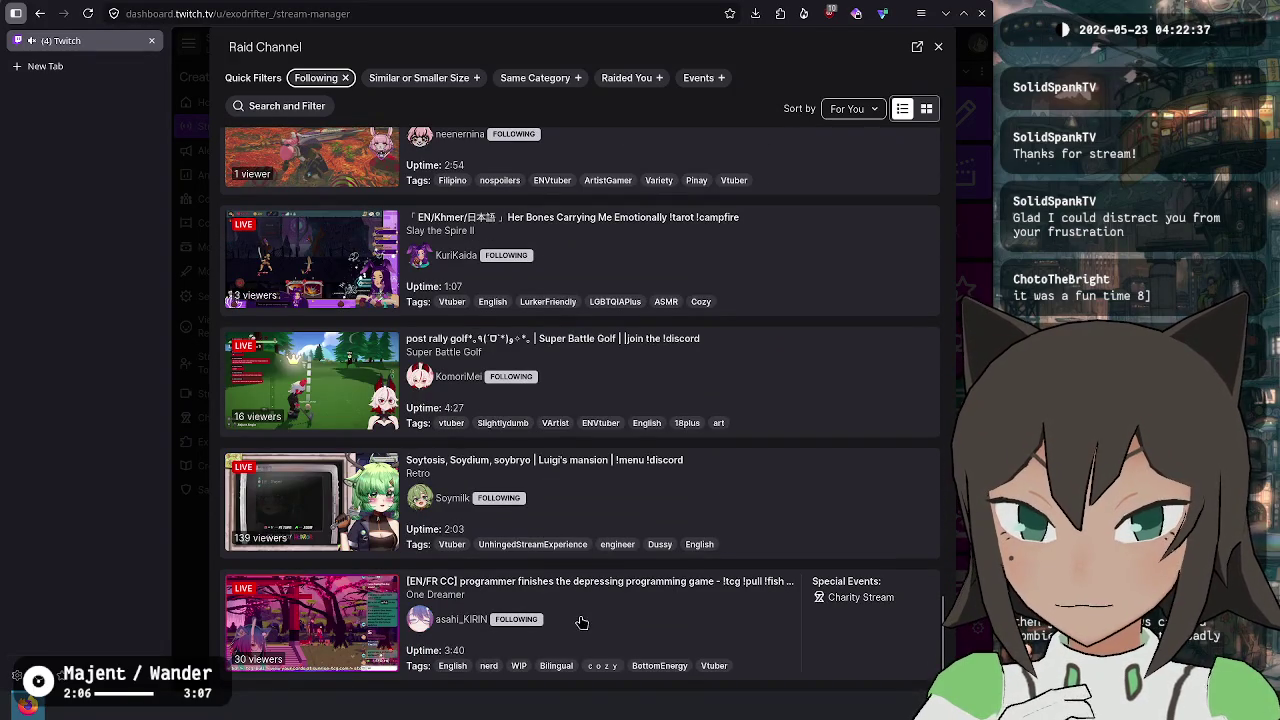